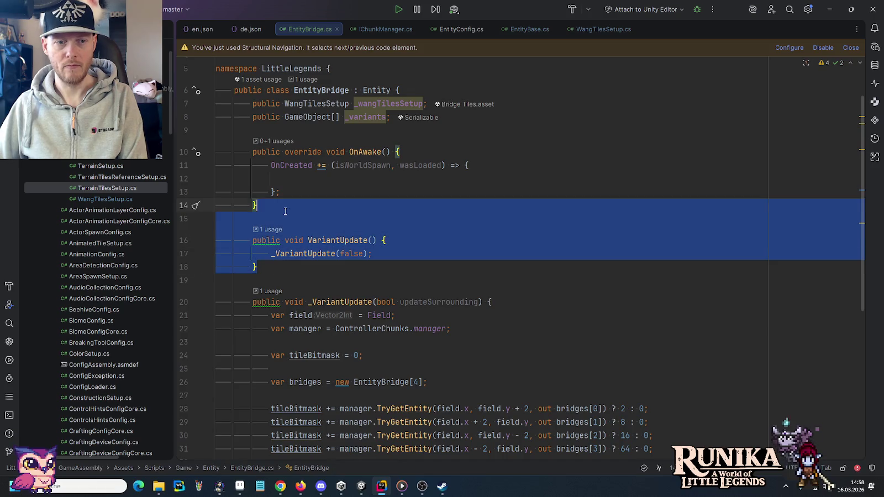
Step: Delete the public VariantUpdate wrapper method, leaving only _VariantUpdate
{"action": "key", "text": "BackSpace"}
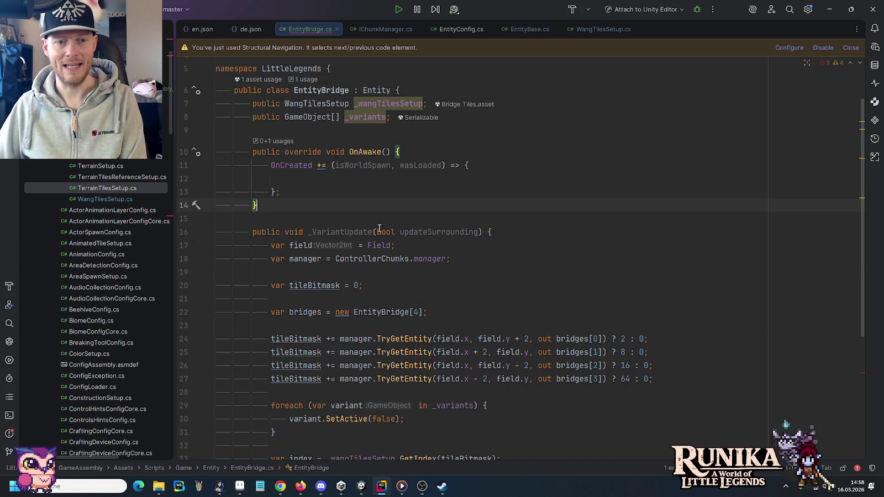
{"action": "left_click", "coordinate": [332, 231]}
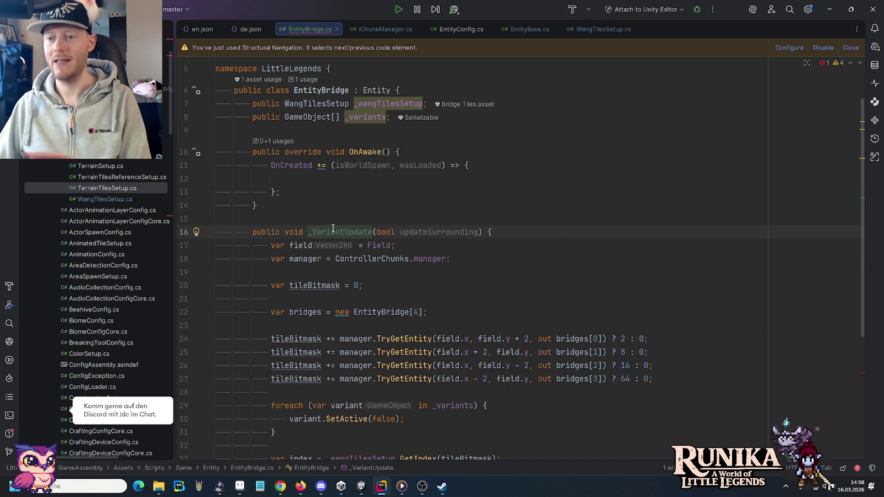
{"action": "mouse_move", "coordinate": [333, 228]}
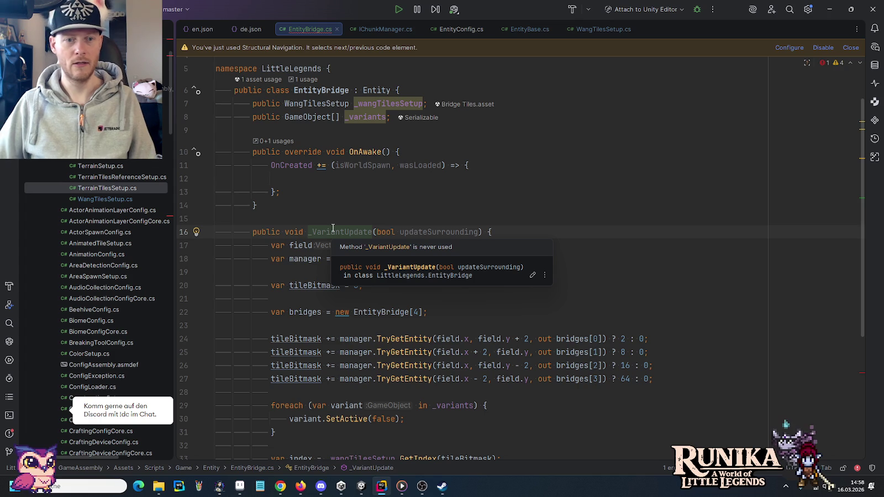
{"action": "double_click", "coordinate": [326, 230]}
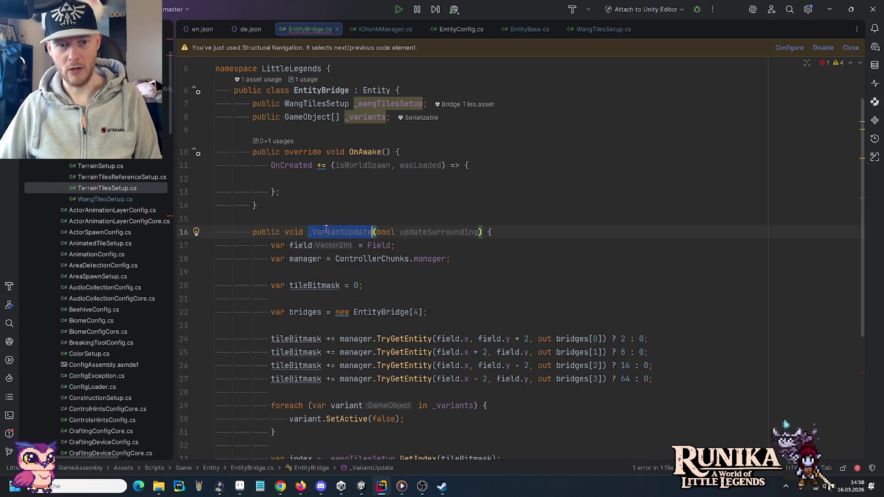
Step: Change the neighbour loop's call on line 38 to bridge._VariantUpdate(false)
{"action": "scroll", "coordinate": [325, 227], "scroll_direction": "down", "scroll_amount": 5}
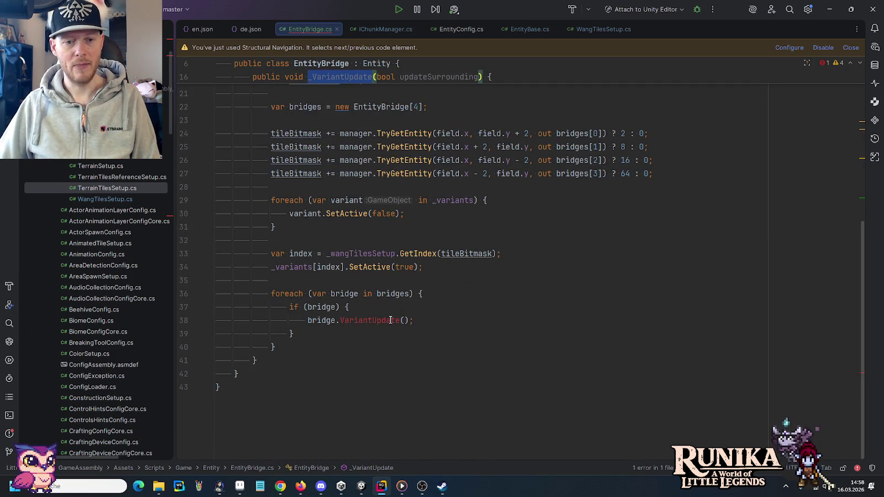
{"action": "left_click", "coordinate": [405, 321]}
{"action": "type", "text": "false"}
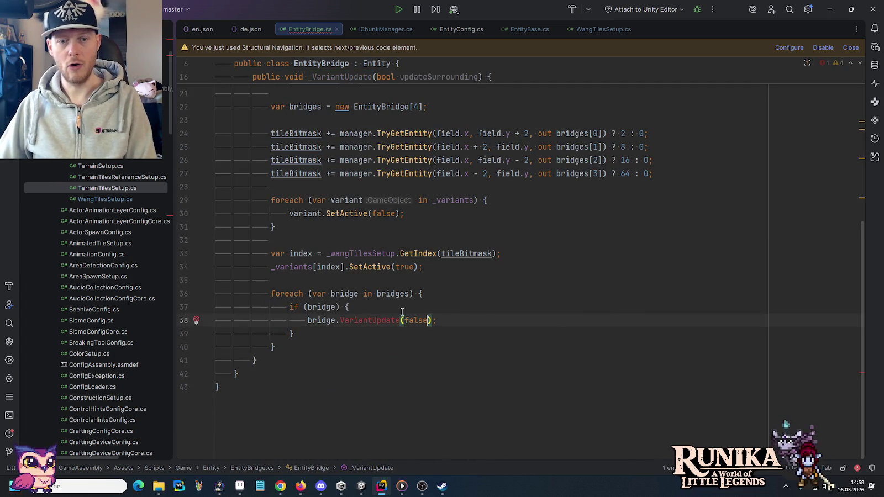
{"action": "left_click", "coordinate": [400, 307]}
{"action": "left_click", "coordinate": [340, 321]}
{"action": "type", "text": "_"}
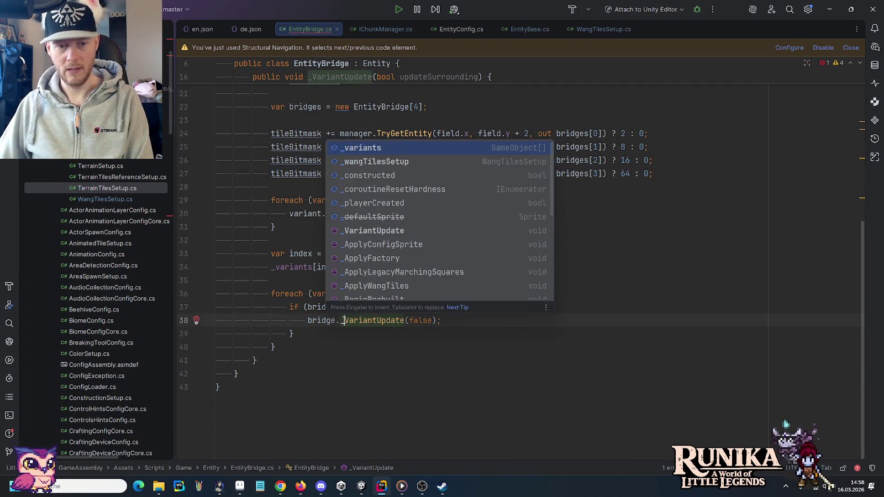
{"action": "key", "text": "Escape"}
{"action": "left_click_drag", "start_coordinate": [450, 320], "coordinate": [451, 314]}
{"action": "scroll", "coordinate": [451, 313], "scroll_direction": "up", "scroll_amount": 7}
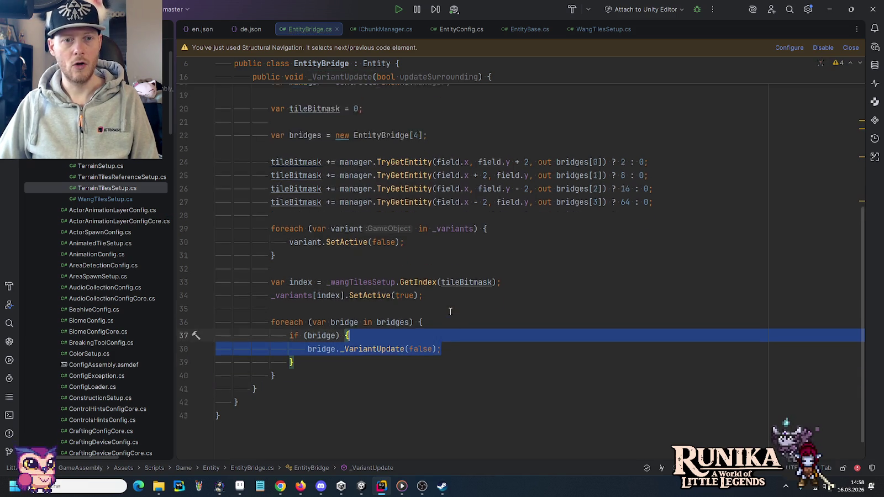
{"action": "left_click", "coordinate": [355, 223]}
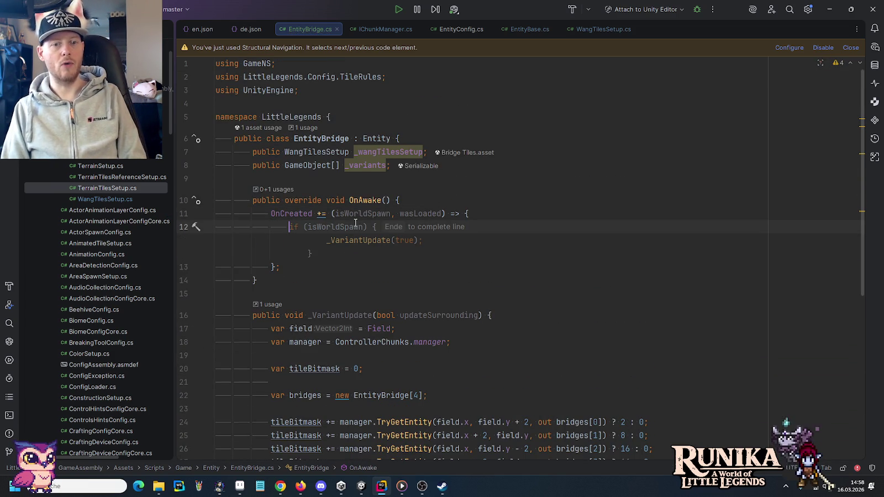
Step: Make OnCreated call _VariantUpdate(true), replacing isWorldSpawn and wasLoaded with _ discards
{"action": "type", "text": "_"}
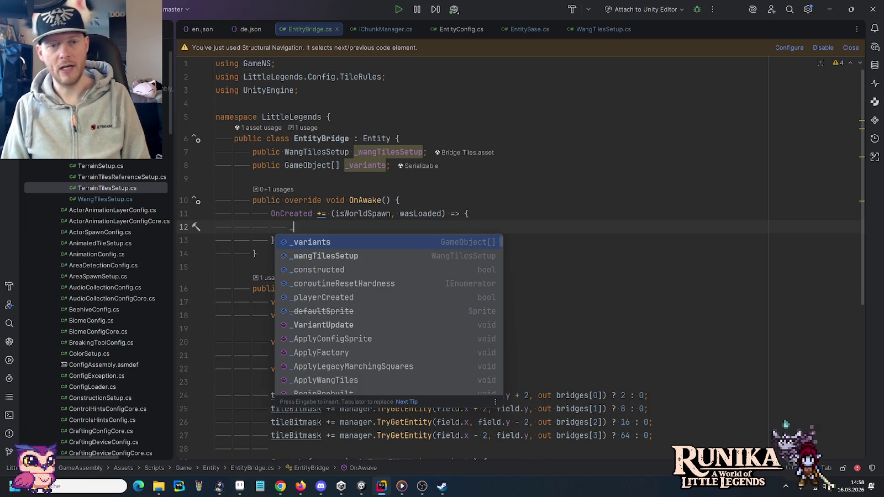
{"action": "key", "text": "Tab"}
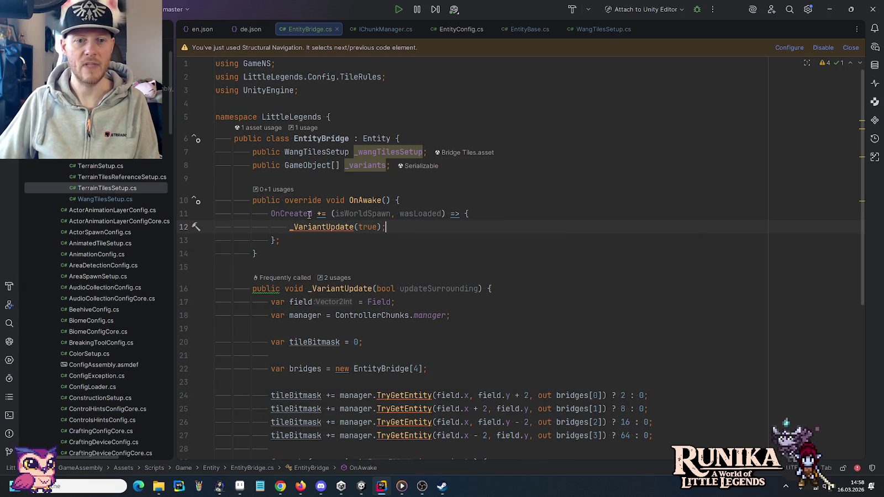
{"action": "double_click", "coordinate": [351, 214]}
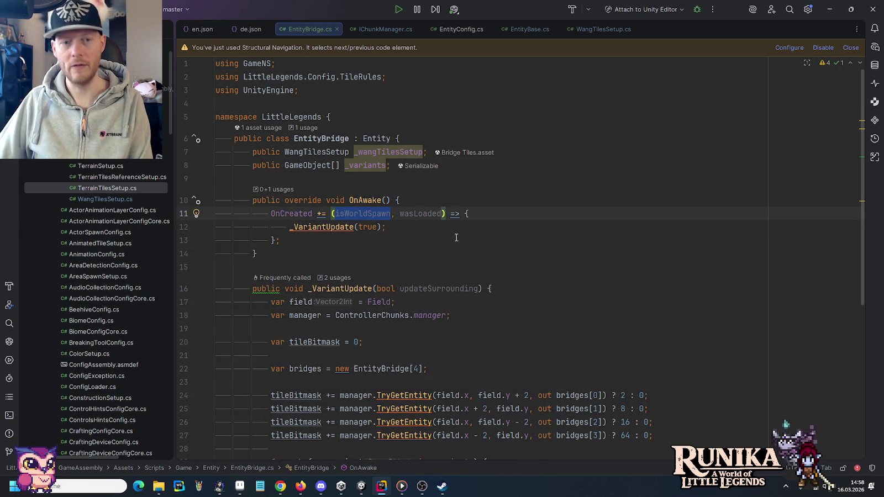
{"action": "type", "text": "_"}
{"action": "double_click", "coordinate": [420, 214]}
{"action": "type", "text": "_"}
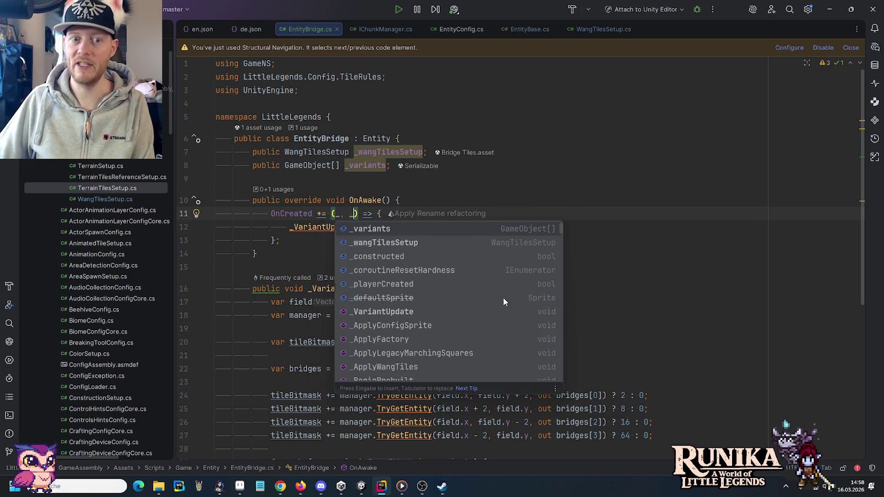
{"action": "left_click", "coordinate": [463, 198]}
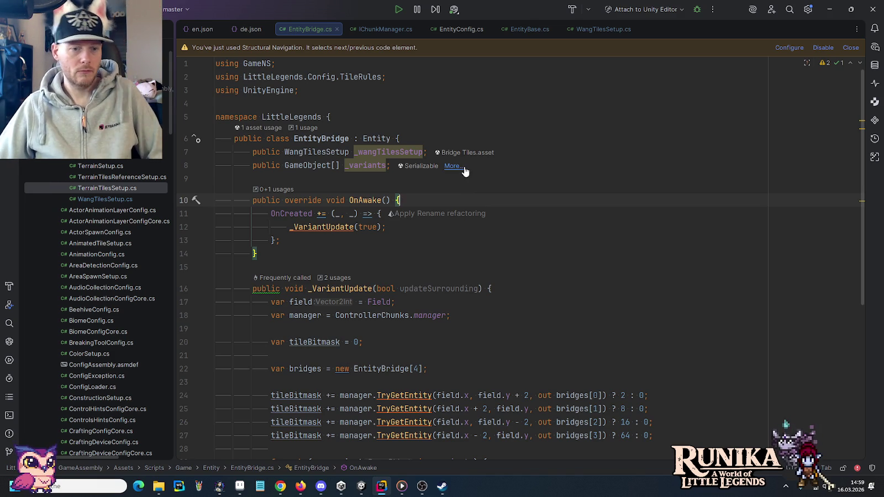
{"action": "scroll", "coordinate": [464, 172], "scroll_direction": "down", "scroll_amount": 5}
{"action": "left_click", "coordinate": [535, 266]}
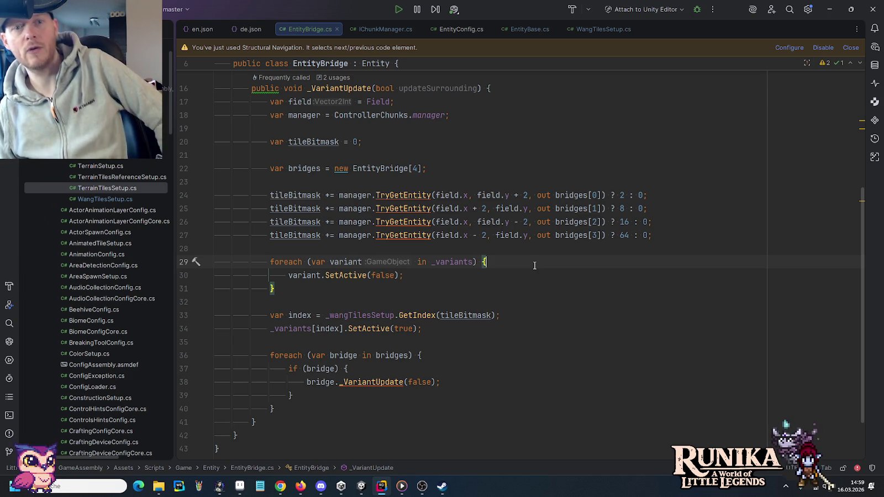
{"action": "scroll", "coordinate": [438, 128], "scroll_direction": "up", "scroll_amount": 1}
{"action": "double_click", "coordinate": [437, 128]}
{"action": "scroll", "coordinate": [437, 133], "scroll_direction": "up", "scroll_amount": 5}
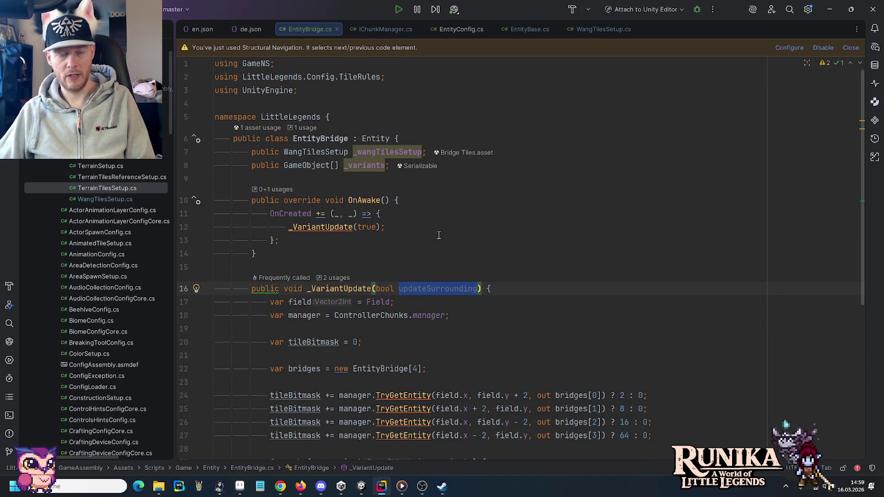
{"action": "scroll", "coordinate": [439, 235], "scroll_direction": "down", "scroll_amount": 5}
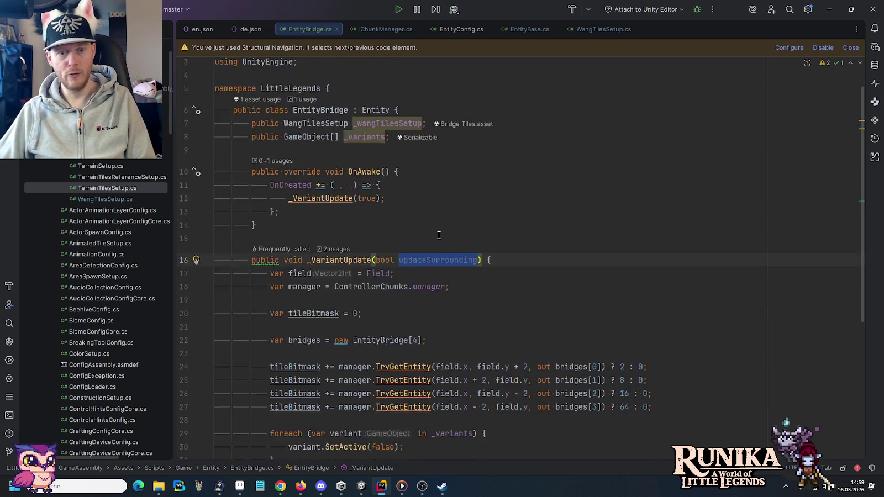
{"action": "scroll", "coordinate": [553, 339], "scroll_direction": "down", "scroll_amount": 1}
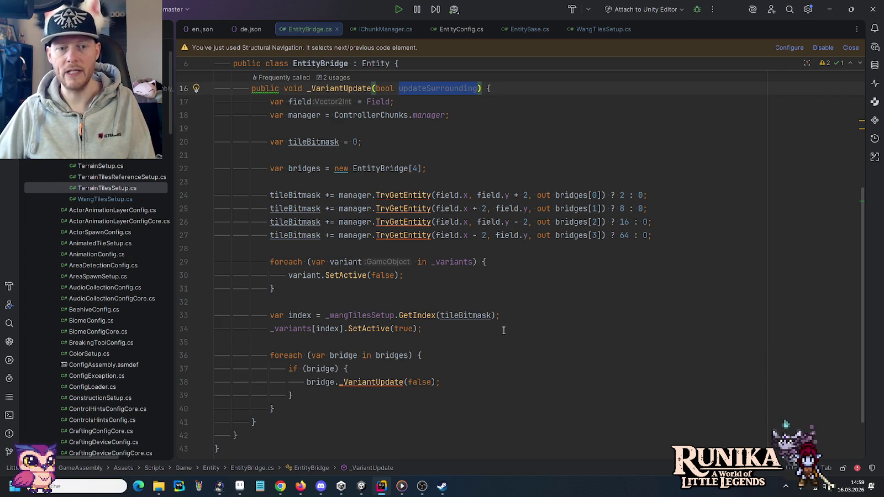
Step: Insert 'if (!updateSurrounding) { return; }' after the variant activation, before the neighbour loop
{"action": "left_click", "coordinate": [474, 332]}
{"action": "key", "text": "Return"}
{"action": "key", "text": "Return"}
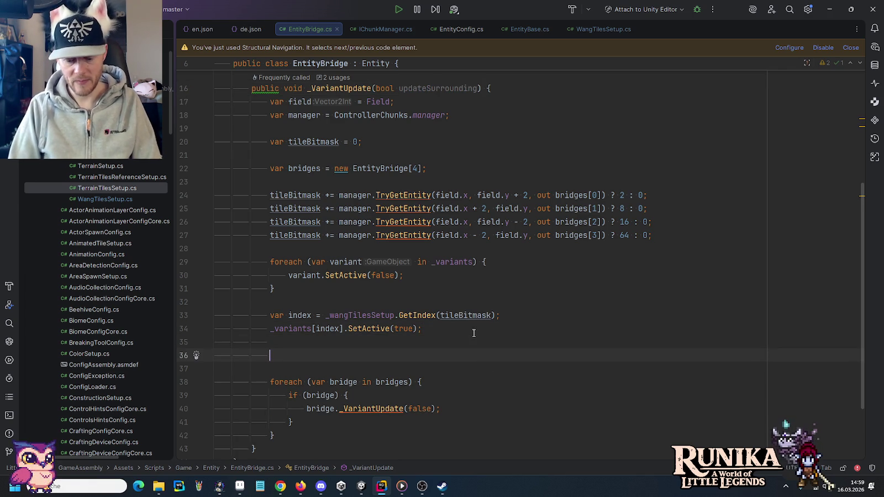
{"action": "type", "text": "if (!updateSurrounding)"}
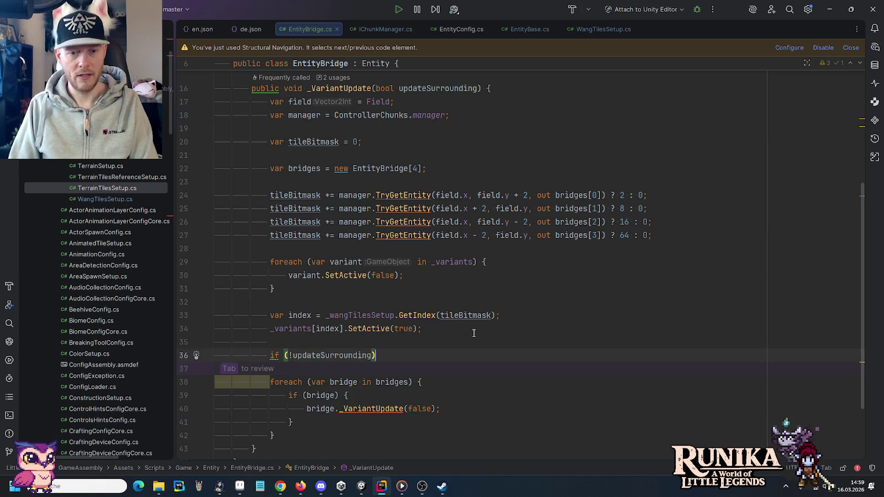
{"action": "type", "text": " {"}
{"action": "key", "text": "Return"}
{"action": "type", "text": "renderer"}
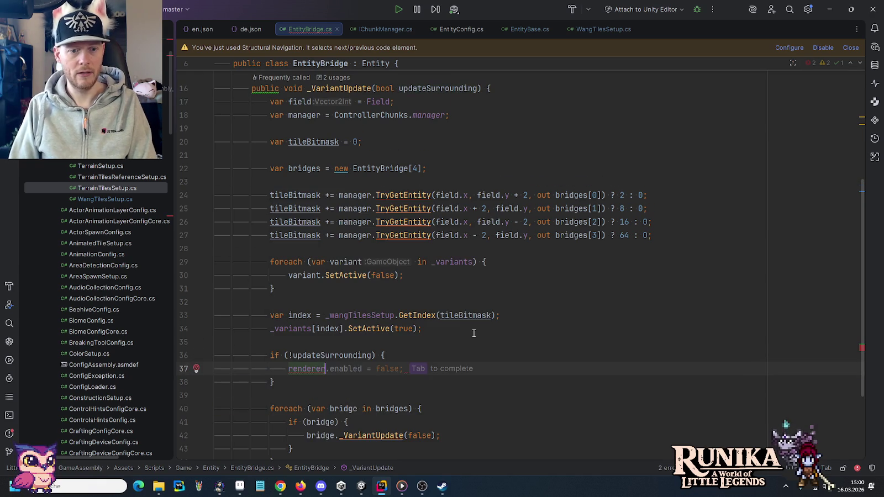
{"action": "key", "text": "ctrl+BackSpace"}
{"action": "type", "text": "return;"}
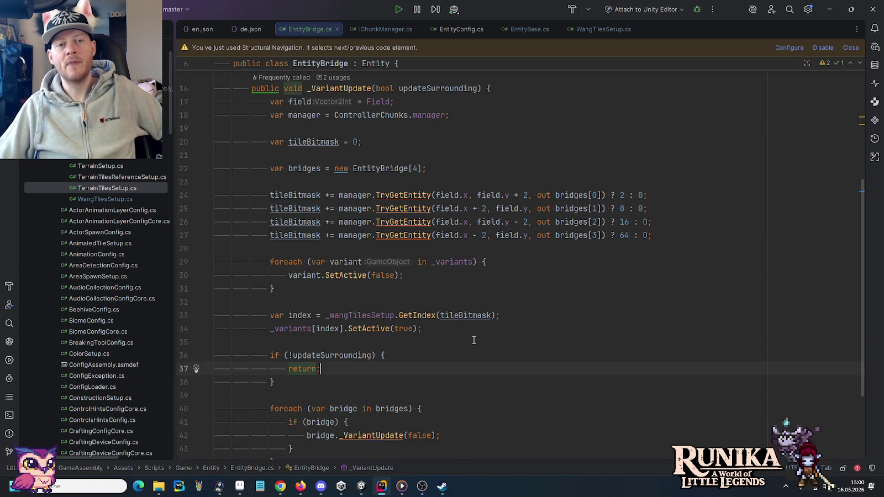
{"action": "scroll", "coordinate": [469, 344], "scroll_direction": "up", "scroll_amount": 5}
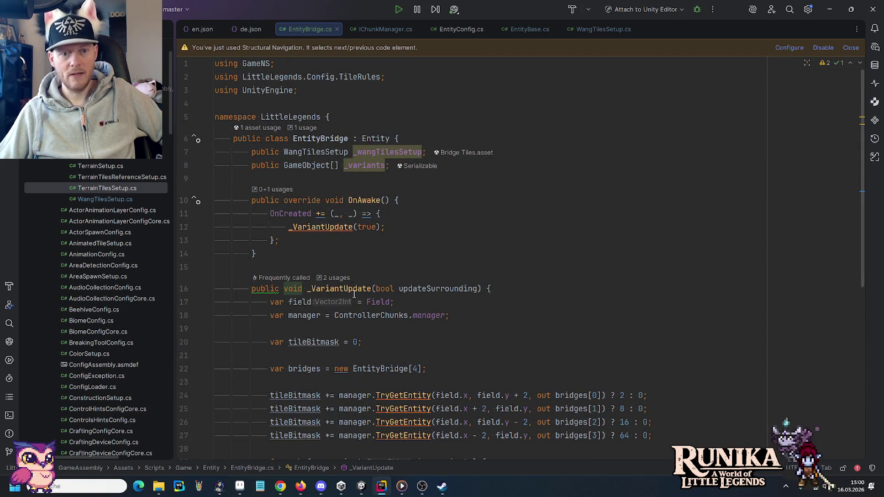
{"action": "scroll", "coordinate": [315, 249], "scroll_direction": "down", "scroll_amount": 1}
{"action": "scroll", "coordinate": [315, 249], "scroll_direction": "down", "scroll_amount": 8}
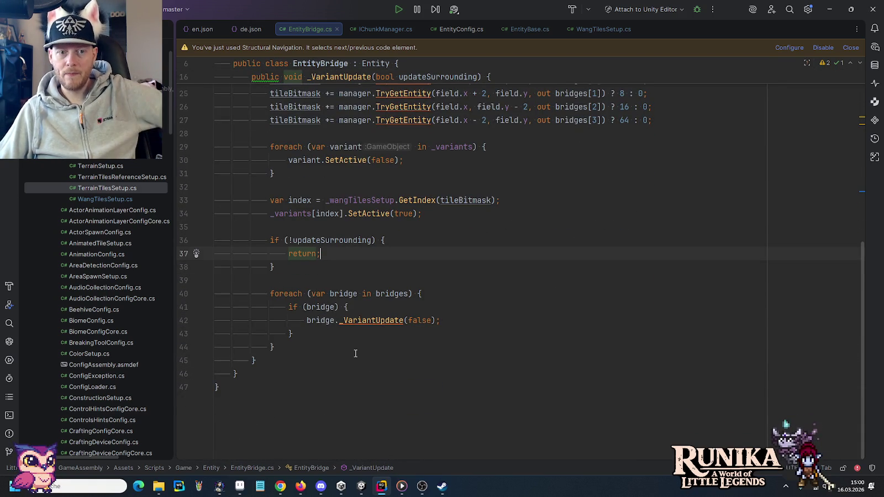
{"action": "scroll", "coordinate": [355, 354], "scroll_direction": "up", "scroll_amount": 4}
{"action": "scroll", "coordinate": [410, 432], "scroll_direction": "down", "scroll_amount": 2}
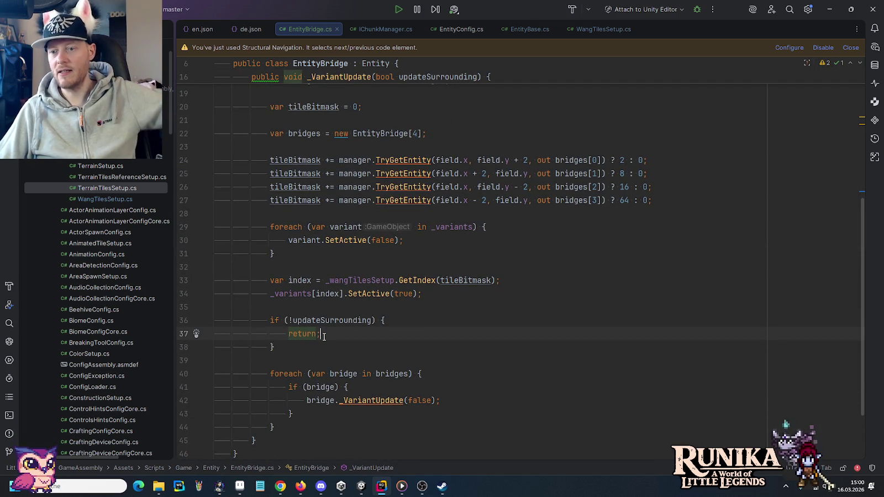
{"action": "scroll", "coordinate": [324, 337], "scroll_direction": "up", "scroll_amount": 1}
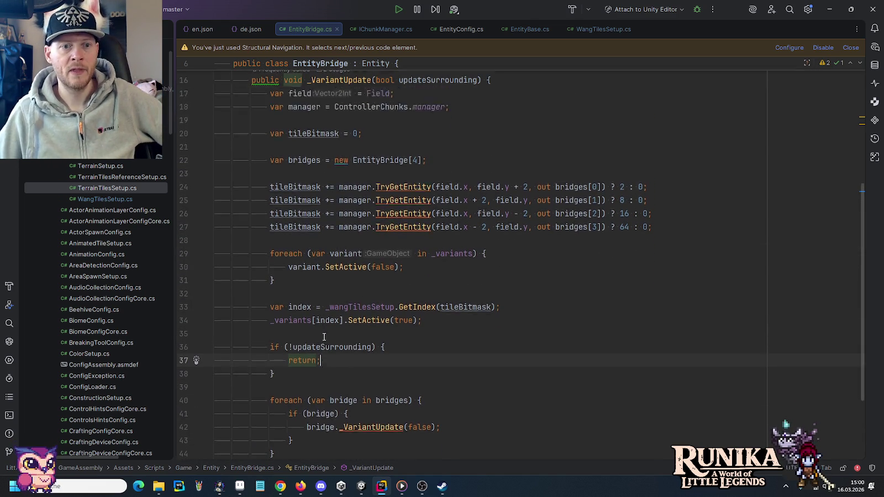
{"action": "scroll", "coordinate": [323, 336], "scroll_direction": "up", "scroll_amount": 5}
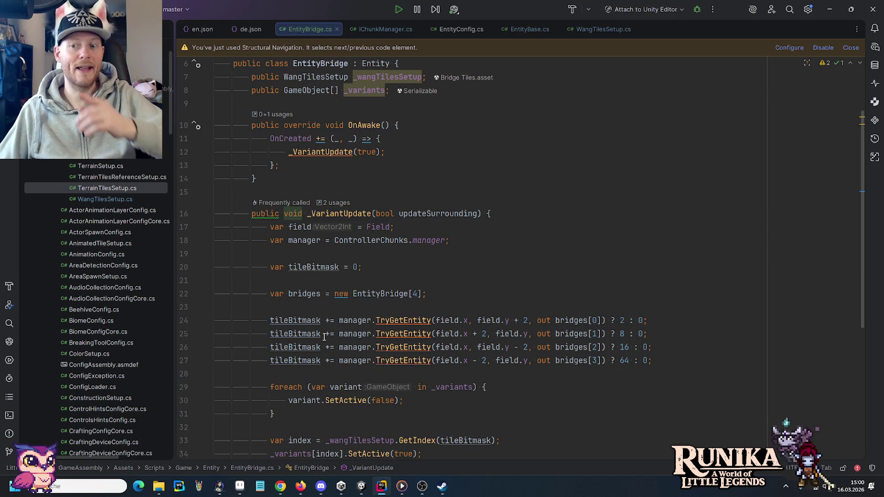
Step: Subscribe an OnBreak handler in OnAwake whose body calls _VariantUpdate(true)
{"action": "left_click", "coordinate": [311, 177]}
{"action": "left_click", "coordinate": [314, 166]}
{"action": "key", "text": "Return"}
{"action": "key", "text": "Return"}
{"action": "type", "text": "O"}
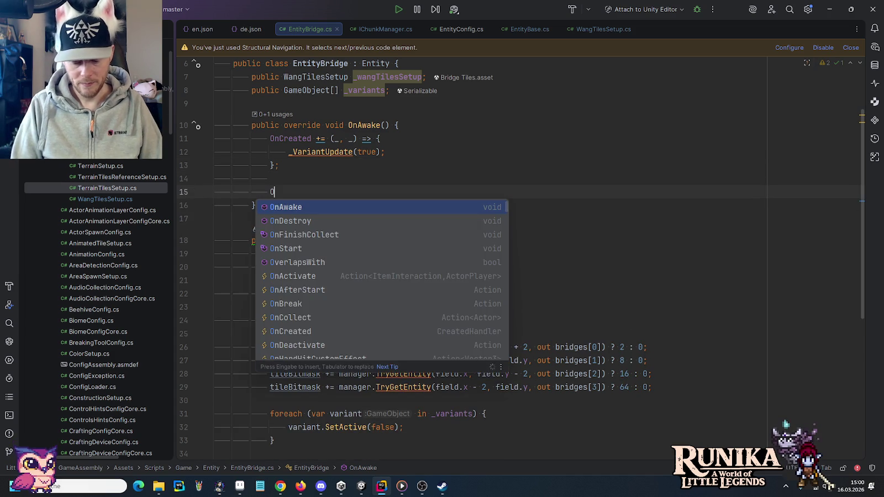
{"action": "type", "text": "nB"}
{"action": "key", "text": "Return"}
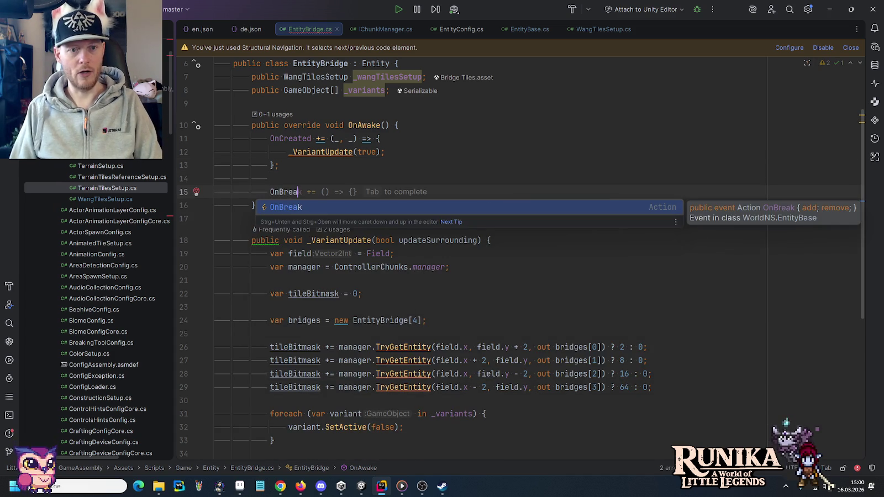
{"action": "key", "text": "Escape"}
{"action": "key", "text": "Return"}
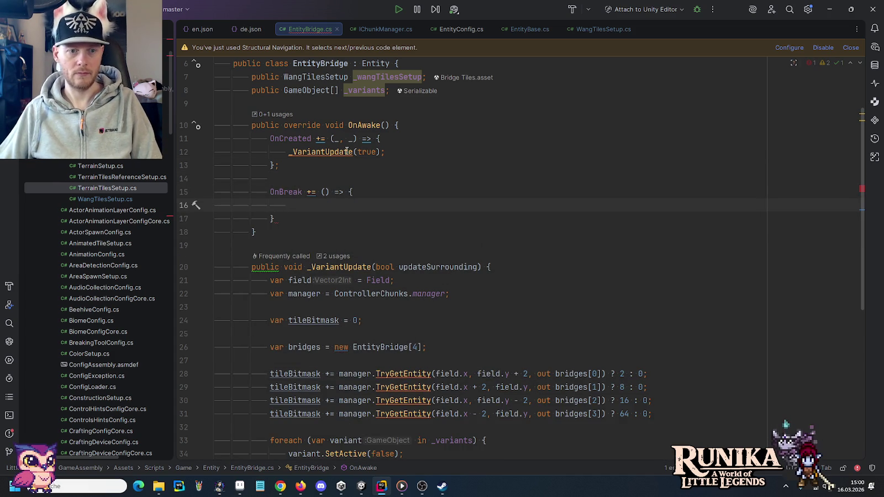
{"action": "key", "text": "shift+Tab"}
{"action": "key", "text": "Tab"}
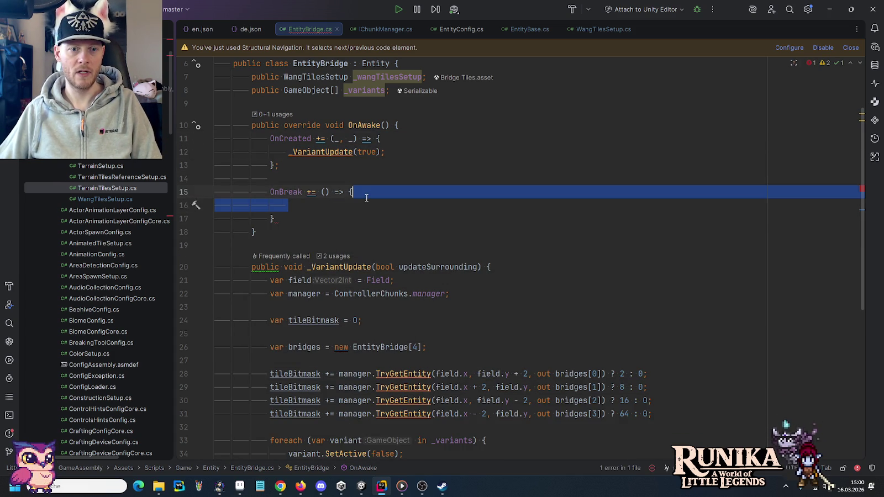
{"action": "key", "text": "ctrl+v"}
{"action": "key", "text": "End"}
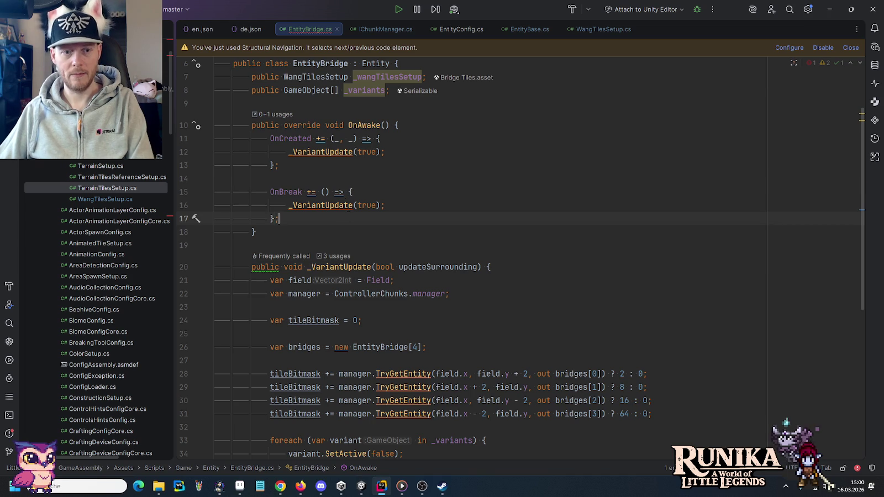
Step: Check the OnBreak handler's braces against the OnCreated handler in OnAwake
{"action": "left_click", "coordinate": [392, 195]}
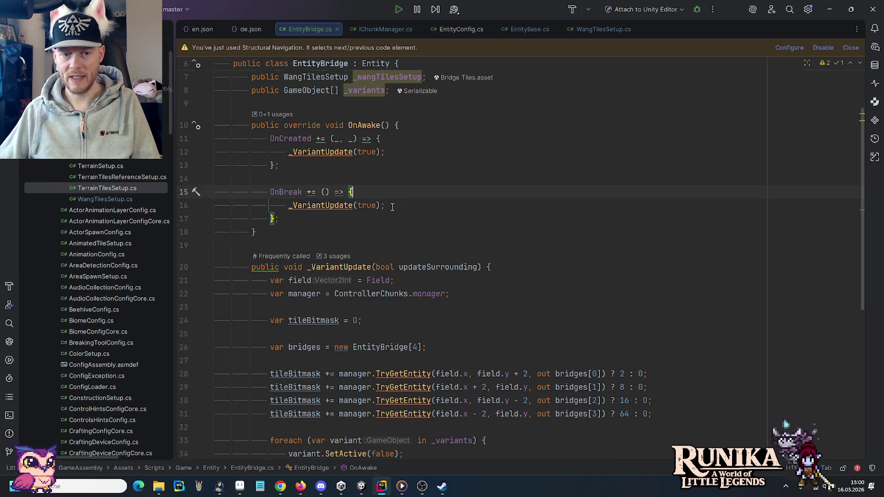
{"action": "scroll", "coordinate": [387, 249], "scroll_direction": "down", "scroll_amount": 1}
{"action": "scroll", "coordinate": [382, 337], "scroll_direction": "down", "scroll_amount": 4}
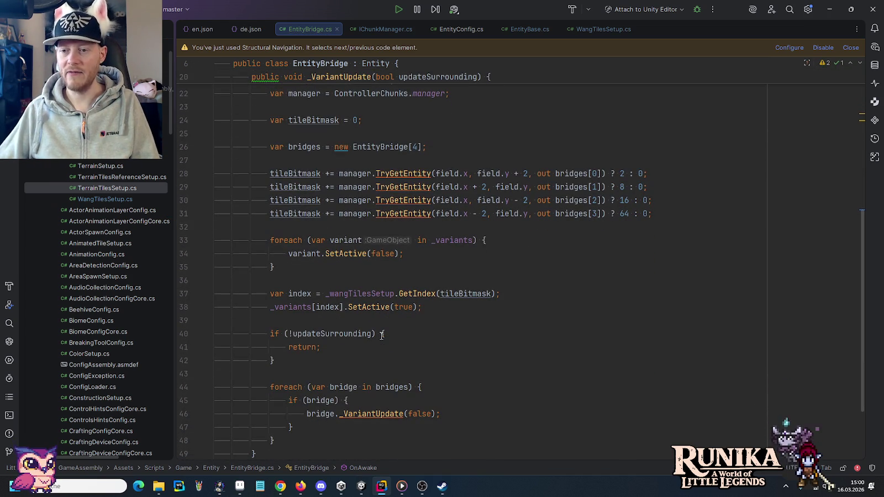
{"action": "scroll", "coordinate": [382, 336], "scroll_direction": "down", "scroll_amount": 1}
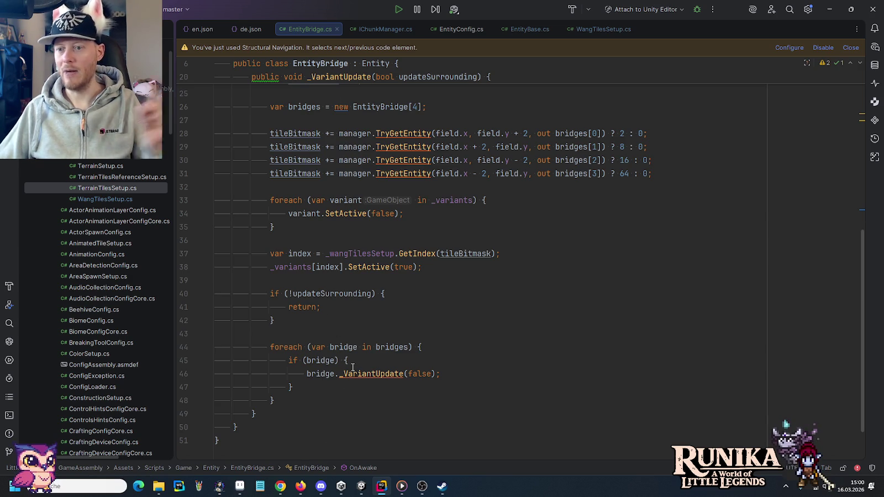
{"action": "scroll", "coordinate": [353, 364], "scroll_direction": "up", "scroll_amount": 4}
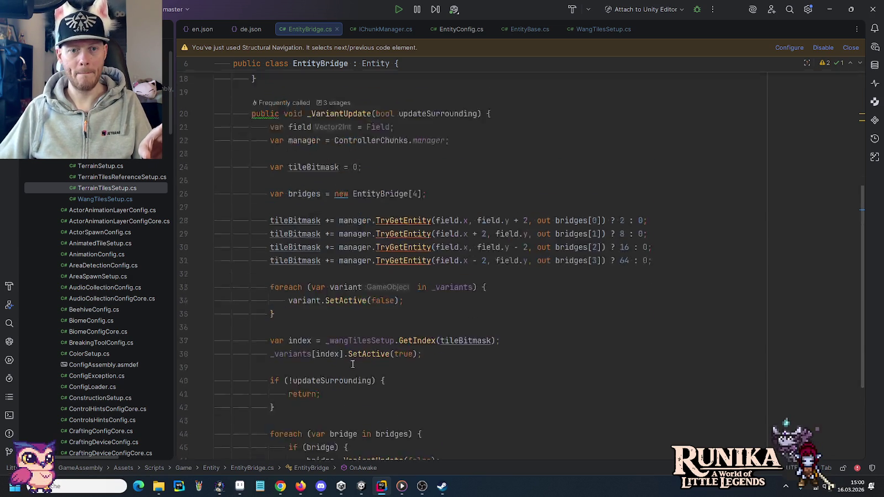
{"action": "scroll", "coordinate": [352, 364], "scroll_direction": "up", "scroll_amount": 4}
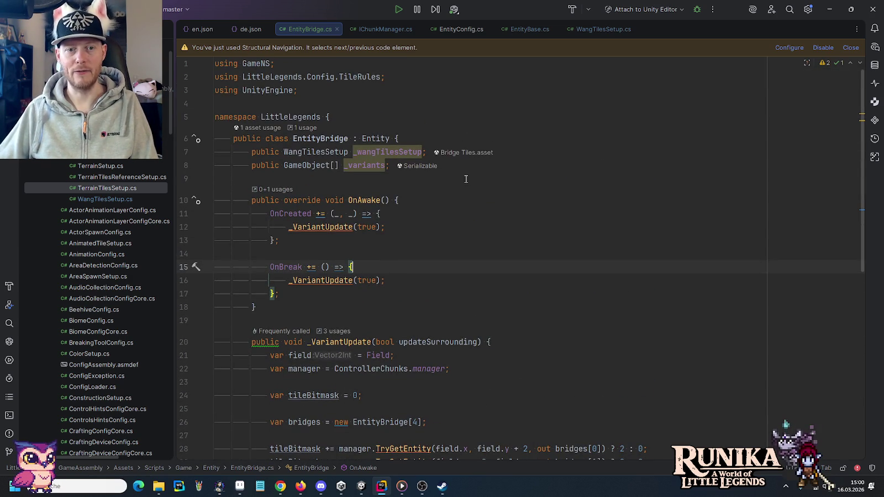
{"action": "left_click", "coordinate": [438, 205]}
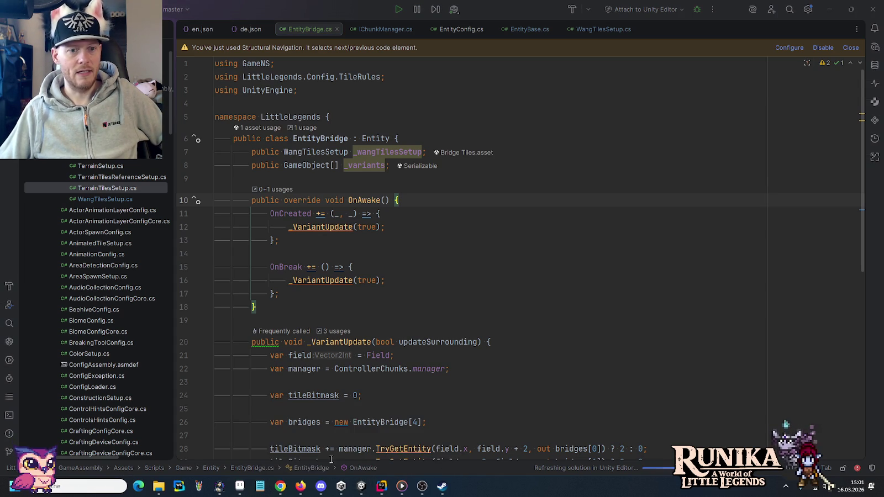
{"action": "left_click", "coordinate": [423, 209]}
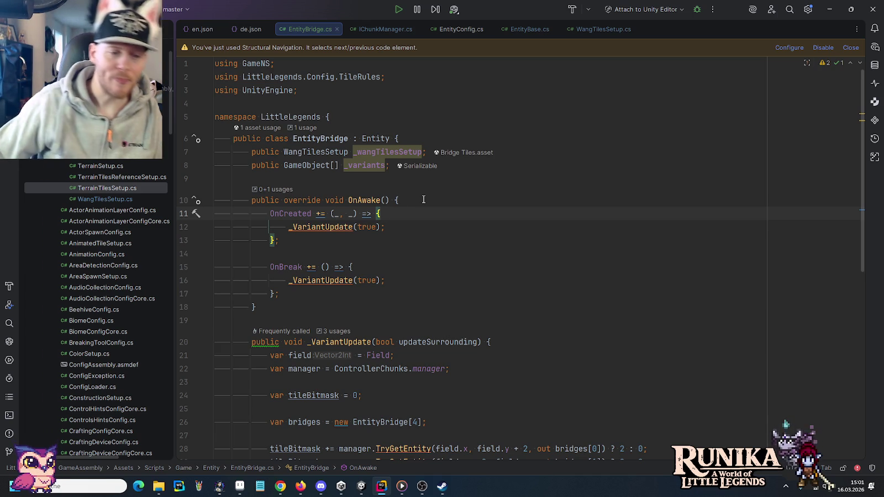
Step: Create an entity setup for the Bridge Base prefab with preload None and size 2×2
{"action": "left_click", "coordinate": [362, 487]}
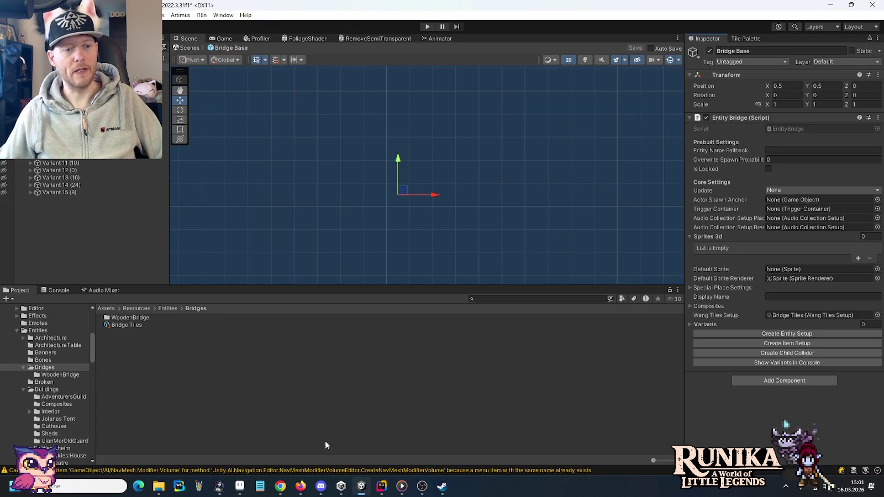
{"action": "double_click", "coordinate": [135, 319]}
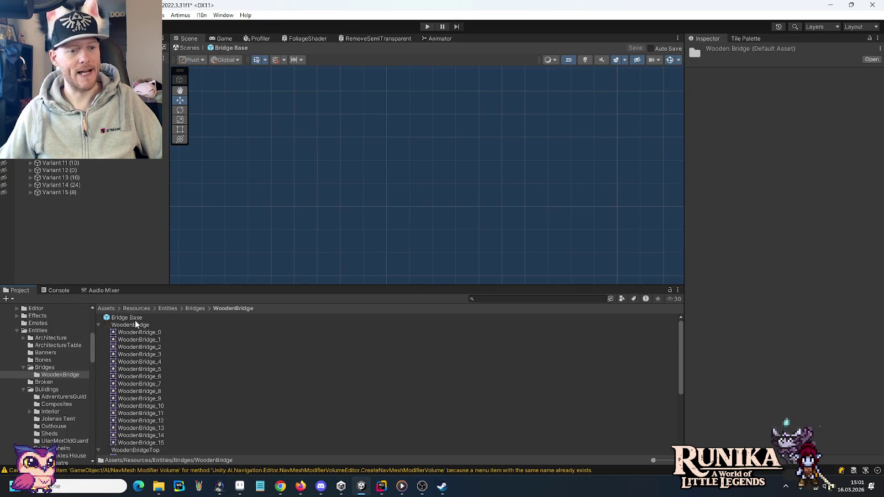
{"action": "left_click", "coordinate": [99, 325]}
{"action": "left_click", "coordinate": [113, 320]}
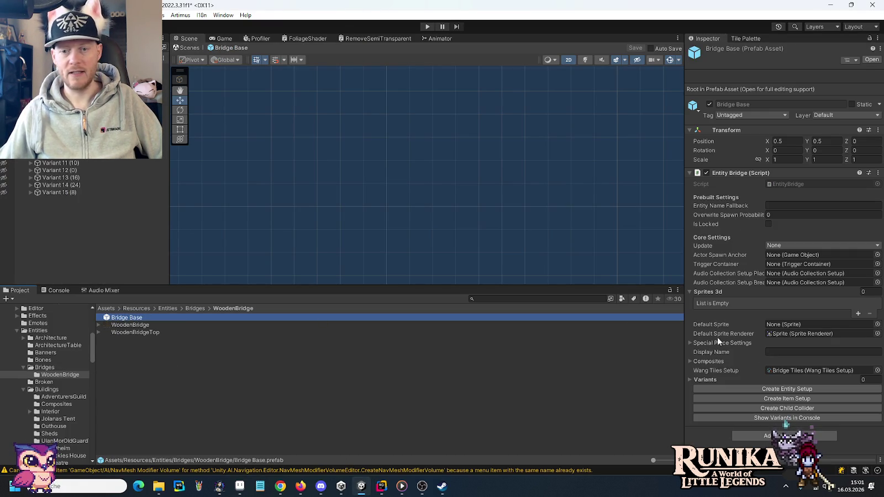
{"action": "left_click", "coordinate": [796, 387]}
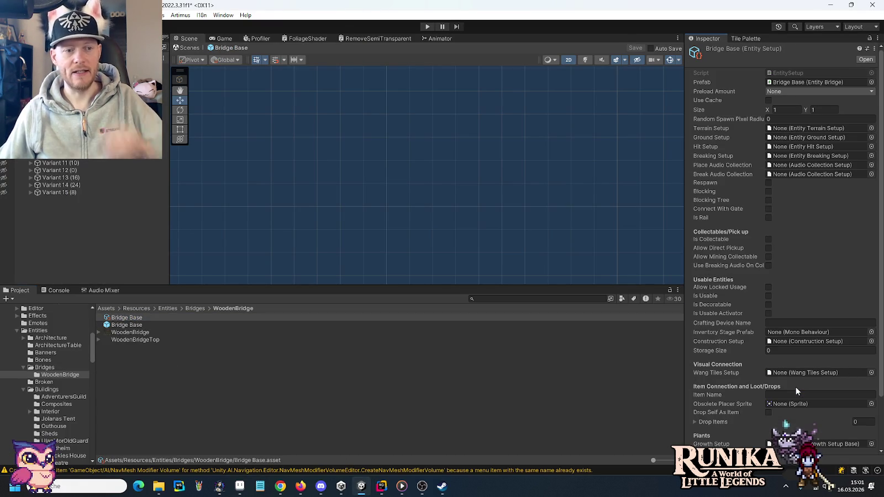
{"action": "left_click", "coordinate": [792, 89]}
{"action": "left_click", "coordinate": [782, 38]}
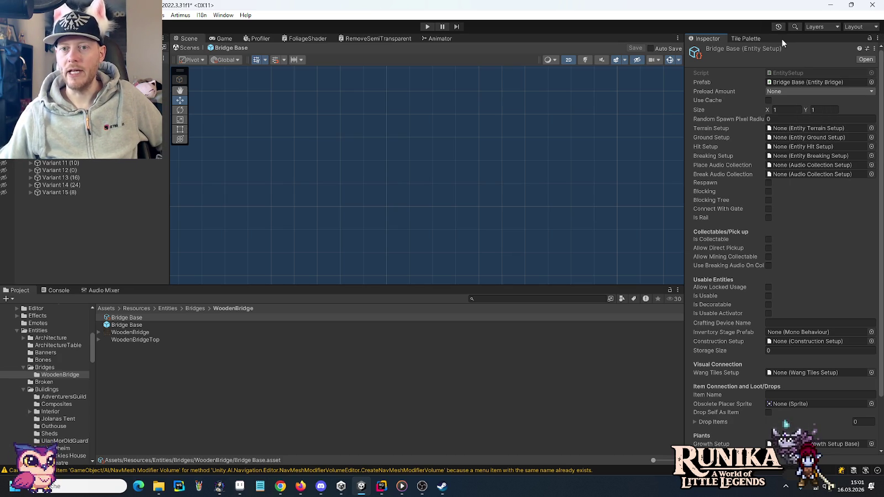
{"action": "left_click", "coordinate": [794, 110]}
{"action": "type", "text": "2"}
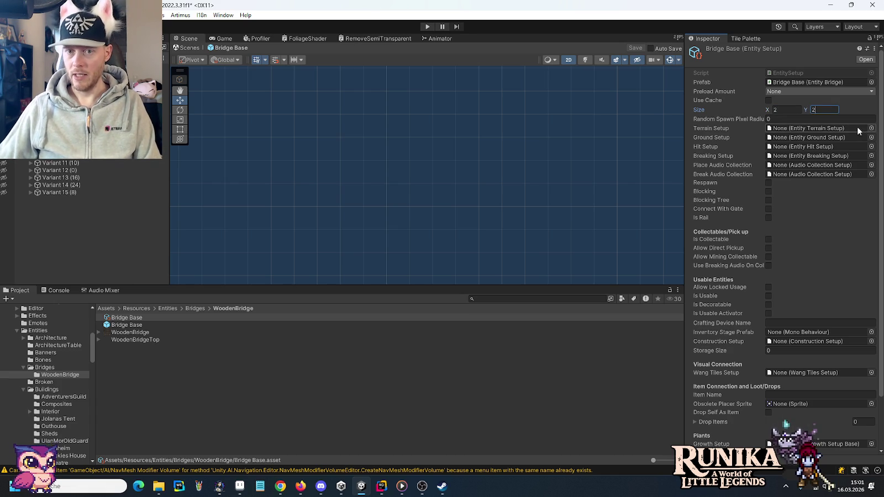
Step: Set terrain to ConstructionAnywhere, ground to PermittedAnywhere, and breaking to WoodItem
{"action": "left_click", "coordinate": [871, 128]}
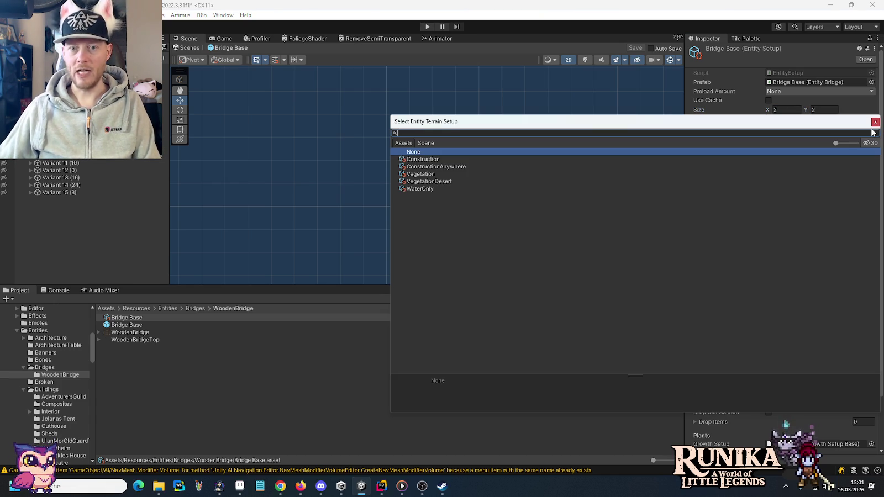
{"action": "double_click", "coordinate": [451, 167]}
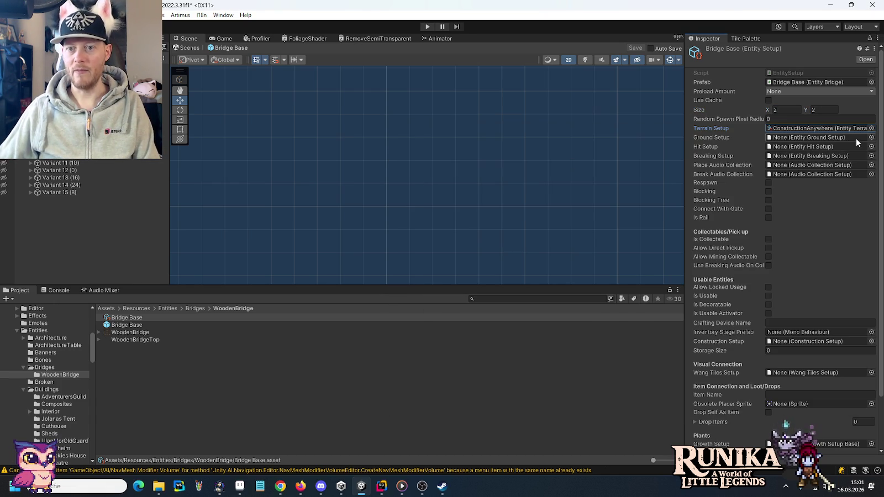
{"action": "left_click", "coordinate": [872, 138]}
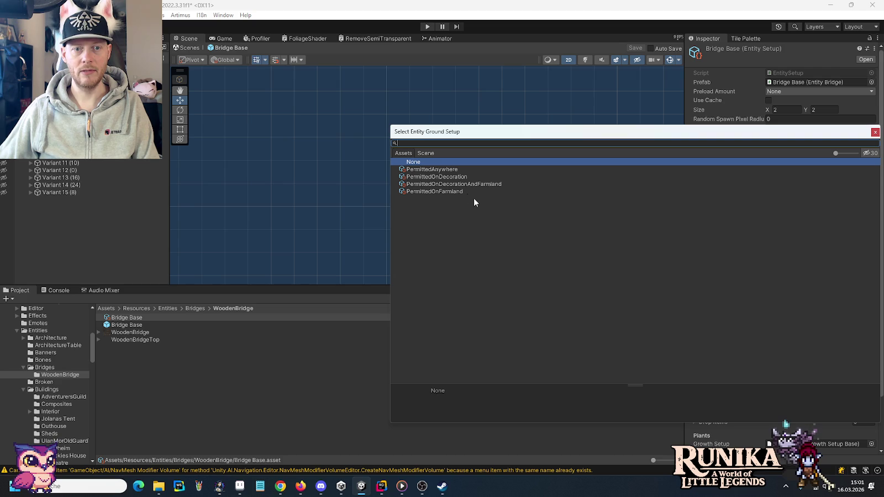
{"action": "double_click", "coordinate": [434, 169]}
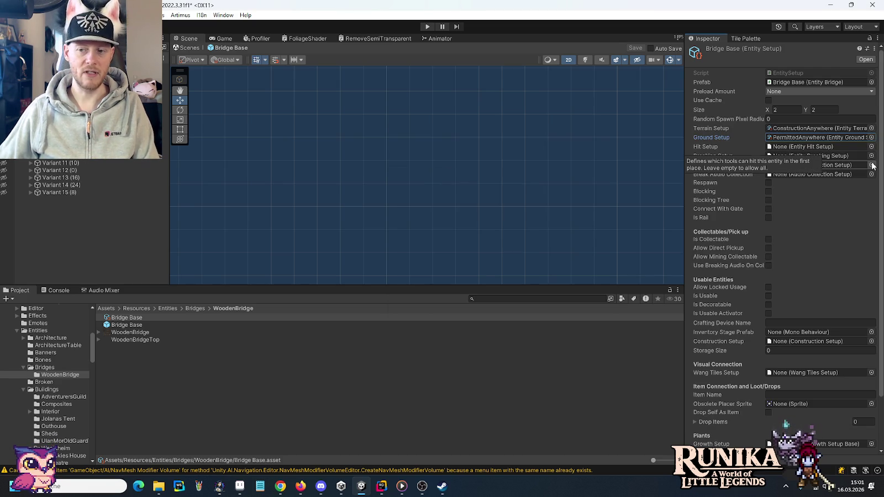
{"action": "left_click", "coordinate": [872, 157]}
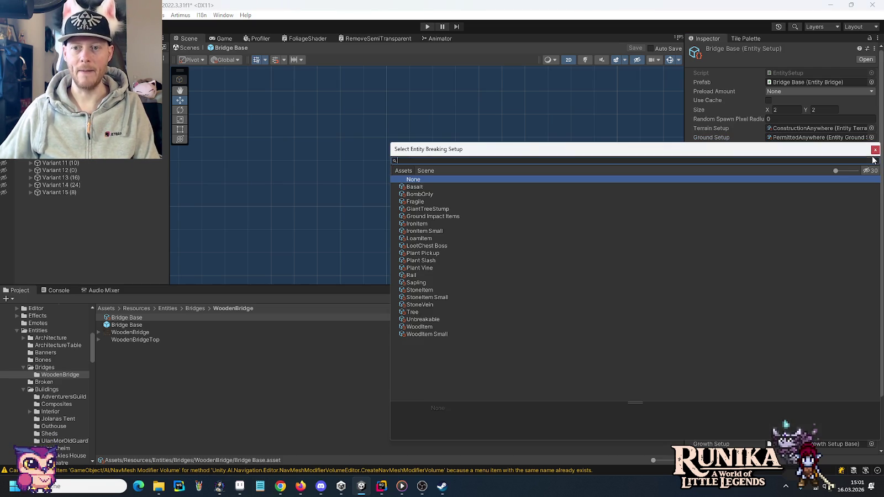
{"action": "double_click", "coordinate": [414, 328]}
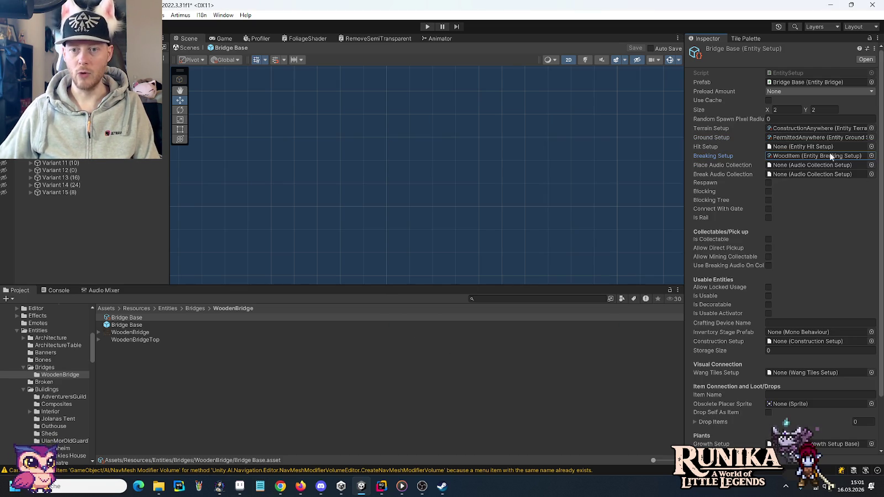
Step: Use AudioCollectionWoodPlace and AudioCollectionWoodChuck for place and break sounds, and enable Blocking
{"action": "left_click", "coordinate": [875, 167]}
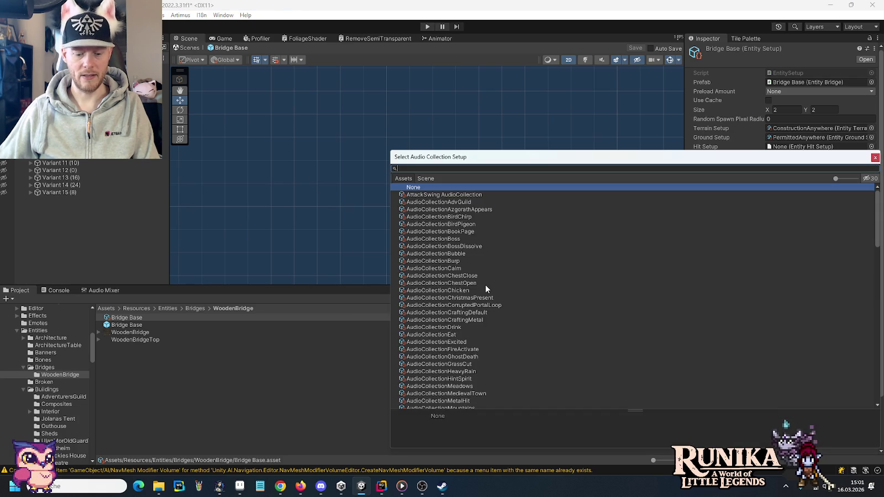
{"action": "type", "text": "wood"}
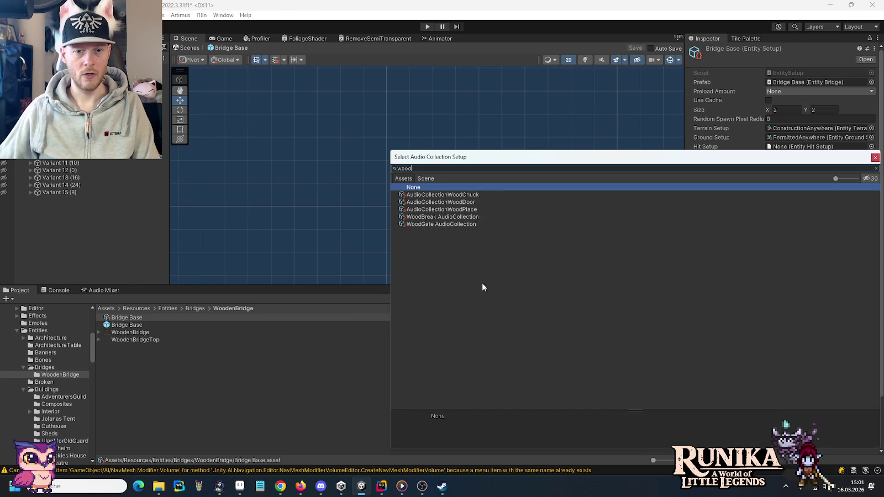
{"action": "double_click", "coordinate": [483, 209]}
{"action": "left_click", "coordinate": [874, 178]}
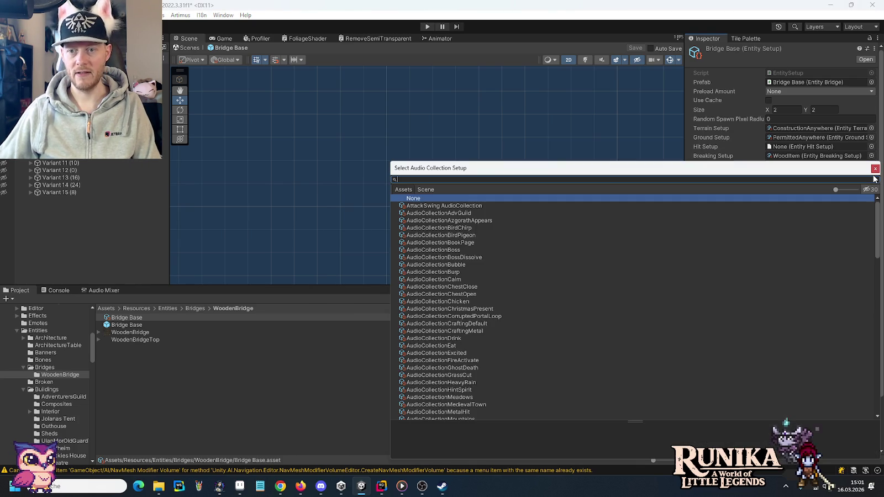
{"action": "type", "text": "chuck"}
{"action": "double_click", "coordinate": [467, 205]}
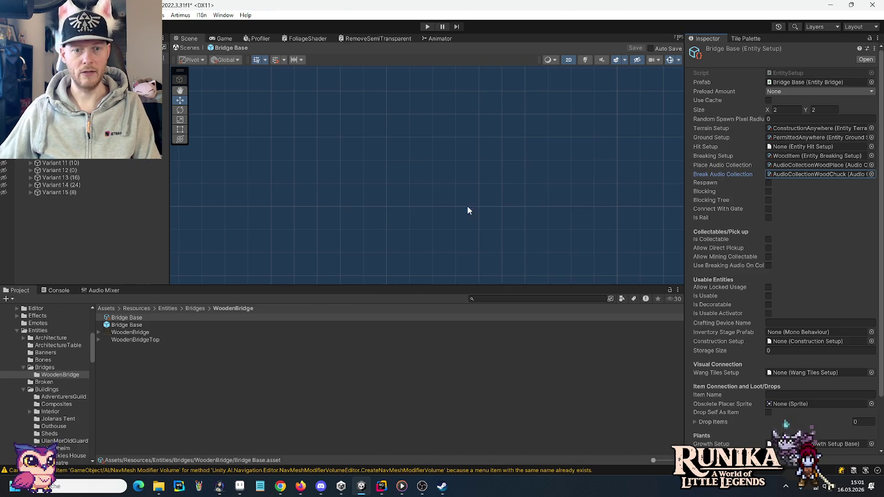
{"action": "left_click", "coordinate": [768, 192]}
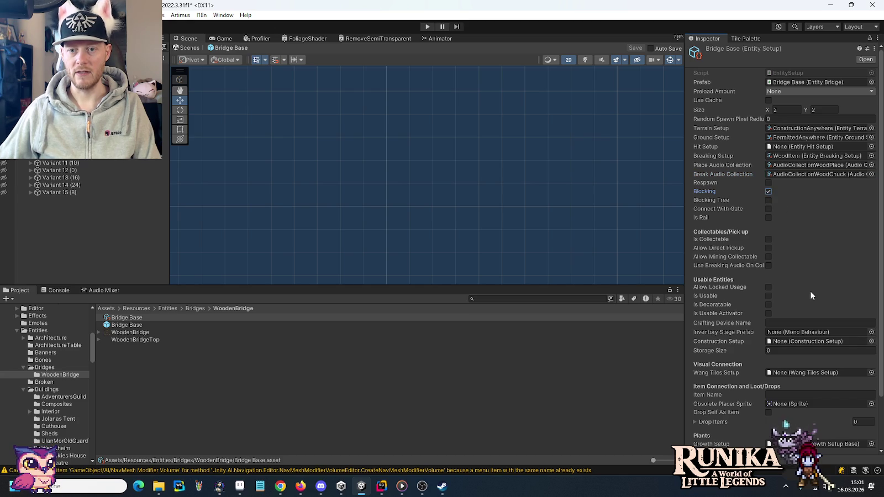
{"action": "scroll", "coordinate": [810, 295], "scroll_direction": "down", "scroll_amount": 2}
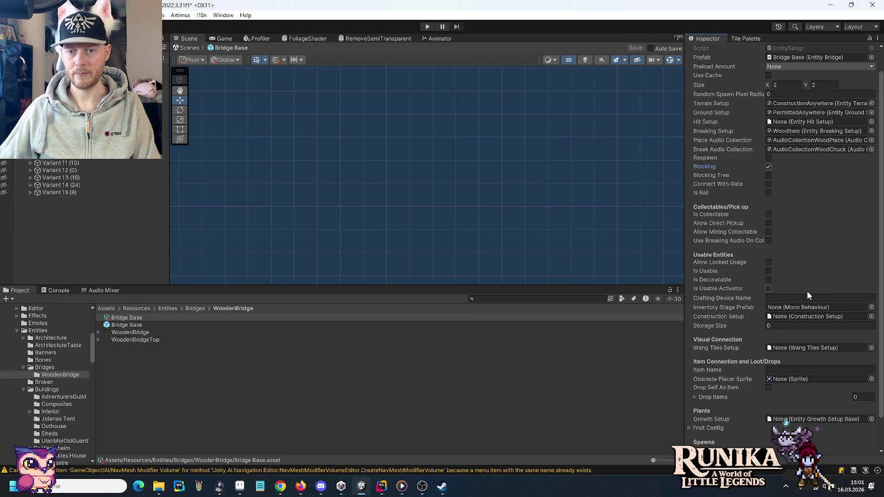
Step: Assign Bridge Tiles as the setup's Wang Tiles Setup and reopen the WoodenBridge folder
{"action": "scroll", "coordinate": [805, 290], "scroll_direction": "down", "scroll_amount": 3}
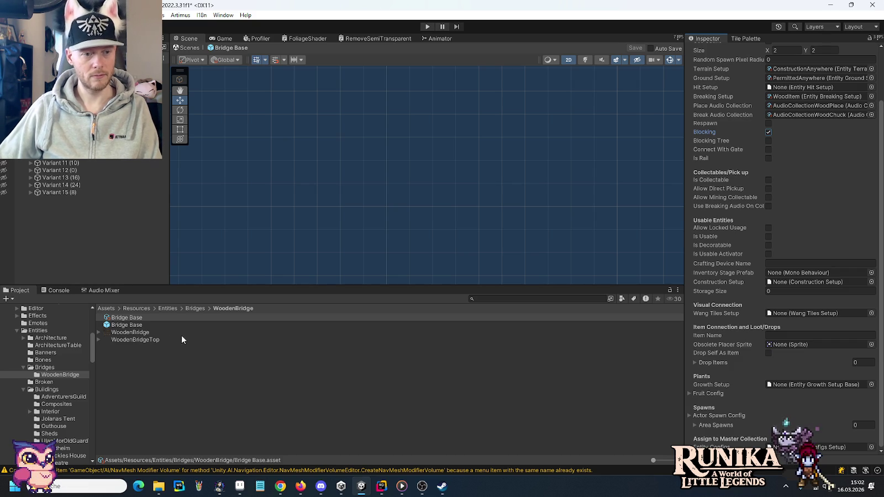
{"action": "left_click", "coordinate": [46, 369]}
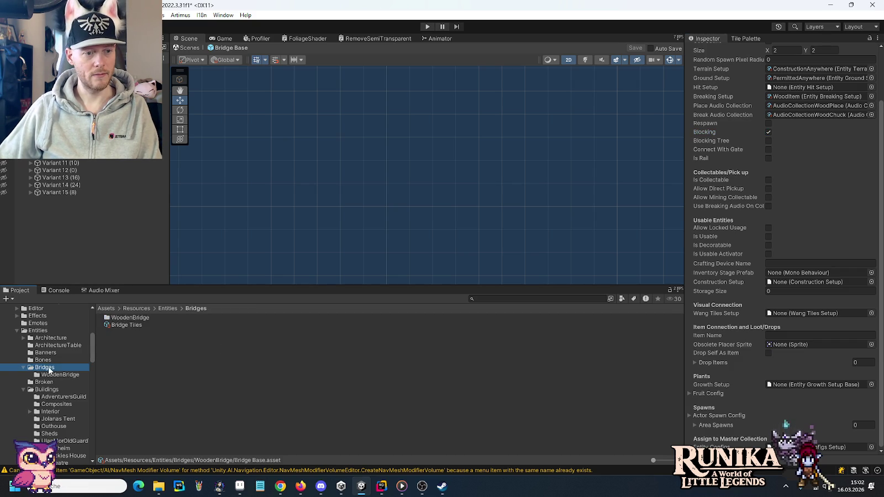
{"action": "mouse_move", "coordinate": [127, 325]}
{"action": "left_mouse_down"}
{"action": "mouse_move", "coordinate": [788, 275]}
{"action": "mouse_move", "coordinate": [792, 319]}
{"action": "left_mouse_up"}
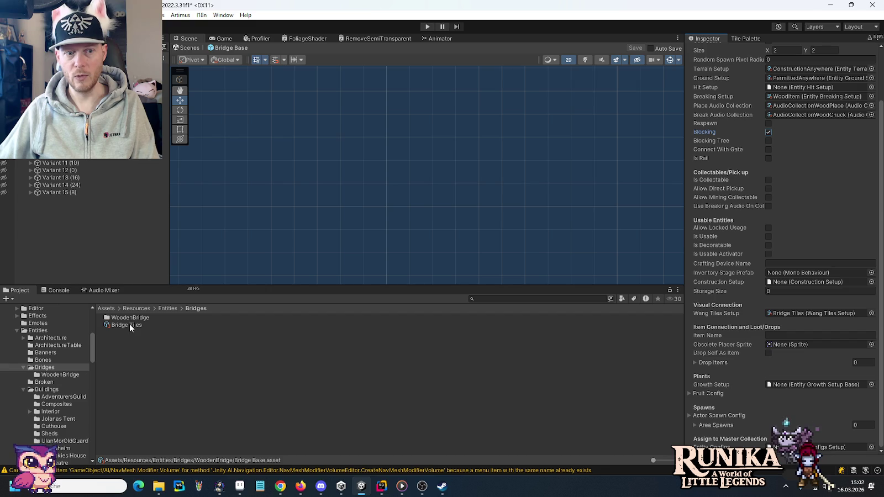
{"action": "left_click", "coordinate": [51, 376]}
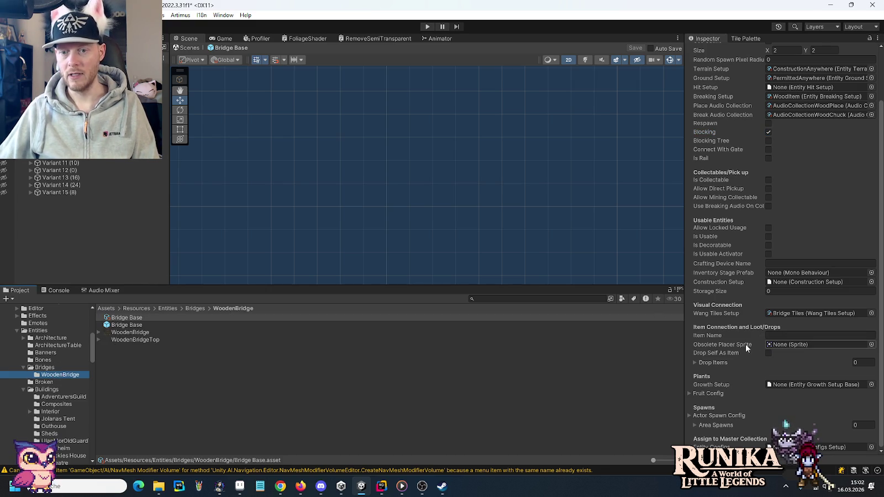
Step: Set Item Name to WoodenBridge and enable Drop Self As Item
{"action": "left_click", "coordinate": [772, 338]}
{"action": "type", "text": "W"}
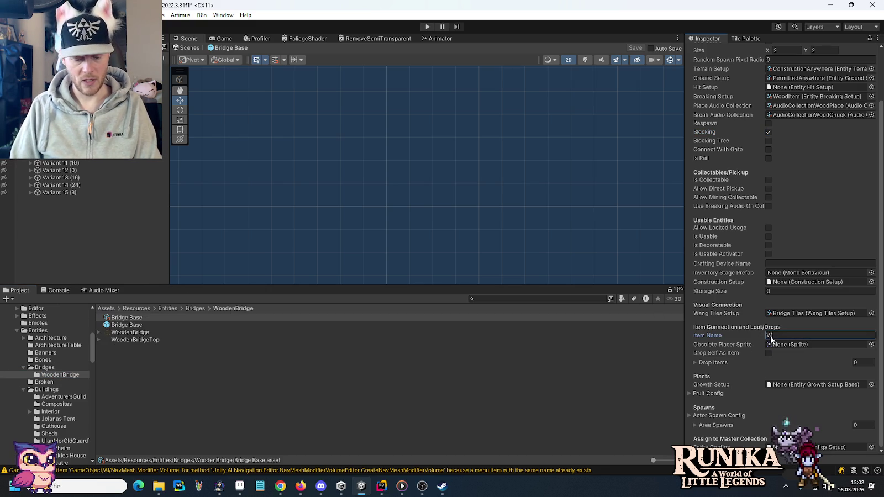
{"action": "type", "text": "oodenBridge"}
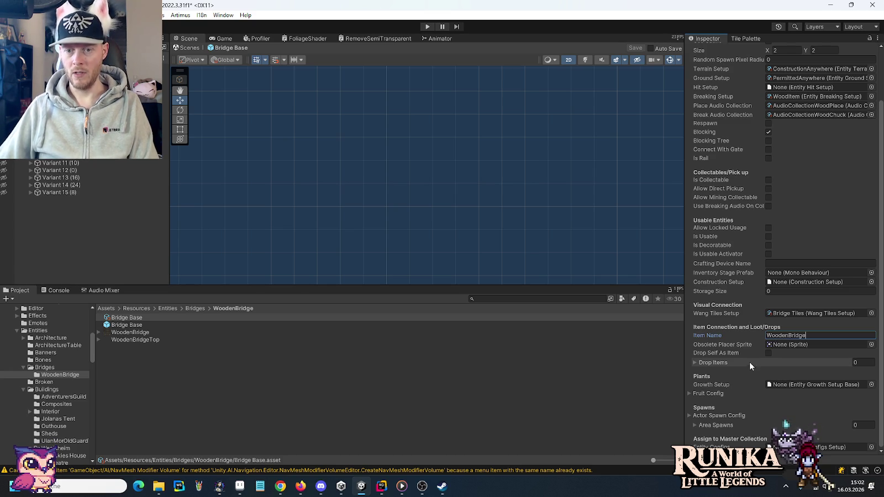
{"action": "left_click", "coordinate": [768, 354]}
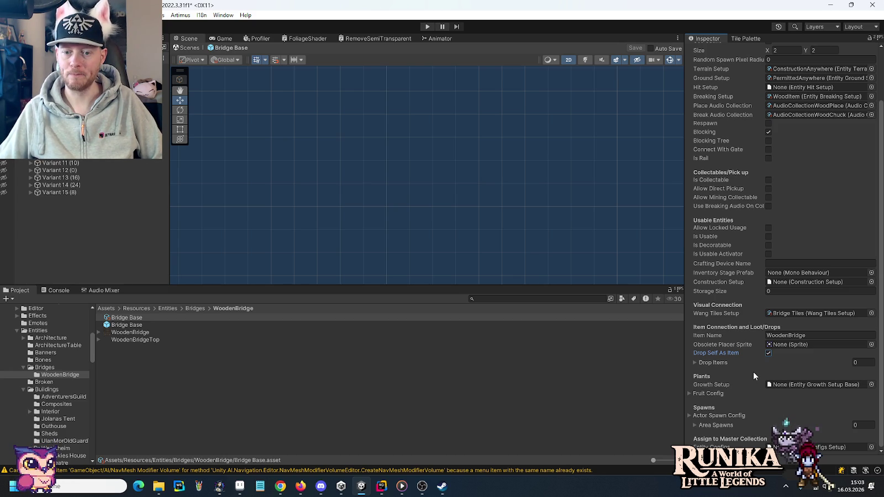
Step: Assign Entity Configs as the Bridge Base setup's entity config
{"action": "left_click", "coordinate": [871, 447]}
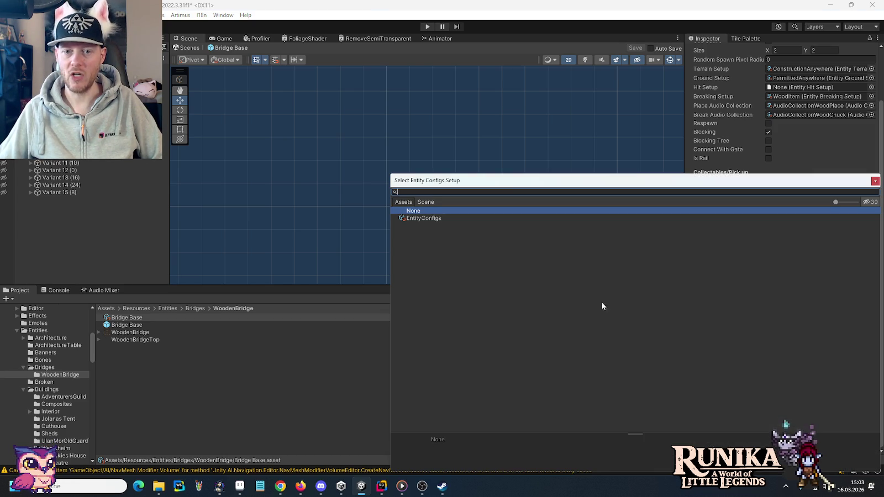
{"action": "double_click", "coordinate": [417, 216]}
{"action": "left_click", "coordinate": [142, 325]}
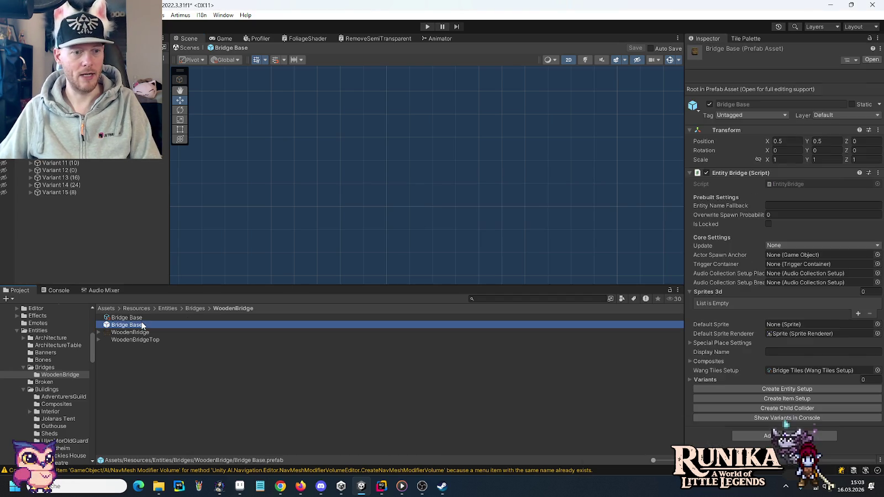
{"action": "left_click", "coordinate": [140, 319]}
{"action": "scroll", "coordinate": [785, 248], "scroll_direction": "down", "scroll_amount": 2}
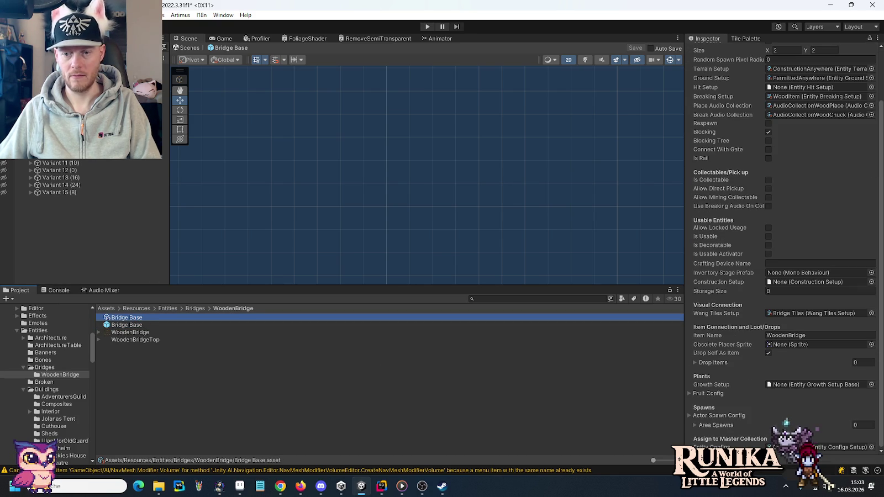
{"action": "left_click", "coordinate": [382, 486]}
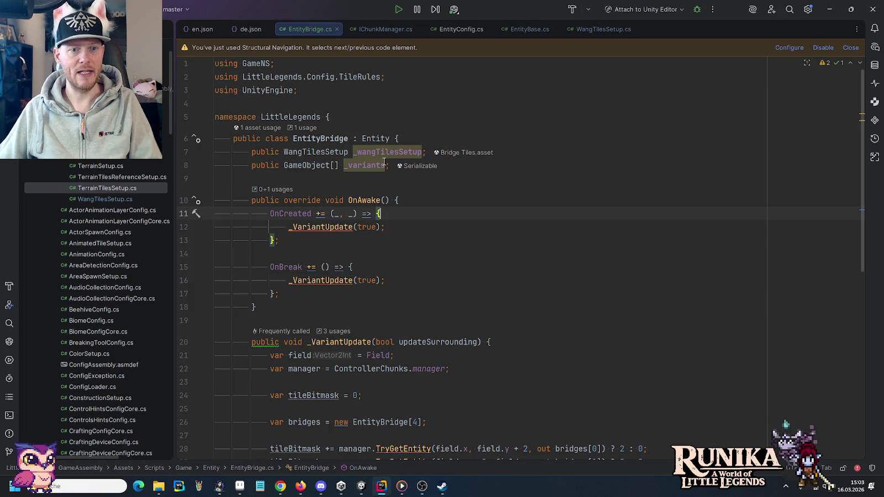
Step: Change line 37 to read entityConfig.entitySetup.wangTilesSetup instead of _wangTilesSetup
{"action": "scroll", "coordinate": [384, 154], "scroll_direction": "down", "scroll_amount": 9}
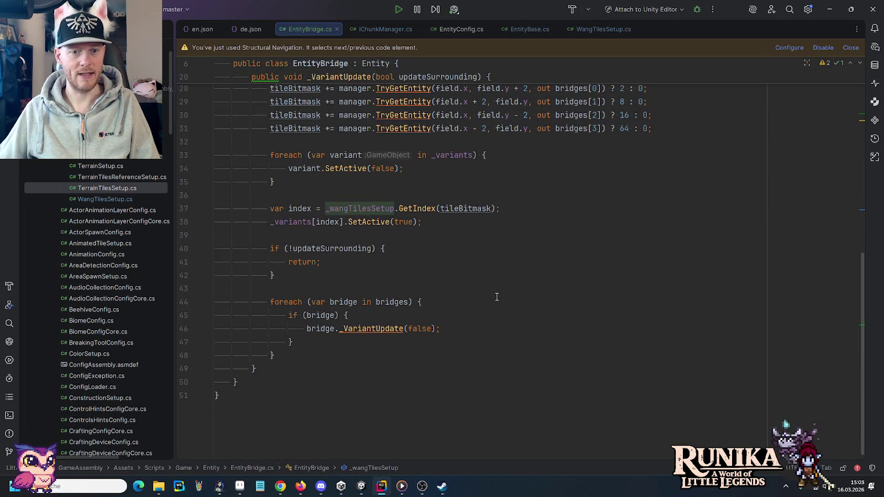
{"action": "scroll", "coordinate": [350, 206], "scroll_direction": "up", "scroll_amount": 2}
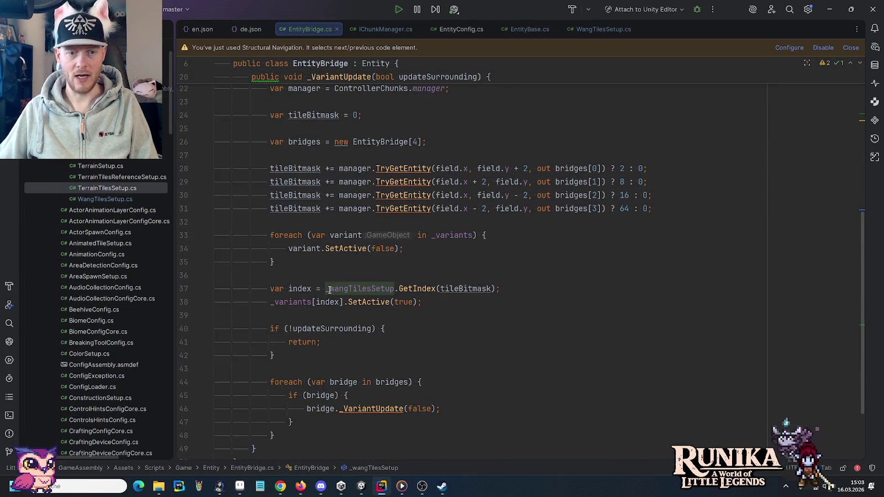
{"action": "left_click", "coordinate": [329, 289]}
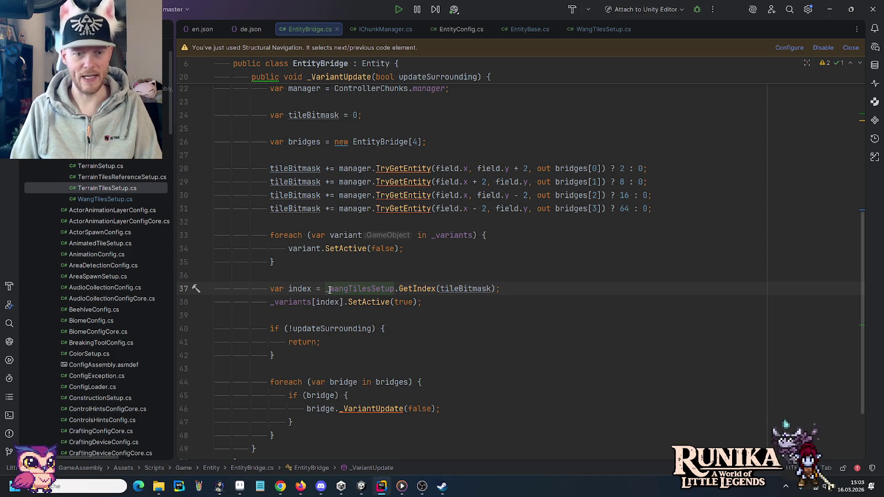
{"action": "type", "text": "entityConfig"}
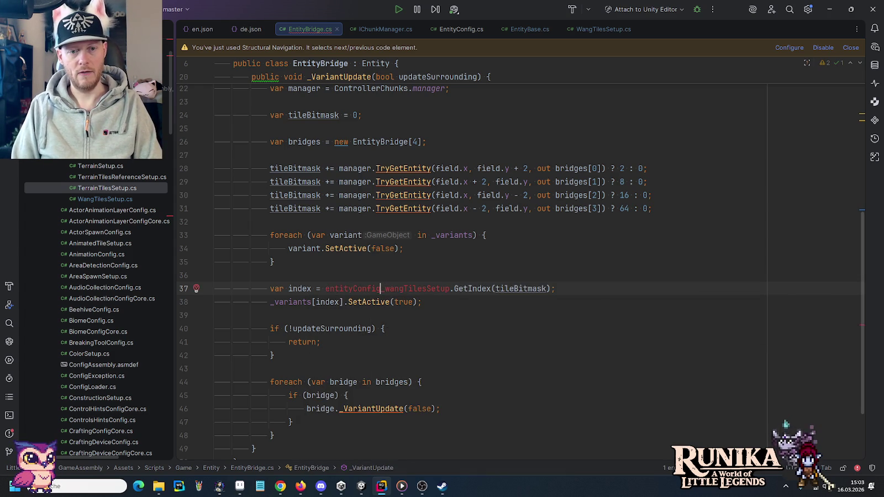
{"action": "type", "text": "."}
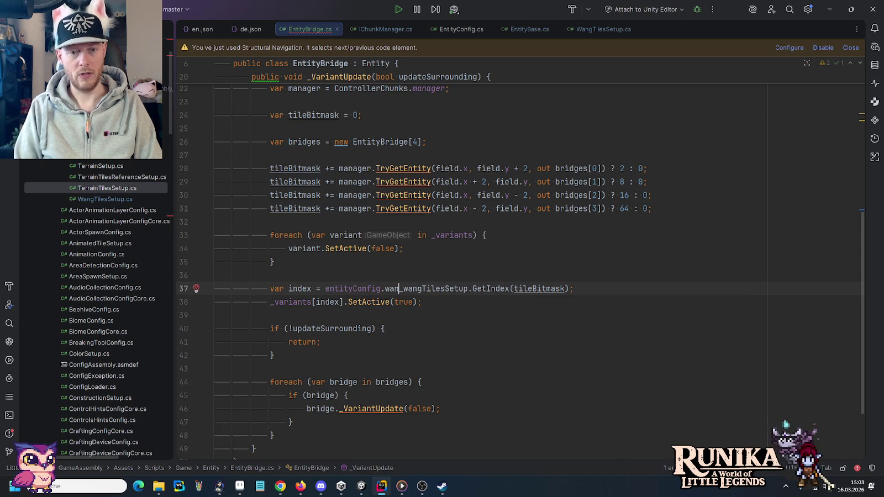
{"action": "type", "text": "set"}
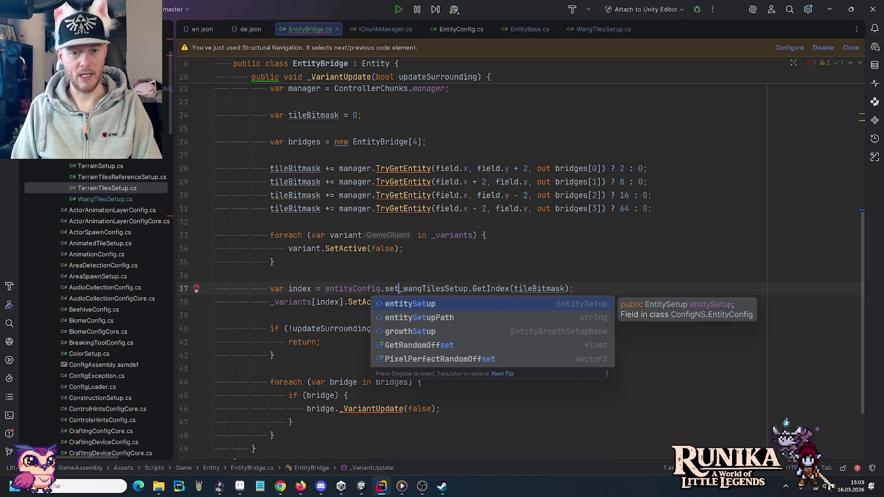
{"action": "key", "text": "Return"}
{"action": "type", "text": ".wa"}
{"action": "key", "text": "Tab"}
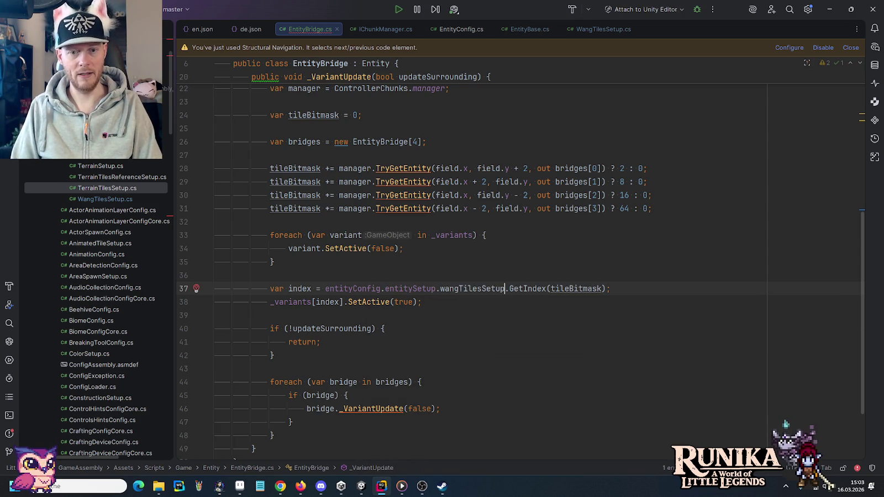
{"action": "left_click", "coordinate": [318, 271]}
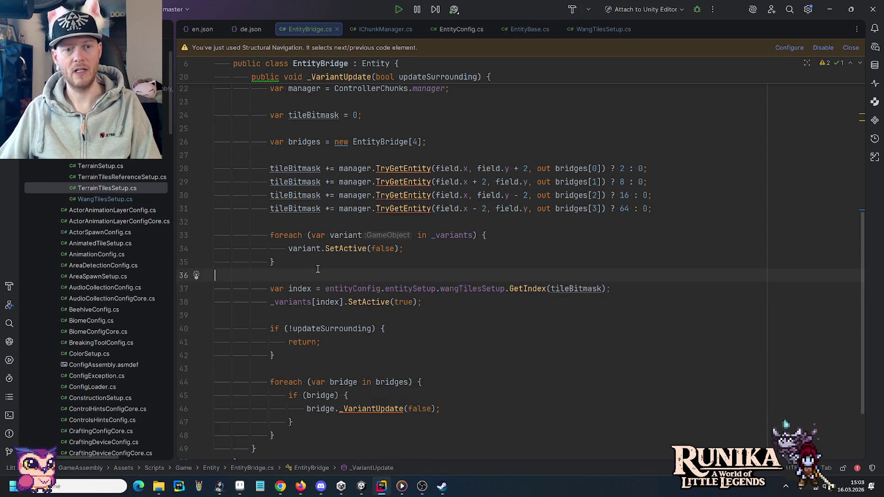
{"action": "left_click", "coordinate": [320, 263]}
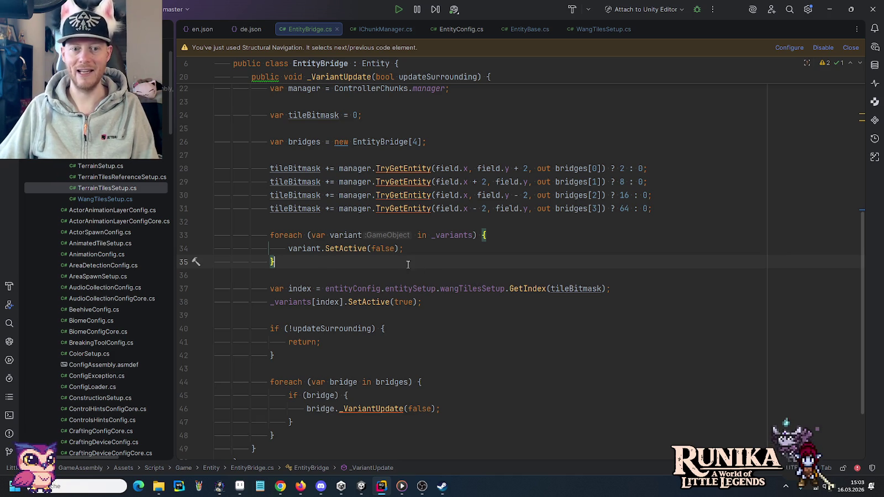
Step: Delete the unused _wangTilesSetup field and the TileRules using directive
{"action": "left_click", "coordinate": [509, 236]}
{"action": "scroll", "coordinate": [509, 238], "scroll_direction": "up", "scroll_amount": 6}
{"action": "scroll", "coordinate": [509, 238], "scroll_direction": "up", "scroll_amount": 1}
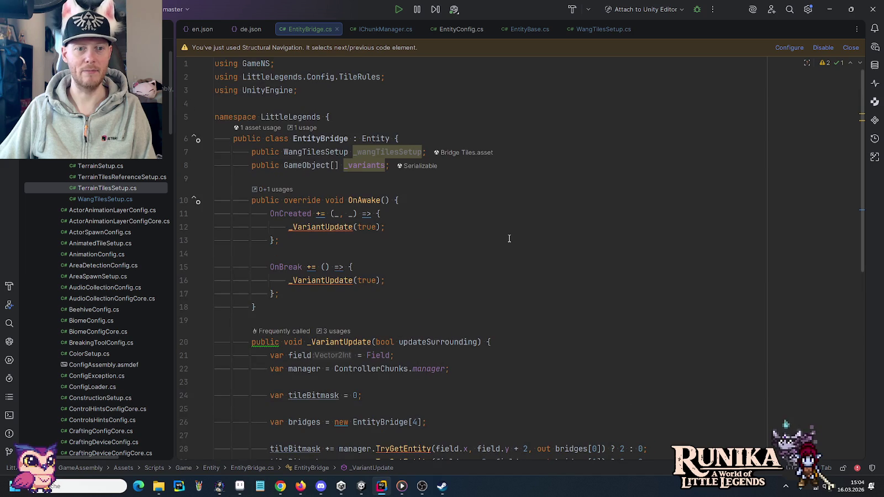
{"action": "left_click", "coordinate": [414, 152]}
{"action": "key", "text": "ctrl+x"}
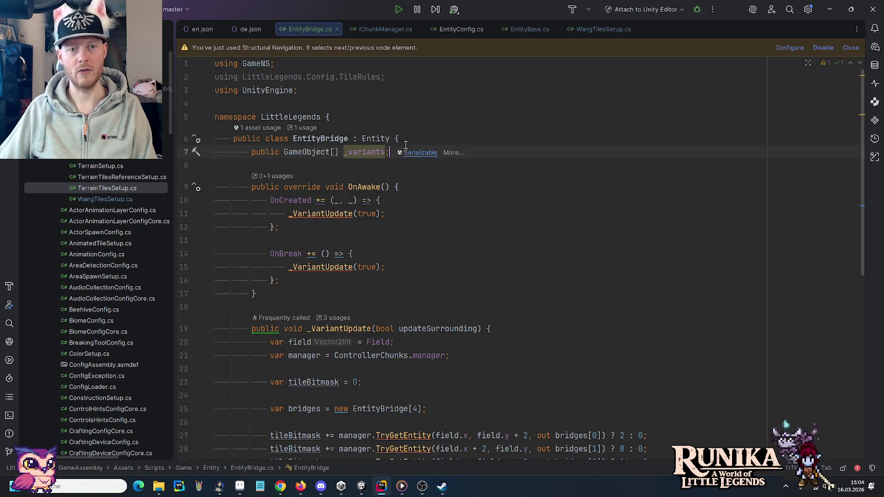
{"action": "left_click", "coordinate": [330, 76]}
{"action": "key", "text": "ctrl+x"}
{"action": "left_click", "coordinate": [434, 125]}
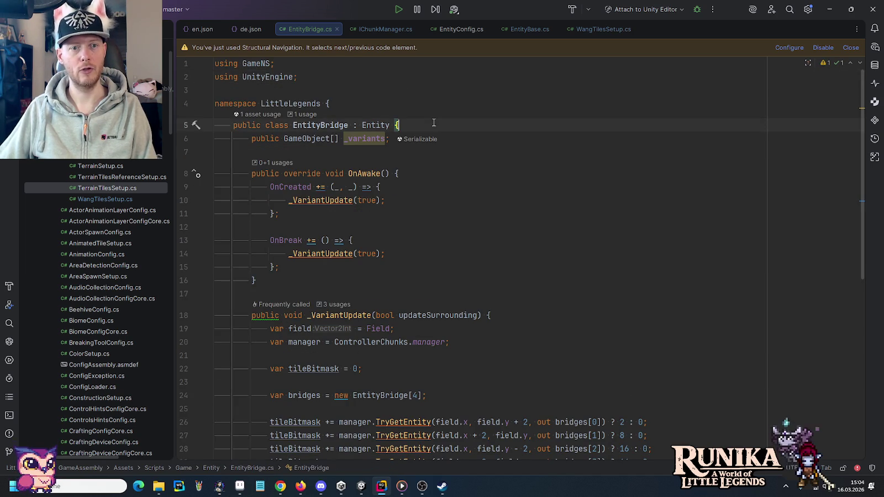
{"action": "scroll", "coordinate": [436, 122], "scroll_direction": "down", "scroll_amount": 8}
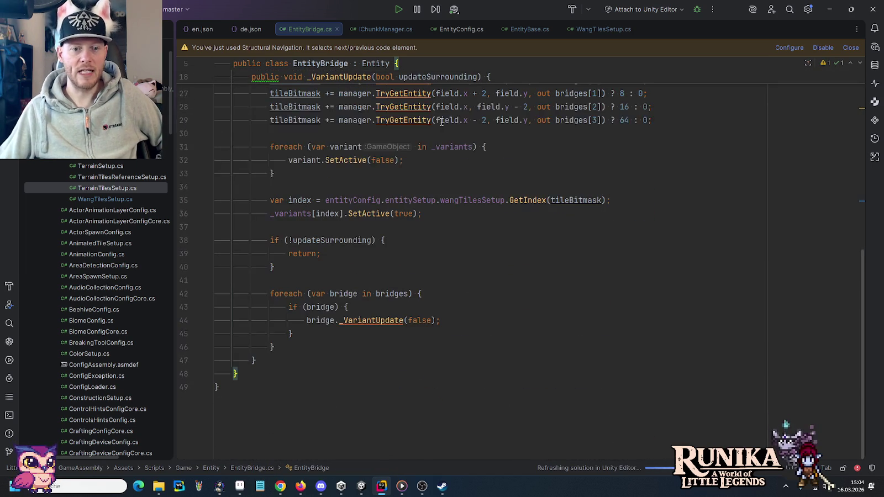
{"action": "left_click", "coordinate": [362, 486]}
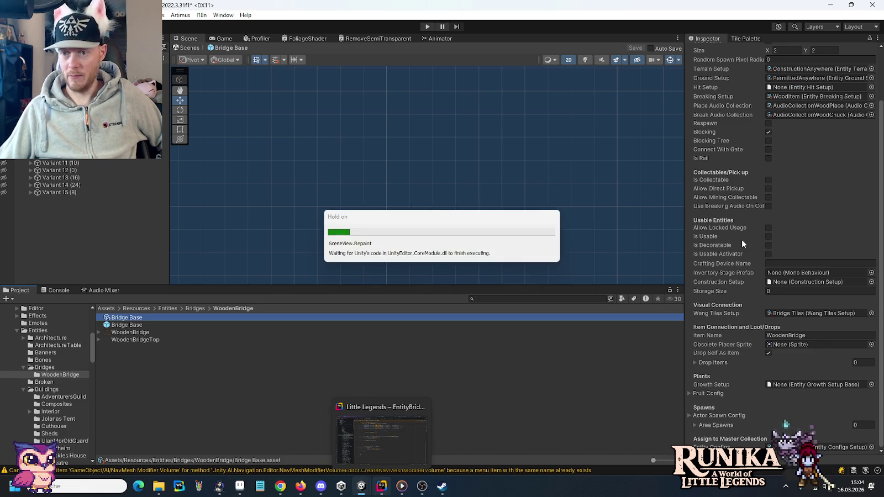
Step: Select Bridge Base and add two entries to its Entity Bridge Sprites 3d list
{"action": "scroll", "coordinate": [741, 238], "scroll_direction": "down", "scroll_amount": 1}
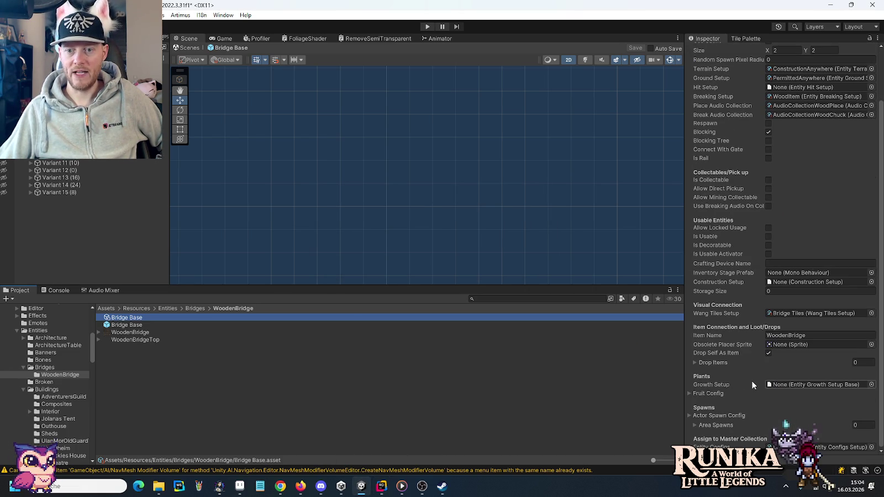
{"action": "left_click", "coordinate": [134, 326]}
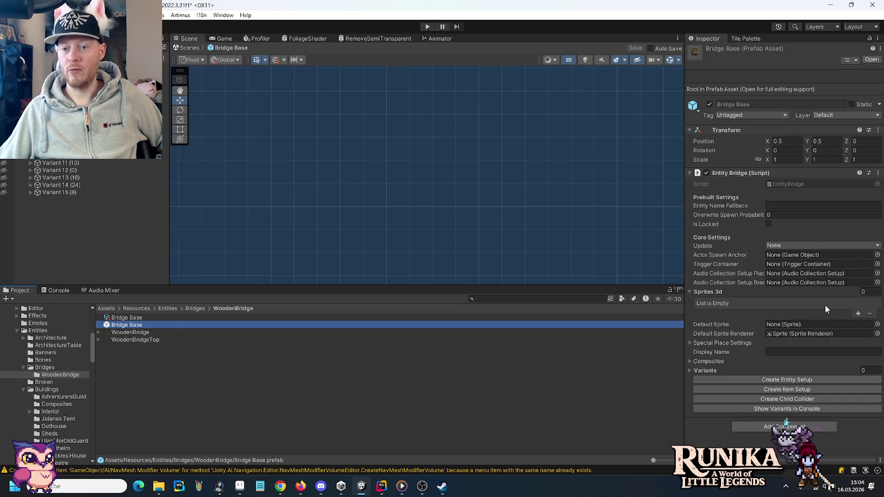
{"action": "left_click", "coordinate": [859, 313]}
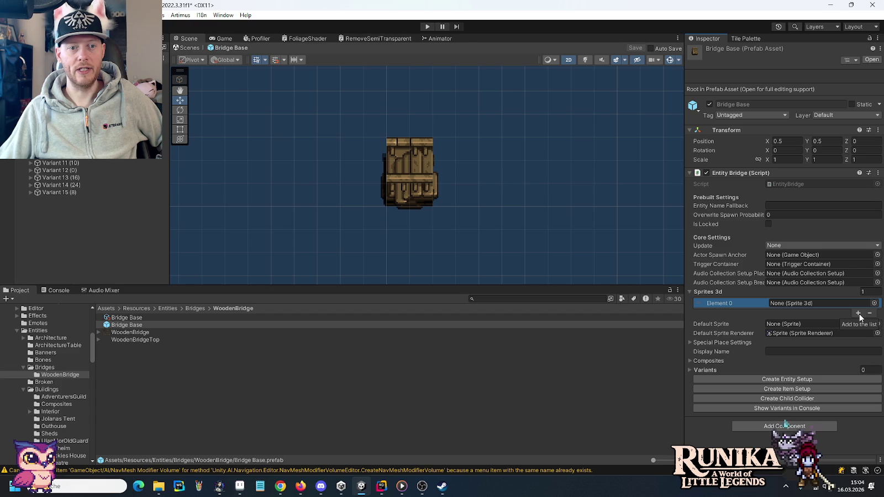
{"action": "mouse_move", "coordinate": [66, 156]}
{"action": "left_mouse_down"}
{"action": "mouse_move", "coordinate": [91, 138]}
{"action": "mouse_move", "coordinate": [830, 326]}
{"action": "left_mouse_up"}
{"action": "left_click_drag", "start_coordinate": [797, 302], "coordinate": [745, 298]}
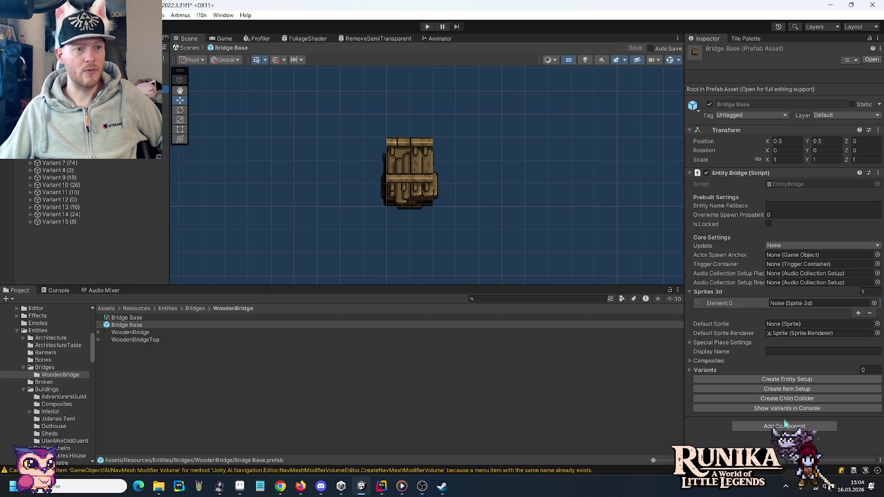
{"action": "left_click_drag", "start_coordinate": [127, 325], "coordinate": [773, 309]}
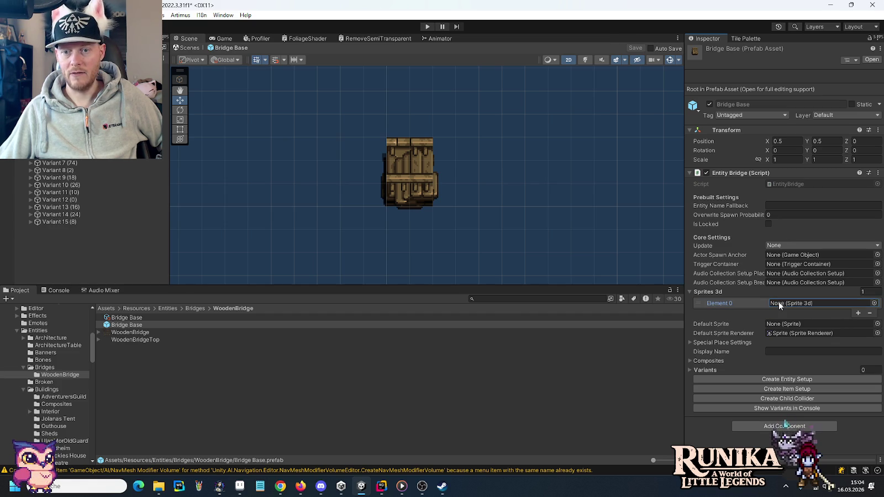
{"action": "left_click", "coordinate": [857, 313]}
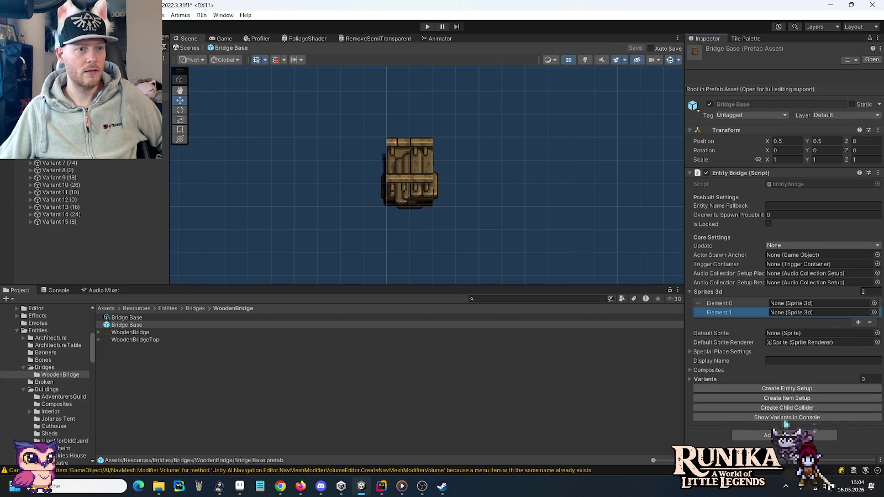
Step: Fill Sprites 3d with Sprite, then Sprite (Top) twice, keeping Sprite as default renderer
{"action": "left_click", "coordinate": [99, 95]}
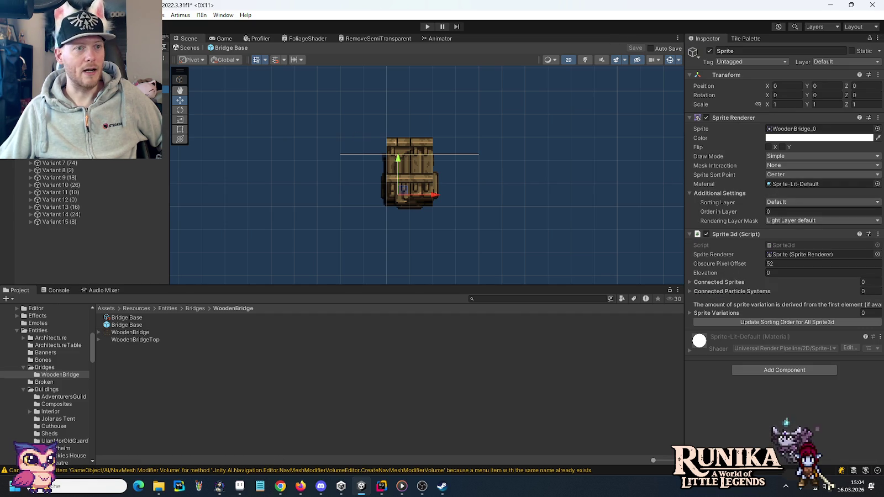
{"action": "left_click", "coordinate": [83, 89]}
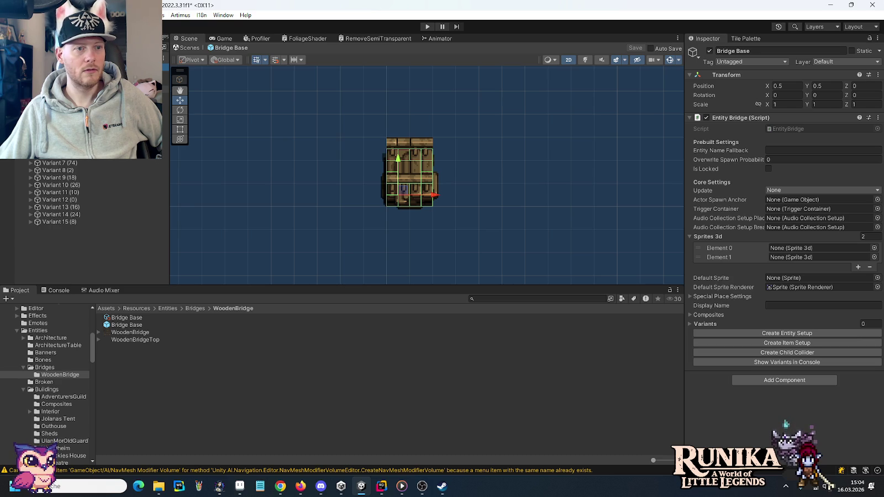
{"action": "mouse_move", "coordinate": [165, 89]}
{"action": "left_mouse_down"}
{"action": "mouse_move", "coordinate": [735, 243]}
{"action": "mouse_move", "coordinate": [808, 248]}
{"action": "left_mouse_up"}
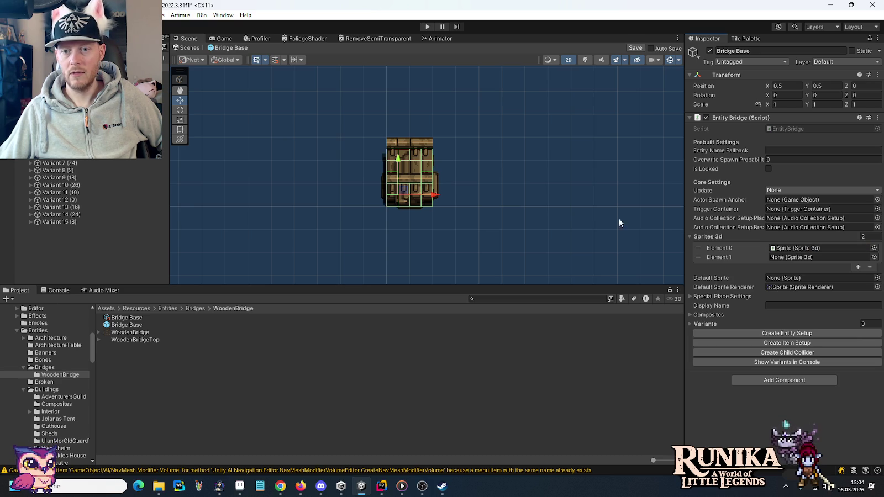
{"action": "left_click_drag", "start_coordinate": [291, 161], "coordinate": [796, 290]}
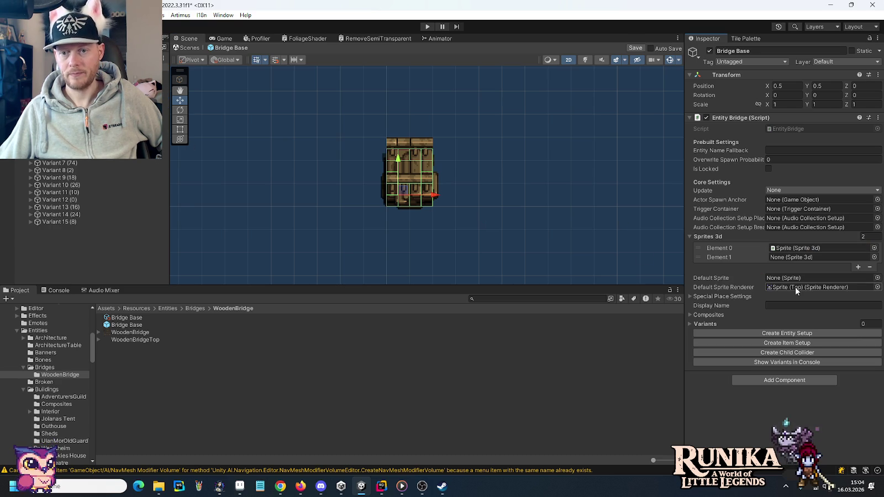
{"action": "key", "text": "ctrl+z"}
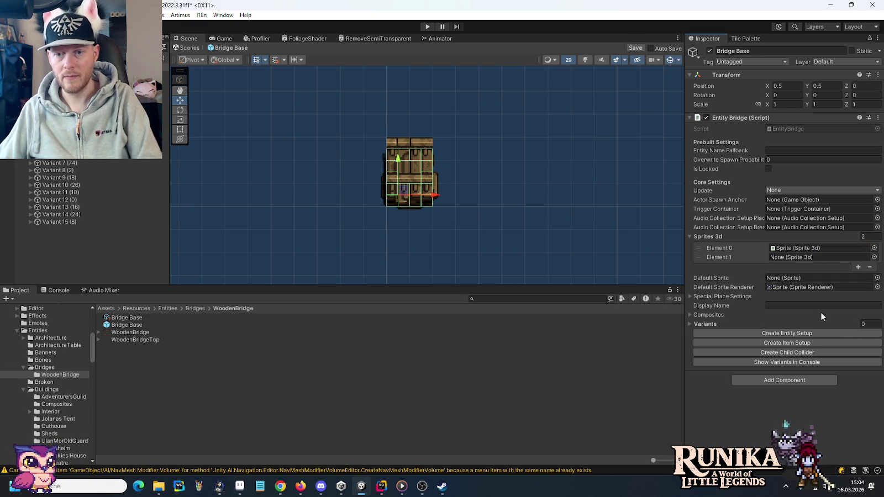
{"action": "mouse_move", "coordinate": [55, 157]}
{"action": "left_mouse_down"}
{"action": "mouse_move", "coordinate": [330, 164]}
{"action": "mouse_move", "coordinate": [818, 257]}
{"action": "left_mouse_up"}
{"action": "left_click", "coordinate": [858, 267]}
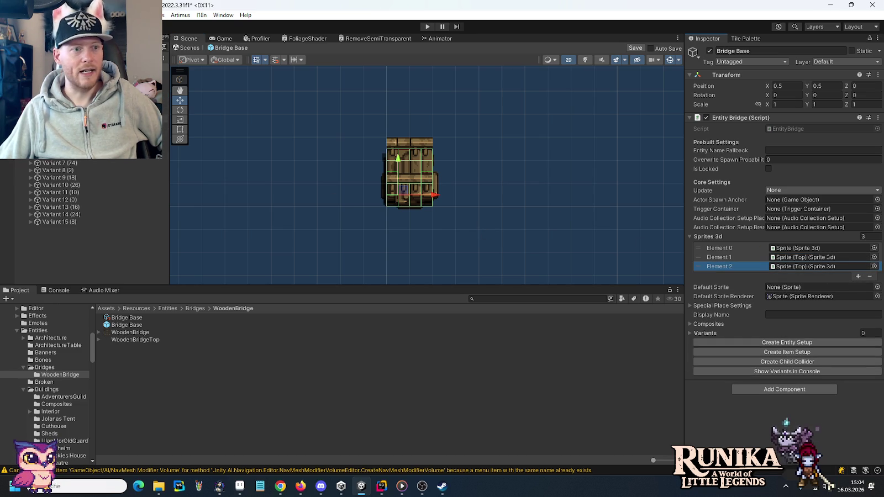
{"action": "scroll", "coordinate": [83, 193], "scroll_direction": "down", "scroll_amount": 2}
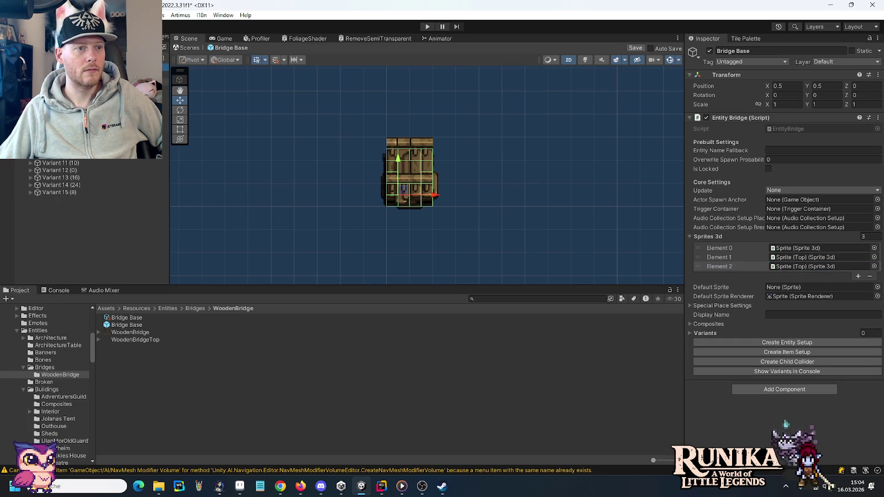
{"action": "scroll", "coordinate": [83, 194], "scroll_direction": "up", "scroll_amount": 2}
{"action": "left_click", "coordinate": [834, 268]}
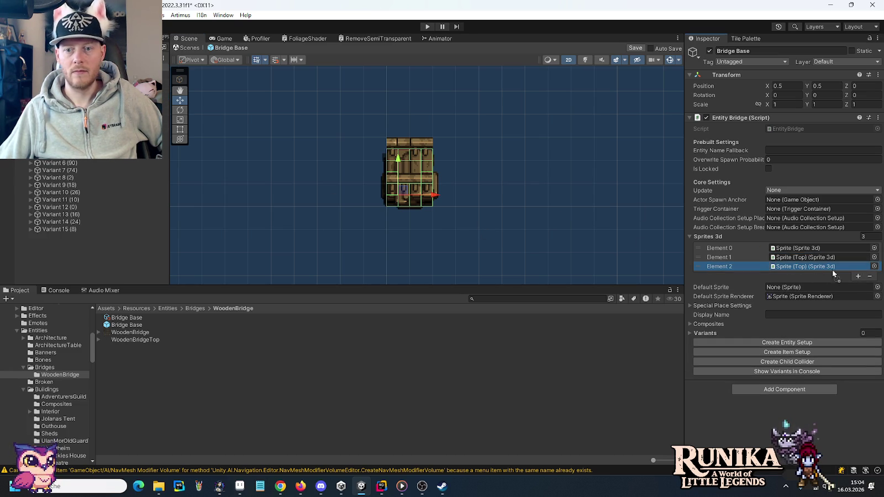
Step: Fill Sprites 3d entries 3 through 10 with alternating Sprite and Sprite (Top) references
{"action": "left_click_drag", "start_coordinate": [789, 269], "coordinate": [789, 268]}
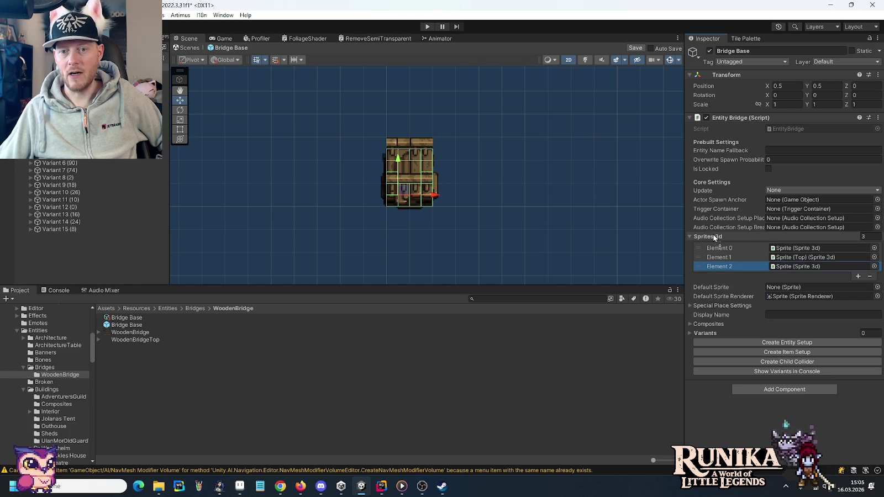
{"action": "left_click_drag", "start_coordinate": [714, 238], "coordinate": [713, 233]}
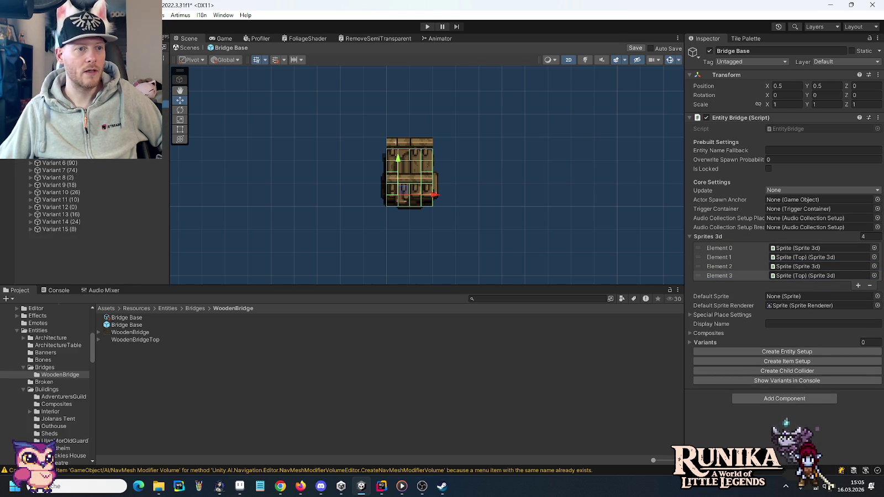
{"action": "left_click_drag", "start_coordinate": [718, 267], "coordinate": [717, 239]}
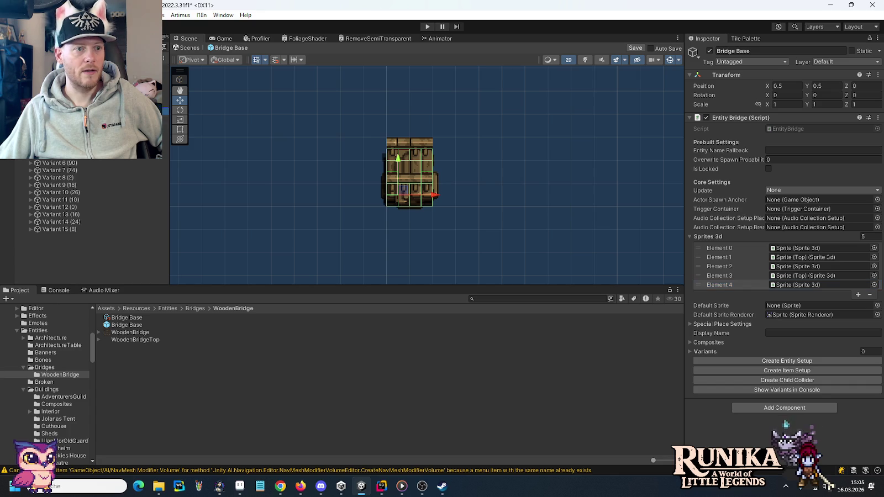
{"action": "left_click_drag", "start_coordinate": [802, 275], "coordinate": [711, 236]}
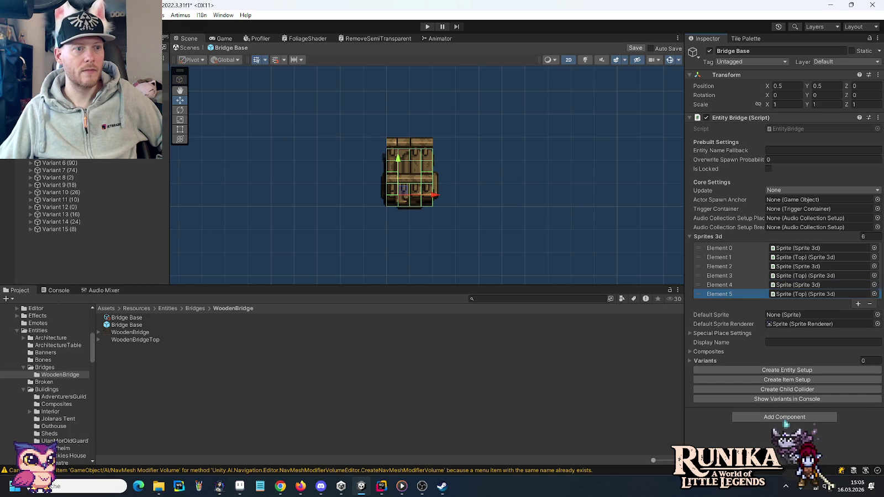
{"action": "left_click_drag", "start_coordinate": [292, 162], "coordinate": [712, 238]}
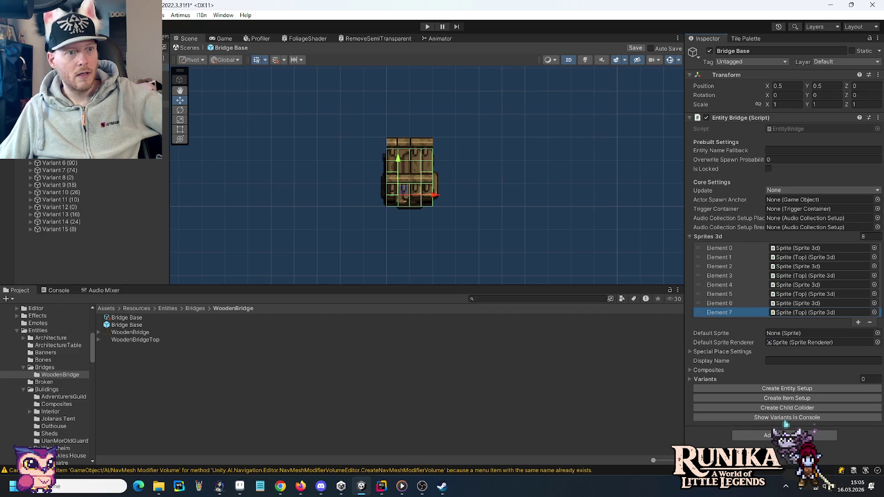
{"action": "mouse_move", "coordinate": [55, 163]}
{"action": "left_mouse_down"}
{"action": "mouse_move", "coordinate": [245, 160]}
{"action": "mouse_move", "coordinate": [729, 239]}
{"action": "left_mouse_up"}
{"action": "mouse_move", "coordinate": [55, 156]}
{"action": "left_mouse_down"}
{"action": "mouse_move", "coordinate": [503, 198]}
{"action": "mouse_move", "coordinate": [717, 235]}
{"action": "left_mouse_up"}
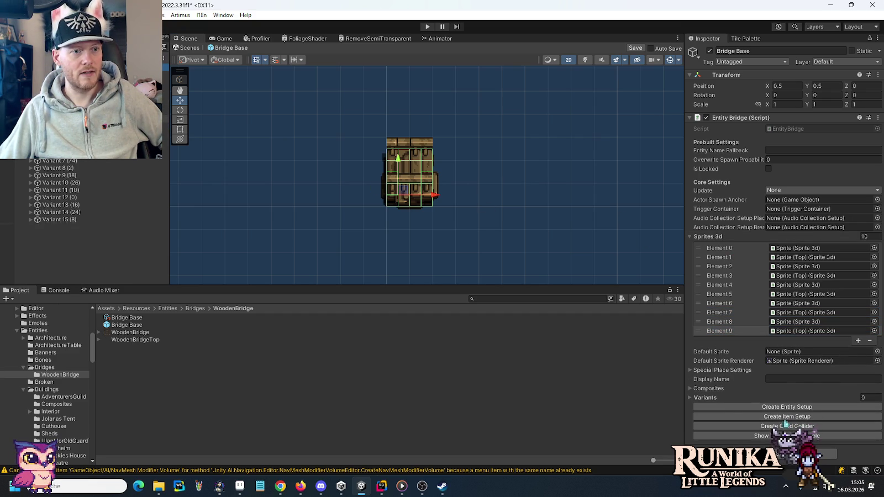
Step: Append further Sprite and Sprite (Top) references as Sprites 3d Elements 11 to 16
{"action": "scroll", "coordinate": [55, 193], "scroll_direction": "up", "scroll_amount": 1}
{"action": "mouse_move", "coordinate": [55, 163]}
{"action": "left_mouse_down"}
{"action": "mouse_move", "coordinate": [747, 240]}
{"action": "mouse_move", "coordinate": [740, 236]}
{"action": "left_mouse_up"}
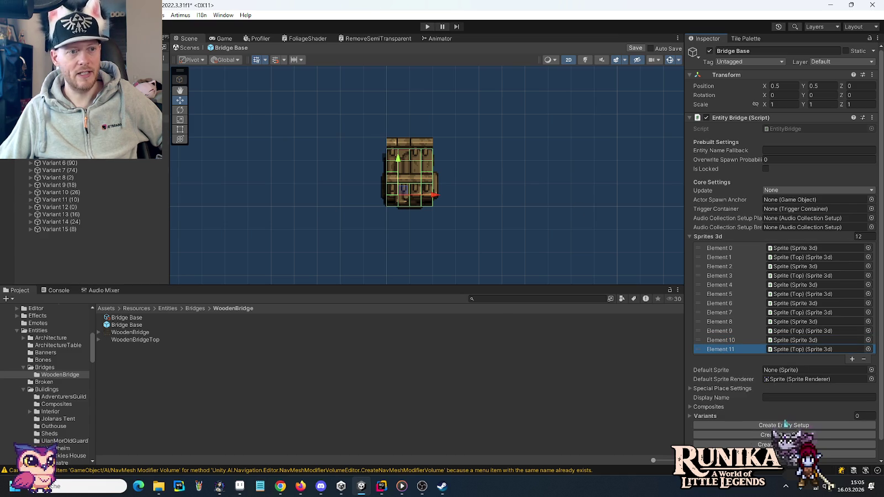
{"action": "scroll", "coordinate": [56, 193], "scroll_direction": "down", "scroll_amount": 2}
{"action": "scroll", "coordinate": [55, 194], "scroll_direction": "up", "scroll_amount": 2}
{"action": "left_click_drag", "start_coordinate": [58, 164], "coordinate": [719, 237]}
{"action": "left_click_drag", "start_coordinate": [167, 155], "coordinate": [741, 237]}
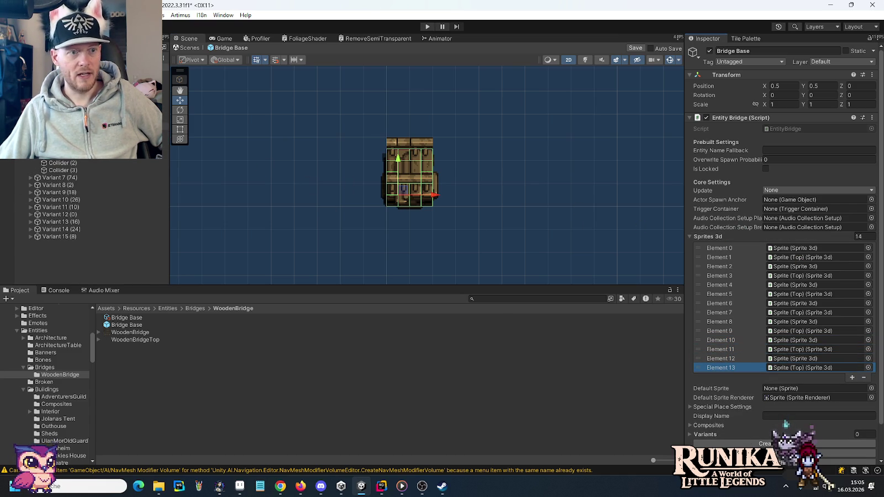
{"action": "scroll", "coordinate": [83, 199], "scroll_direction": "down", "scroll_amount": 2}
{"action": "scroll", "coordinate": [83, 193], "scroll_direction": "up", "scroll_amount": 2}
{"action": "mouse_move", "coordinate": [58, 155]}
{"action": "left_mouse_down"}
{"action": "mouse_move", "coordinate": [166, 141]}
{"action": "mouse_move", "coordinate": [728, 233]}
{"action": "left_mouse_up"}
{"action": "left_click_drag", "start_coordinate": [60, 149], "coordinate": [765, 236]}
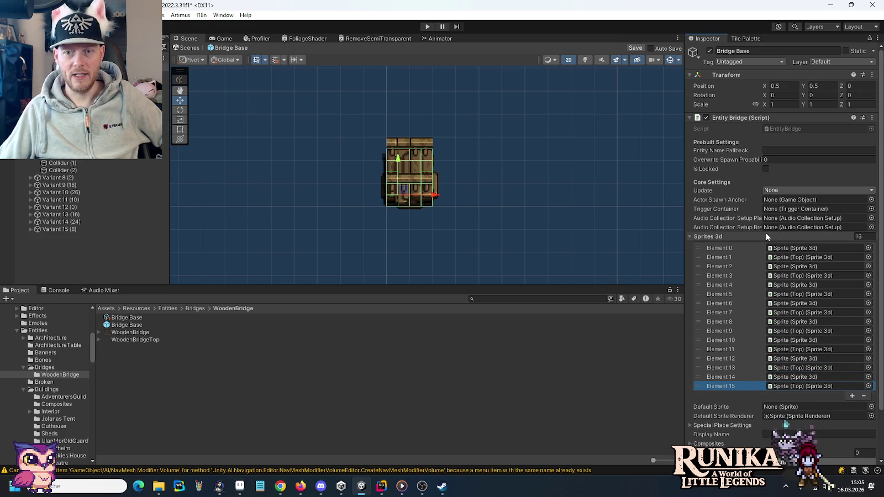
{"action": "scroll", "coordinate": [83, 193], "scroll_direction": "down", "scroll_amount": 2}
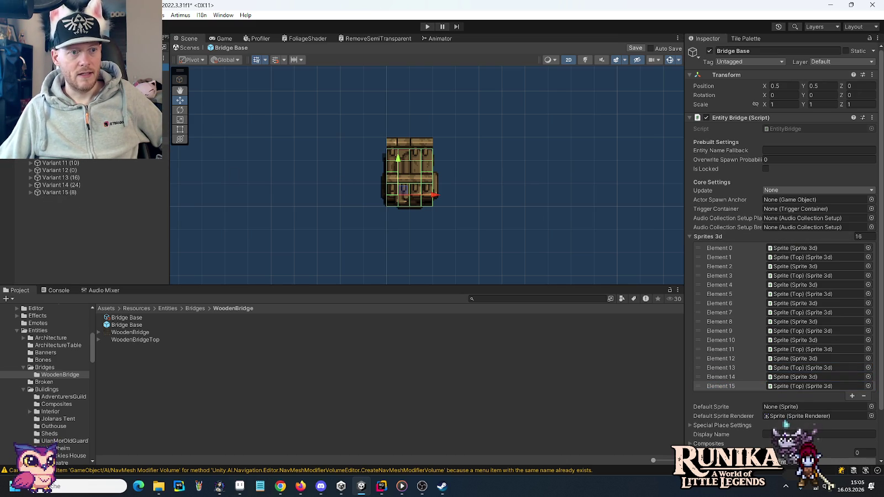
{"action": "scroll", "coordinate": [83, 193], "scroll_direction": "up", "scroll_amount": 2}
Step: Append Element 17 plus Variant 9 and Variant 10 sprites to the Sprites 3d list
{"action": "mouse_move", "coordinate": [61, 152]}
{"action": "left_mouse_down"}
{"action": "mouse_move", "coordinate": [221, 155]}
{"action": "mouse_move", "coordinate": [746, 237]}
{"action": "left_mouse_up"}
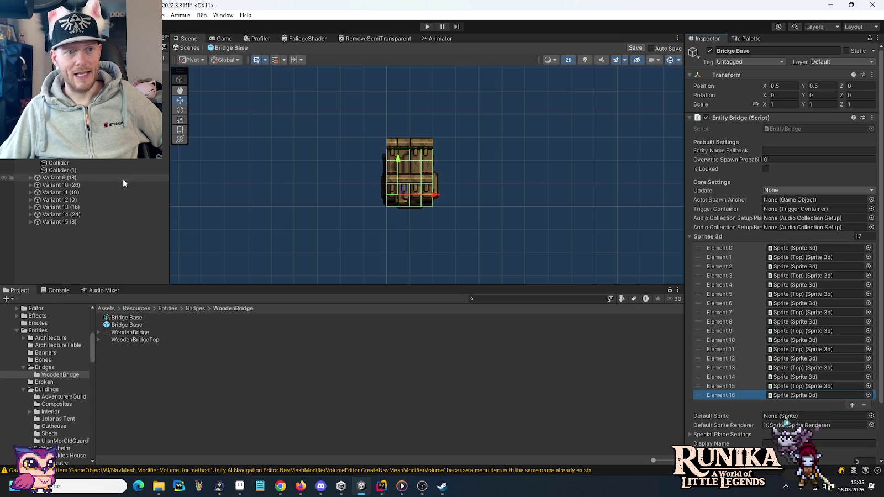
{"action": "mouse_move", "coordinate": [82, 164]}
{"action": "left_mouse_down"}
{"action": "mouse_move", "coordinate": [691, 211]}
{"action": "mouse_move", "coordinate": [736, 235]}
{"action": "left_mouse_up"}
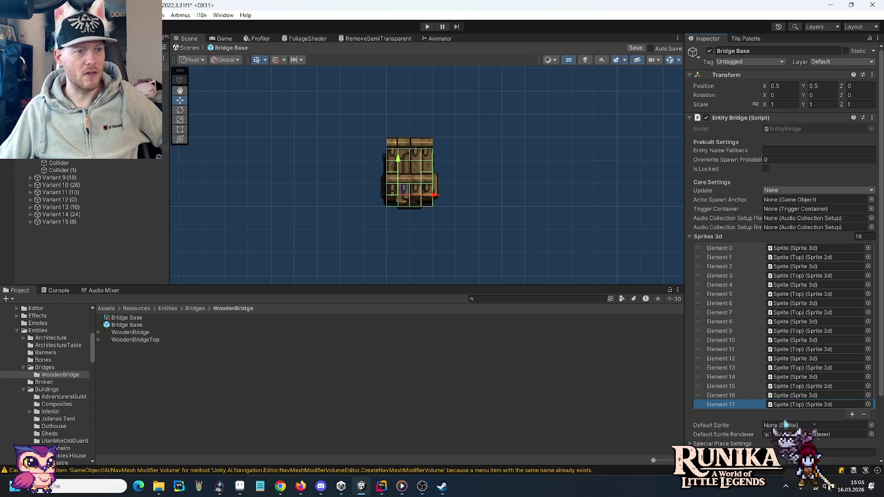
{"action": "left_click", "coordinate": [30, 177]}
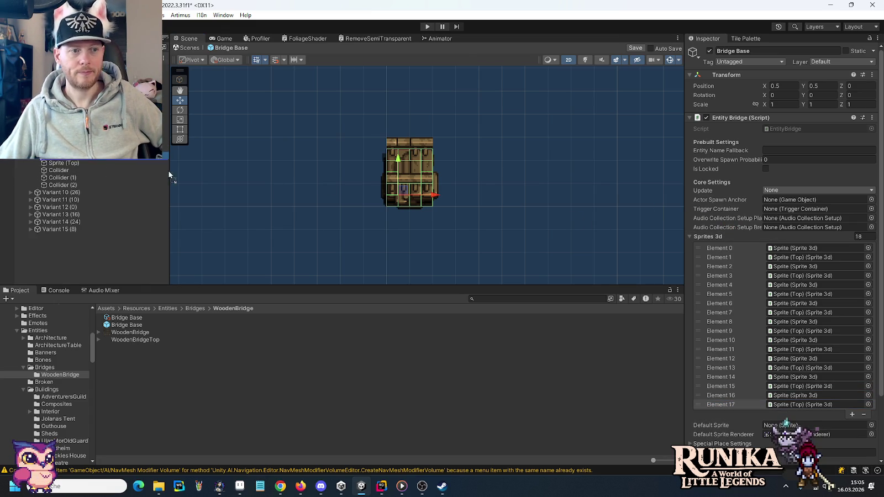
{"action": "left_click_drag", "start_coordinate": [761, 234], "coordinate": [761, 235]}
{"action": "mouse_move", "coordinate": [94, 166]}
{"action": "left_mouse_down"}
{"action": "mouse_move", "coordinate": [741, 231]}
{"action": "mouse_move", "coordinate": [735, 236]}
{"action": "left_mouse_up"}
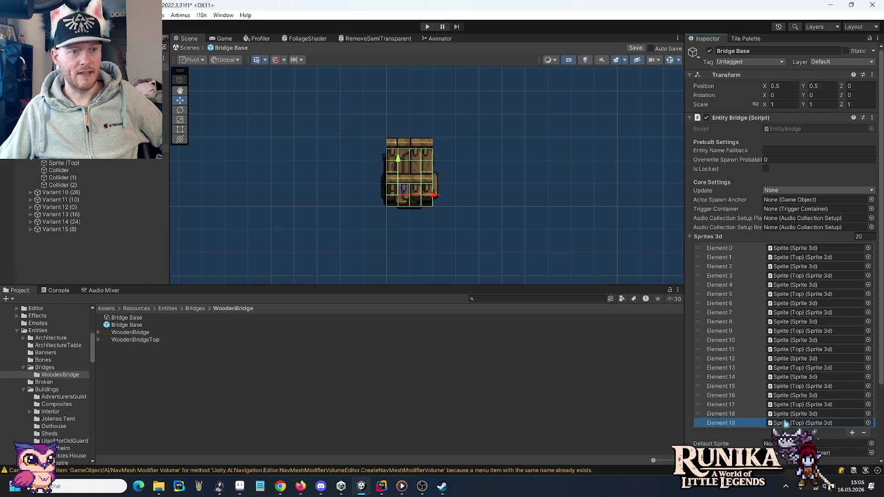
{"action": "left_click", "coordinate": [31, 184]}
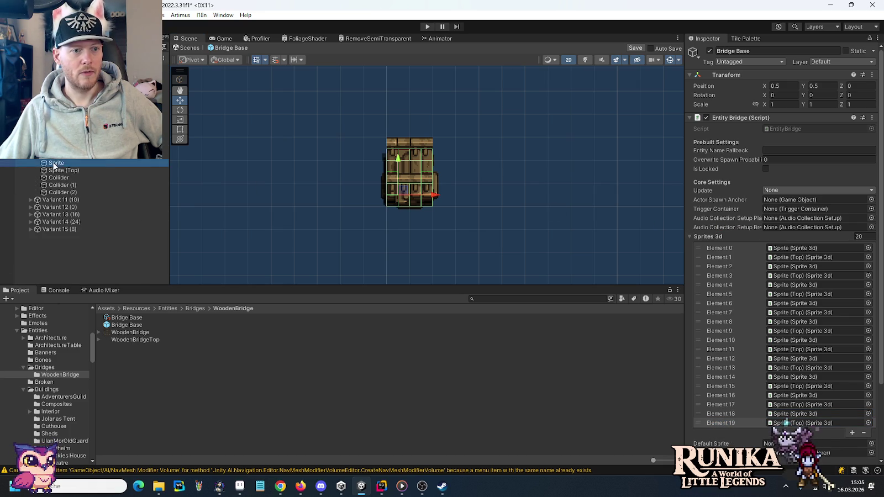
{"action": "mouse_move", "coordinate": [56, 163]}
{"action": "left_mouse_down"}
{"action": "mouse_move", "coordinate": [708, 248]}
{"action": "mouse_move", "coordinate": [725, 233]}
{"action": "left_mouse_up"}
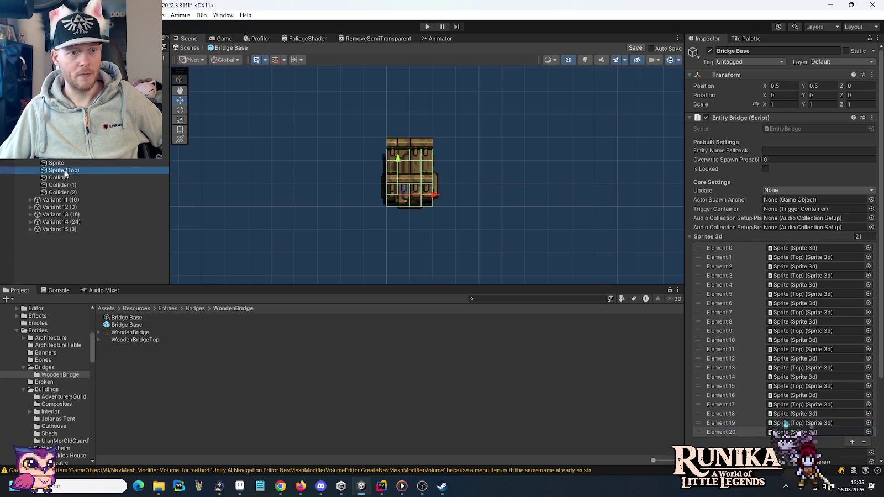
{"action": "left_click_drag", "start_coordinate": [56, 170], "coordinate": [759, 233]}
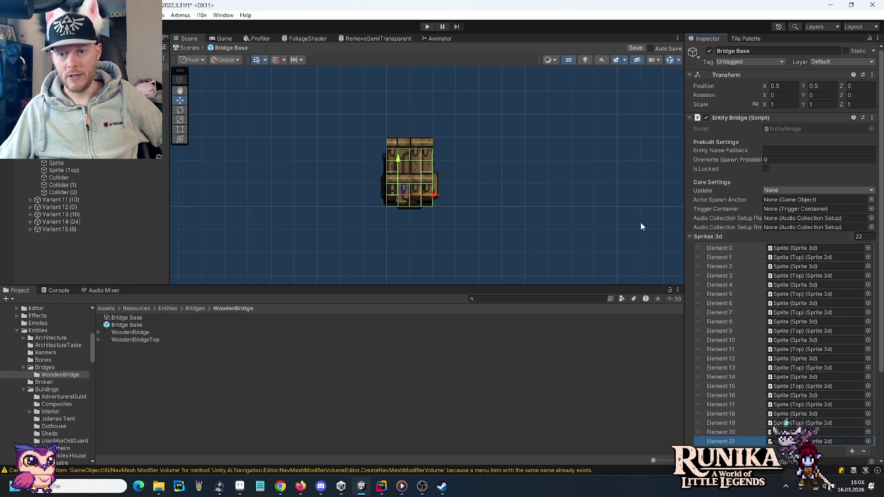
Step: Add the Sprite and Sprite (Top) of Variants 11, 12 and 13 to Sprites 3d
{"action": "left_click", "coordinate": [31, 160]}
{"action": "left_click", "coordinate": [30, 162]}
{"action": "mouse_move", "coordinate": [55, 171]}
{"action": "left_mouse_down"}
{"action": "mouse_move", "coordinate": [743, 227]}
{"action": "mouse_move", "coordinate": [758, 239]}
{"action": "mouse_move", "coordinate": [58, 178]}
{"action": "mouse_move", "coordinate": [735, 238]}
{"action": "left_mouse_up"}
{"action": "left_click", "coordinate": [31, 163]}
{"action": "left_click", "coordinate": [30, 170]}
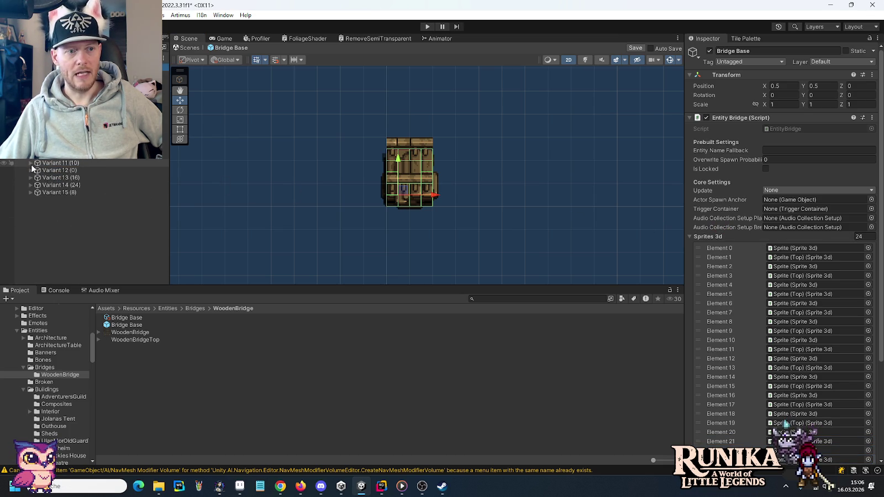
{"action": "mouse_move", "coordinate": [56, 177]}
{"action": "left_mouse_down"}
{"action": "mouse_move", "coordinate": [710, 219]}
{"action": "mouse_move", "coordinate": [733, 237]}
{"action": "left_mouse_up"}
{"action": "mouse_move", "coordinate": [80, 185]}
{"action": "left_mouse_down"}
{"action": "mouse_move", "coordinate": [632, 218]}
{"action": "mouse_move", "coordinate": [739, 239]}
{"action": "left_mouse_up"}
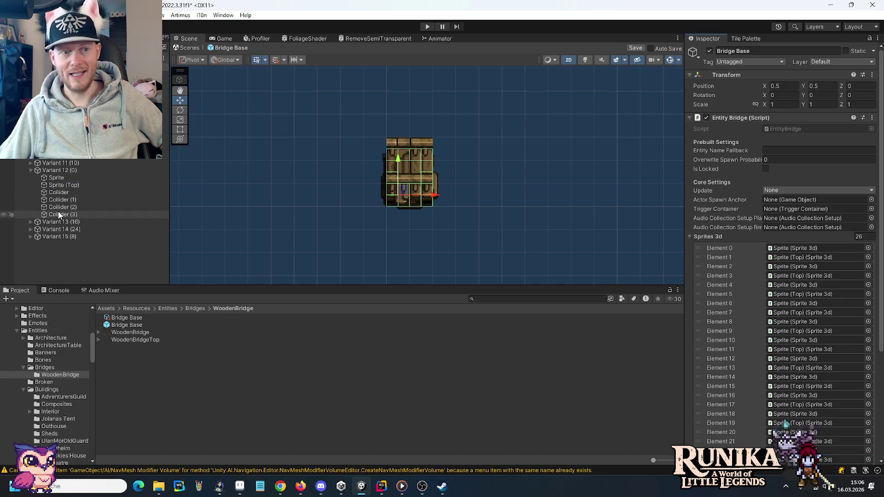
{"action": "left_click", "coordinate": [31, 170]}
{"action": "left_click", "coordinate": [31, 177]}
{"action": "mouse_move", "coordinate": [56, 185]}
{"action": "left_mouse_down"}
{"action": "mouse_move", "coordinate": [737, 232]}
{"action": "mouse_move", "coordinate": [65, 195]}
{"action": "mouse_move", "coordinate": [757, 243]}
{"action": "mouse_move", "coordinate": [744, 241]}
{"action": "left_mouse_up"}
Step: Add Variant 14 and 15 sprites, completing Sprites 3d through Element 31
{"action": "left_click", "coordinate": [31, 177]}
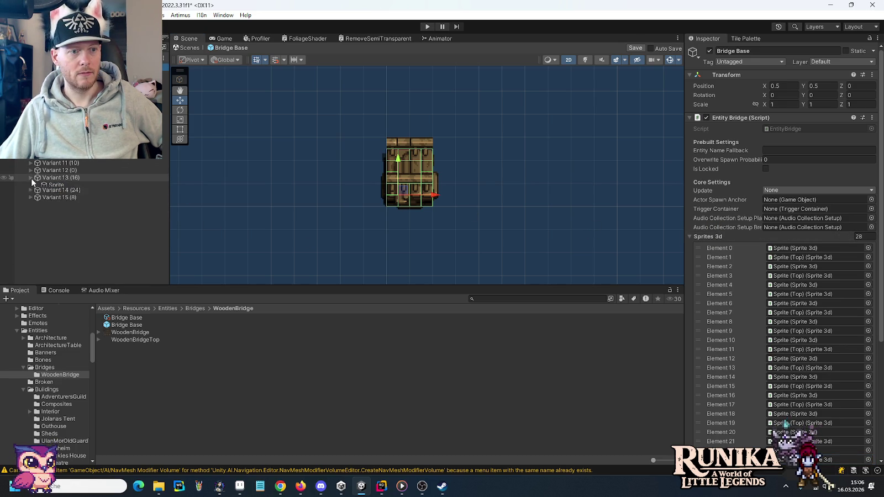
{"action": "left_click", "coordinate": [31, 185]}
{"action": "left_click_drag", "start_coordinate": [56, 193], "coordinate": [736, 237]}
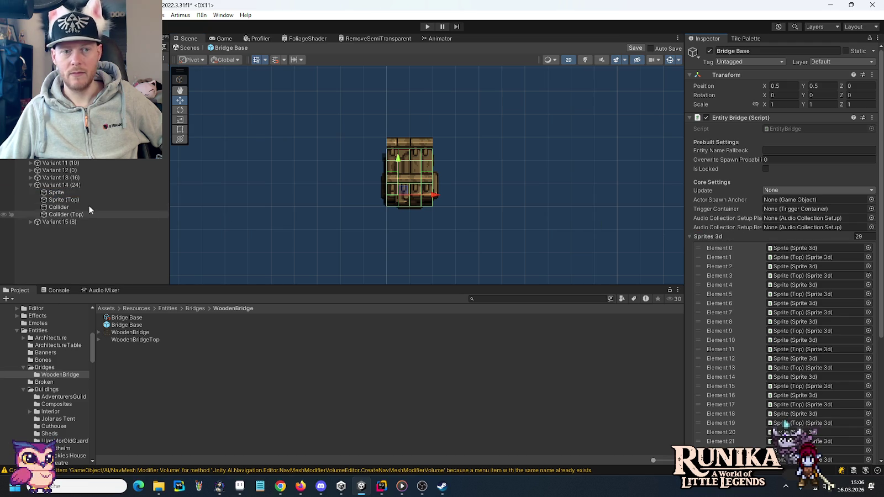
{"action": "left_click_drag", "start_coordinate": [56, 204], "coordinate": [753, 239]}
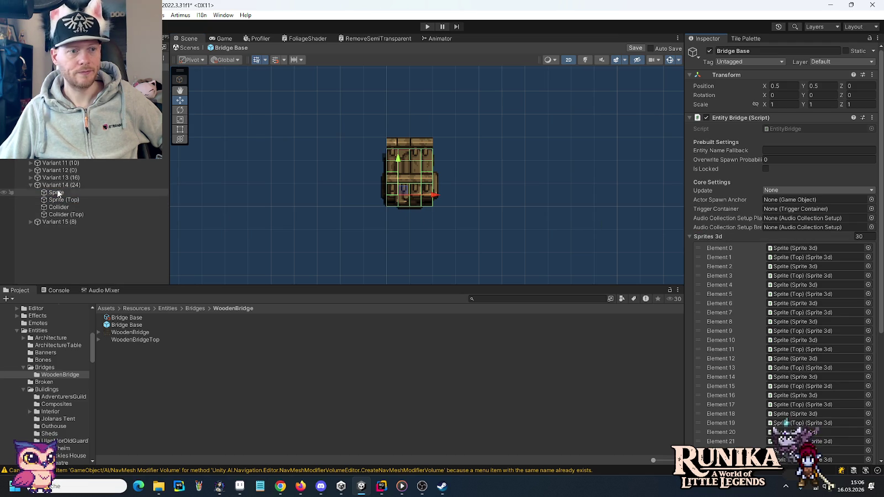
{"action": "left_click", "coordinate": [31, 185]}
{"action": "left_click", "coordinate": [31, 192]}
{"action": "left_click_drag", "start_coordinate": [48, 200], "coordinate": [752, 234]}
{"action": "left_click_drag", "start_coordinate": [56, 207], "coordinate": [736, 232]}
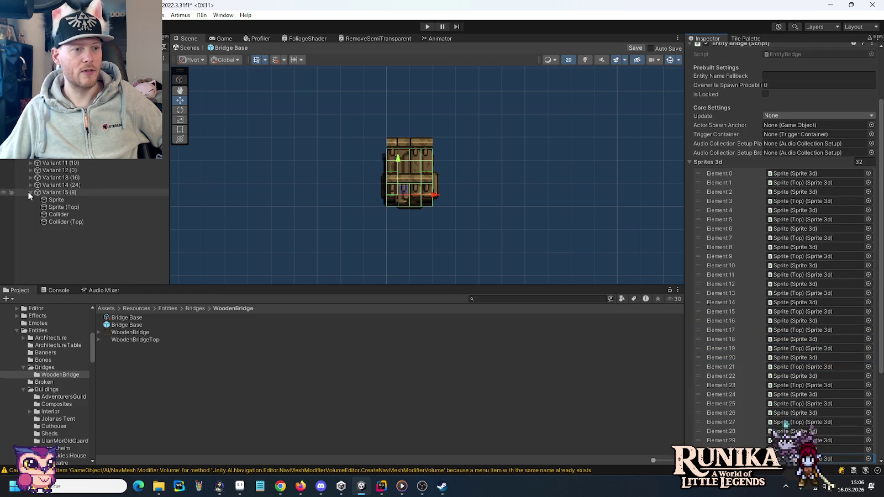
{"action": "left_click", "coordinate": [30, 192]}
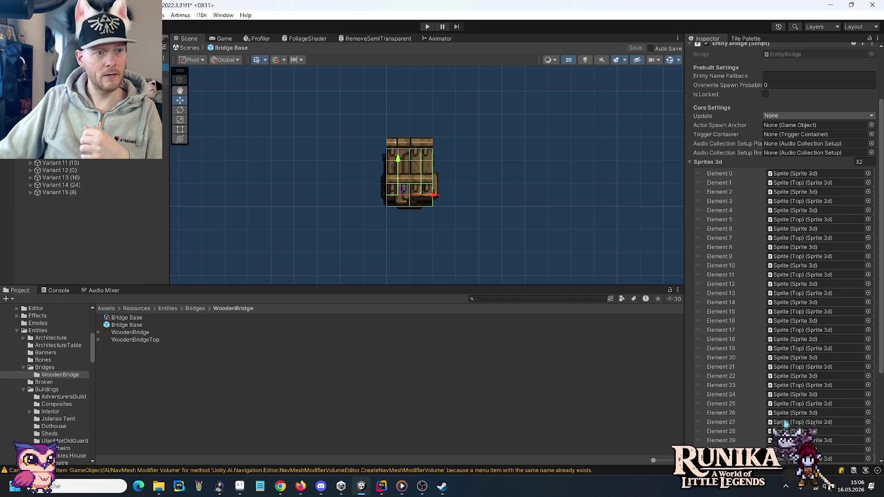
Step: Collapse Sprites 3d and use Create Item Setup to generate the Bridge Base Item asset
{"action": "left_click", "coordinate": [183, 325]}
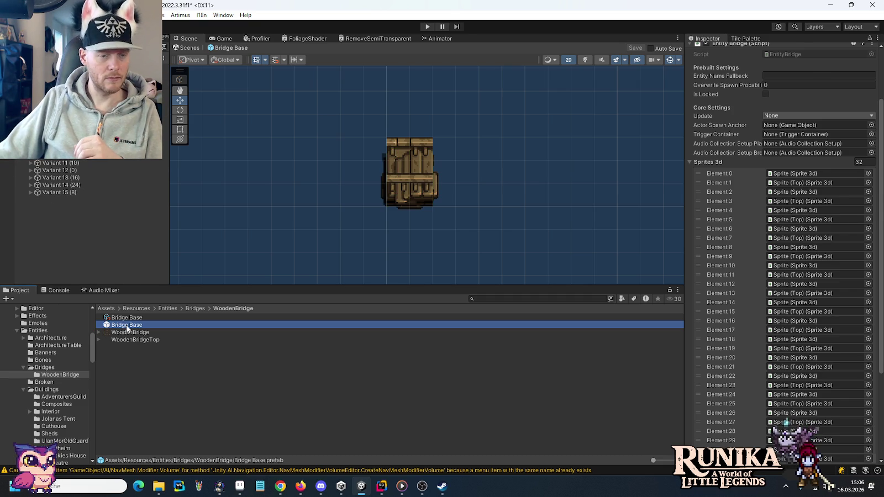
{"action": "left_click", "coordinate": [691, 217]}
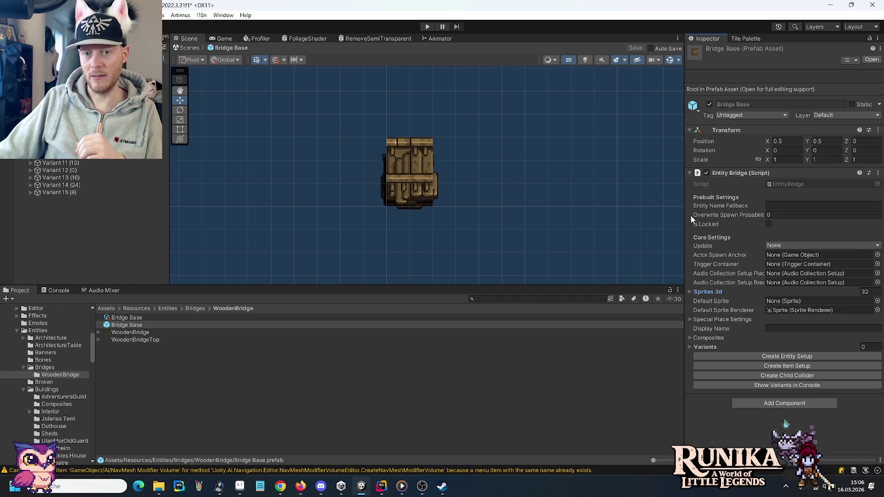
{"action": "left_click", "coordinate": [759, 366]}
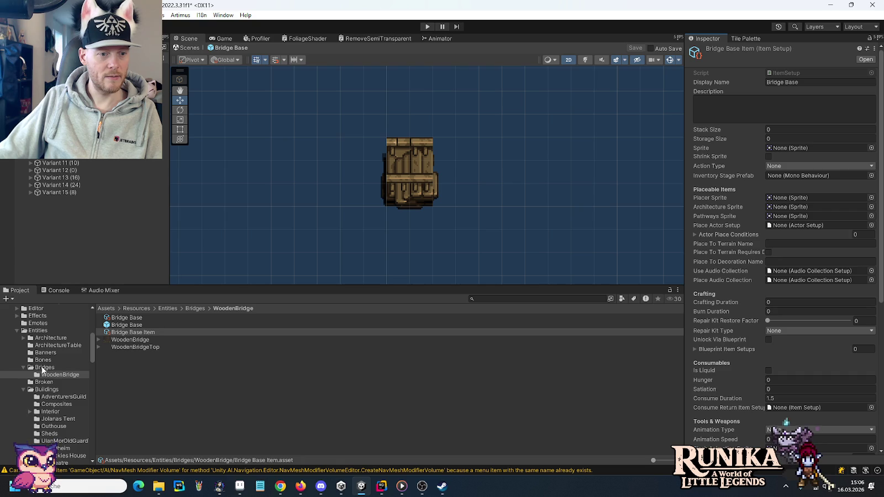
{"action": "left_click", "coordinate": [116, 326]}
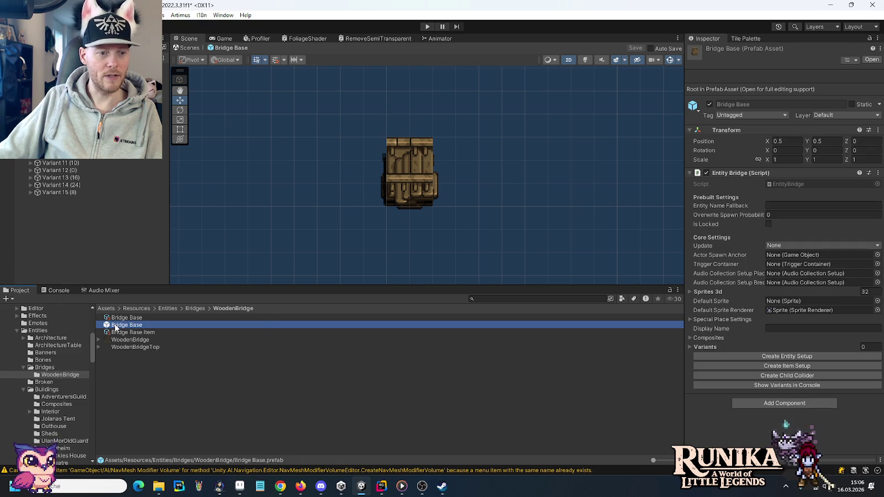
Step: Create a prefab variant of Bridge Base named WoodenBridge, then view the Bridges folder
{"action": "right_click", "coordinate": [116, 327]}
{"action": "mouse_move", "coordinate": [194, 53]}
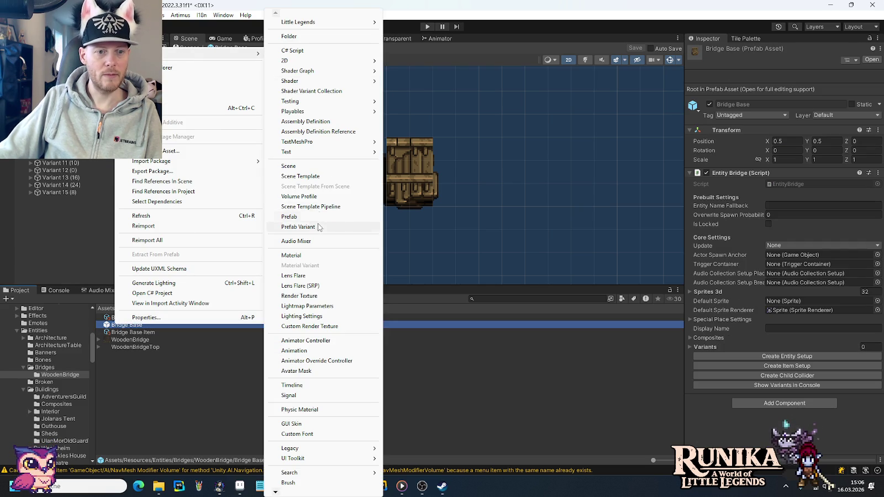
{"action": "left_click", "coordinate": [299, 227]}
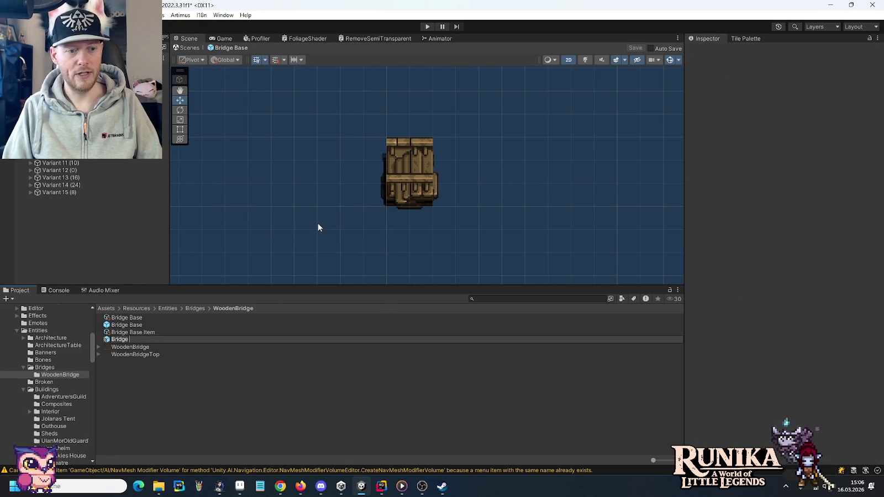
{"action": "type", "text": "Wo oden"}
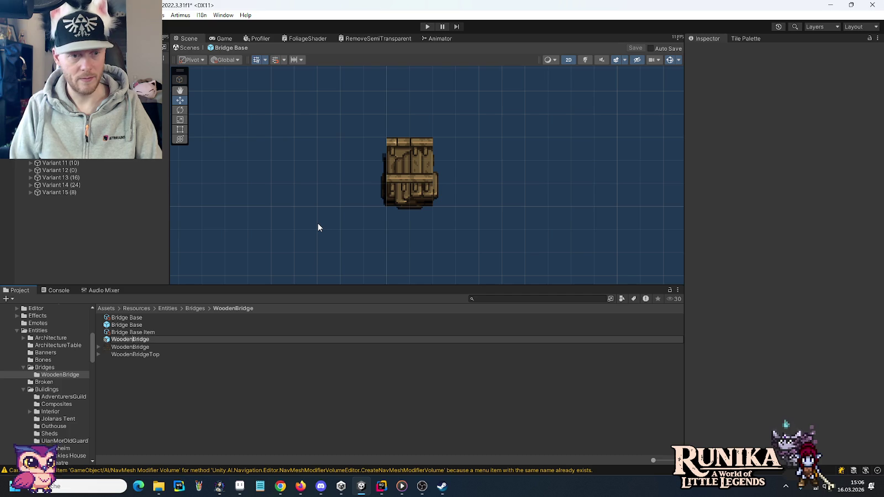
{"action": "key", "text": "Return"}
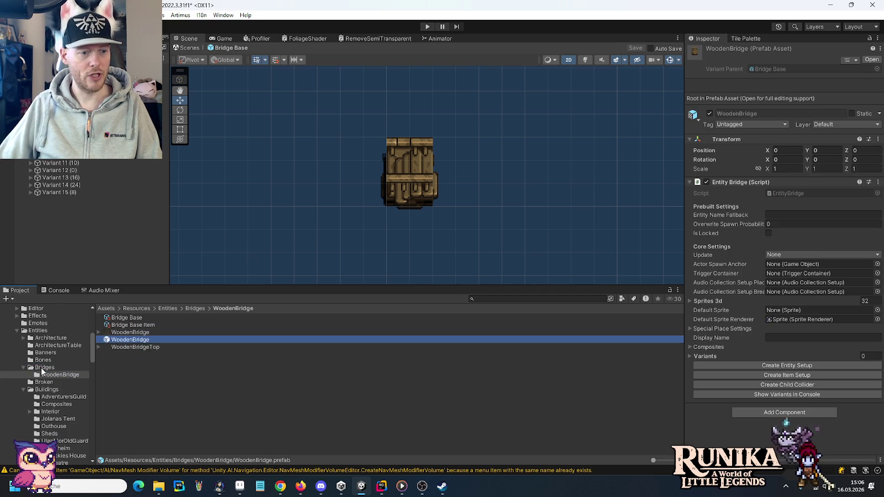
{"action": "left_click", "coordinate": [44, 368]}
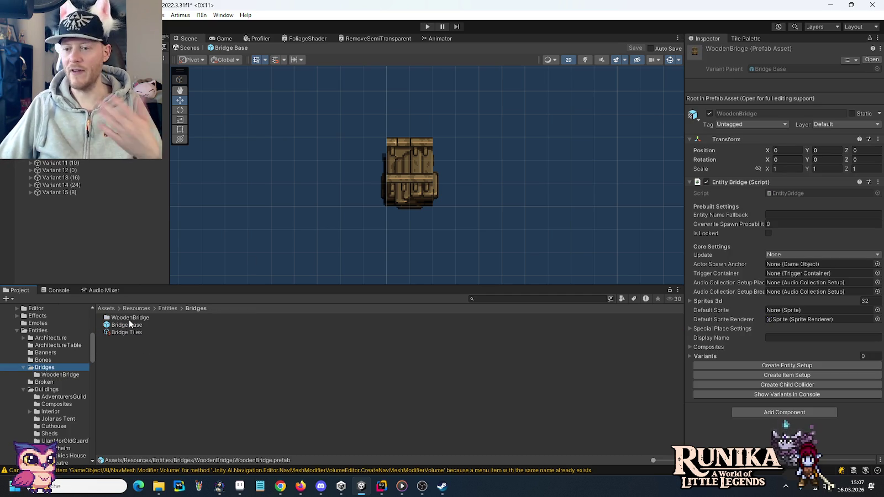
Step: Rename Bridge Base Item to WoodenBridge Item and the Bridge Base entity setup to WoodenBridge
{"action": "left_click", "coordinate": [56, 376]}
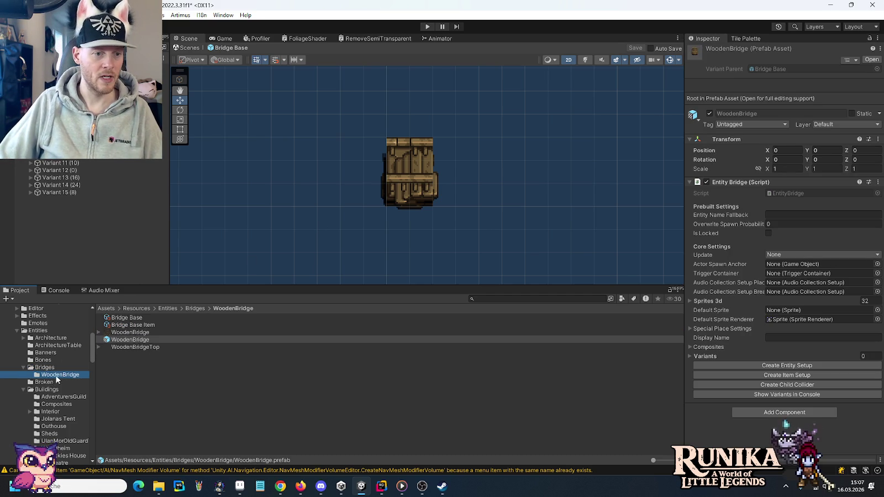
{"action": "left_click", "coordinate": [127, 317]}
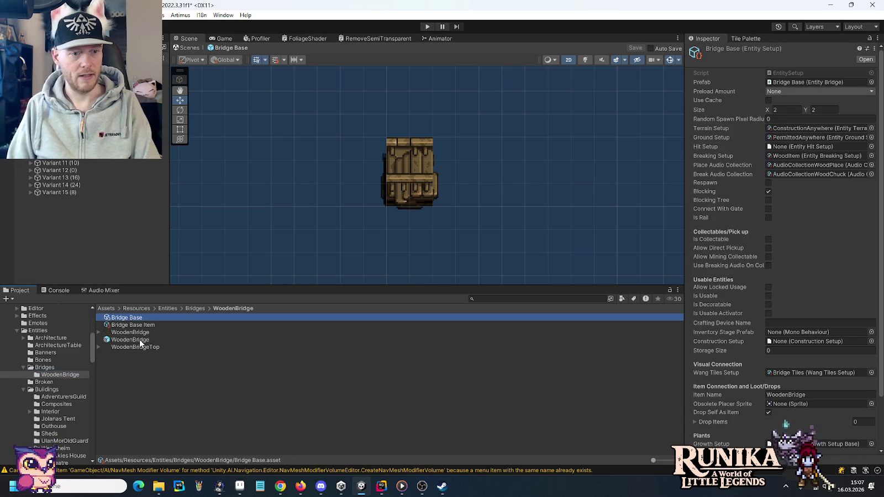
{"action": "key", "text": "Down"}
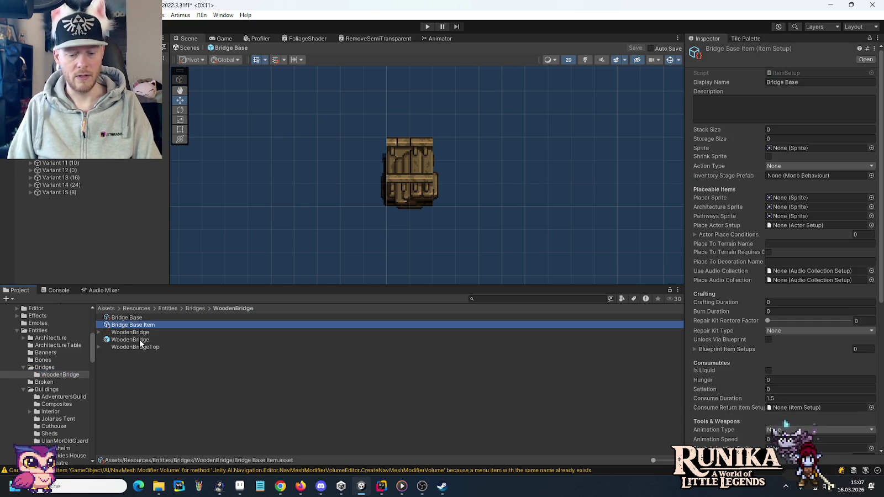
{"action": "key", "text": "F2"}
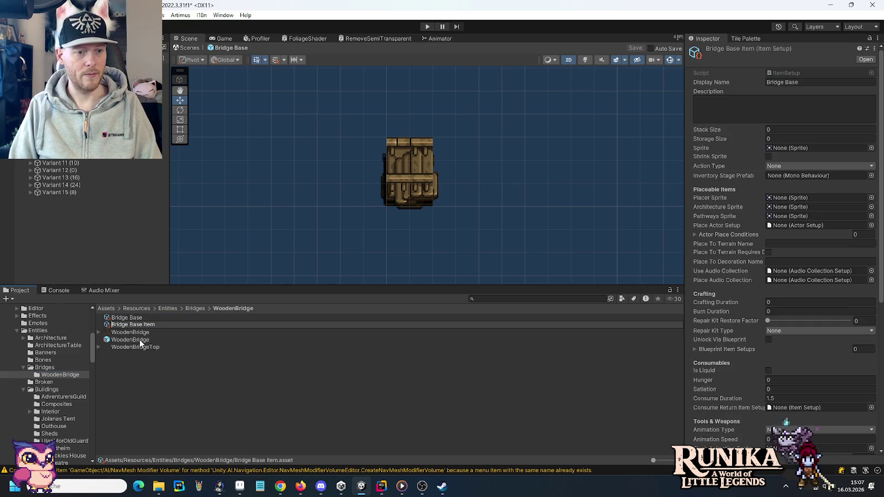
{"action": "type", "text": "WoodenBridge"}
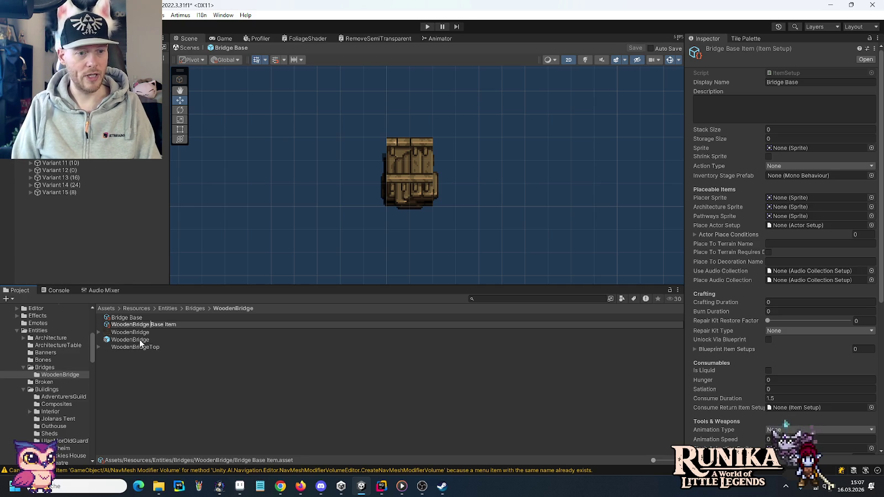
{"action": "key", "text": "Return"}
{"action": "key", "text": "Up"}
{"action": "key", "text": "Up"}
{"action": "key", "text": "Up"}
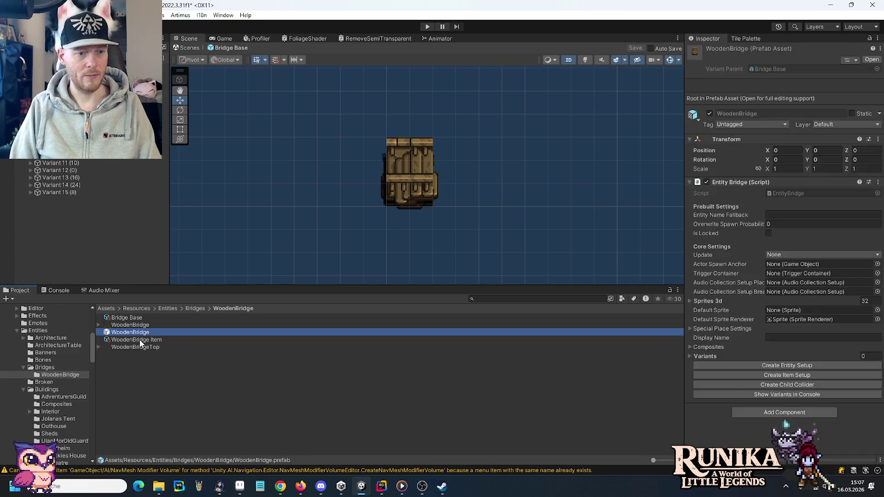
{"action": "key", "text": "F2"}
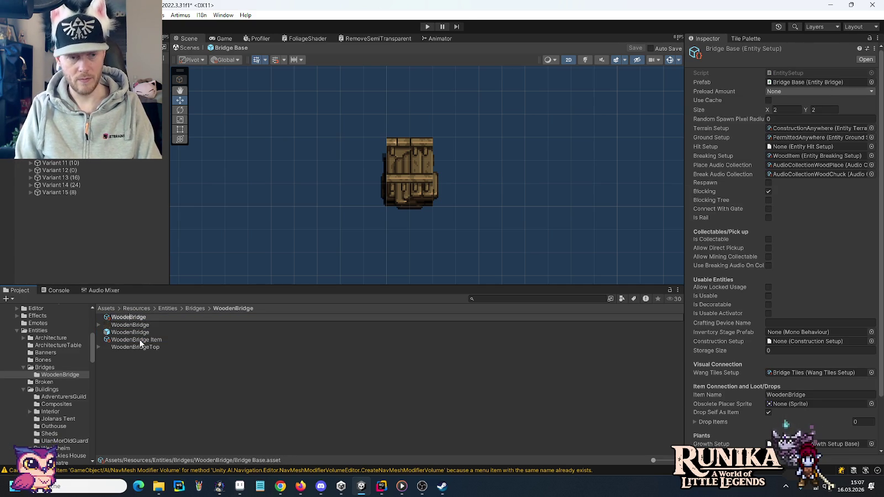
{"action": "key", "text": "Return"}
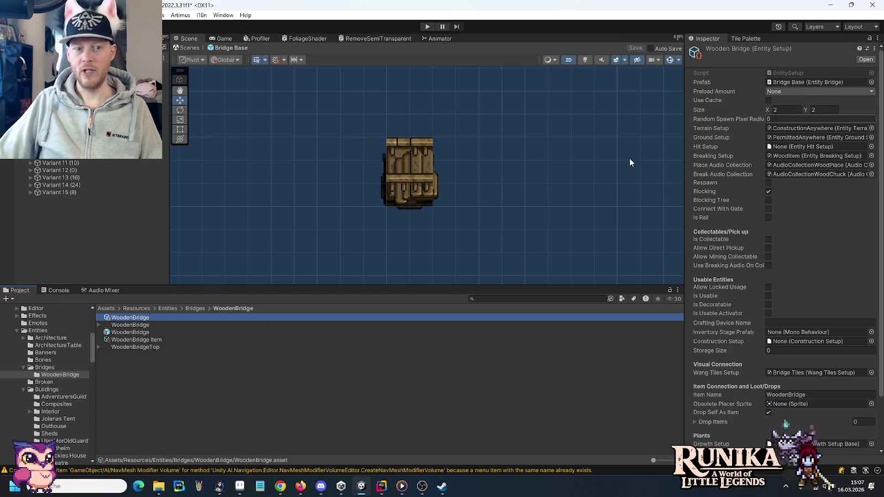
Step: Link the WoodenBridge prefab to the entity setup; give WoodenBridge Item localisation keys and stack size 99
{"action": "mouse_move", "coordinate": [130, 332]}
{"action": "left_mouse_down"}
{"action": "mouse_move", "coordinate": [846, 155]}
{"action": "mouse_move", "coordinate": [832, 78]}
{"action": "mouse_move", "coordinate": [818, 82]}
{"action": "left_mouse_up"}
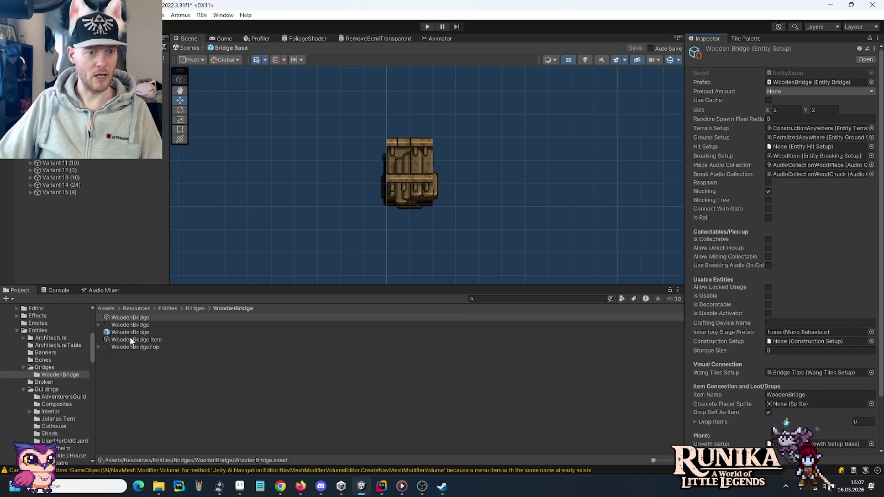
{"action": "left_click", "coordinate": [131, 340]}
{"action": "left_click", "coordinate": [830, 83]}
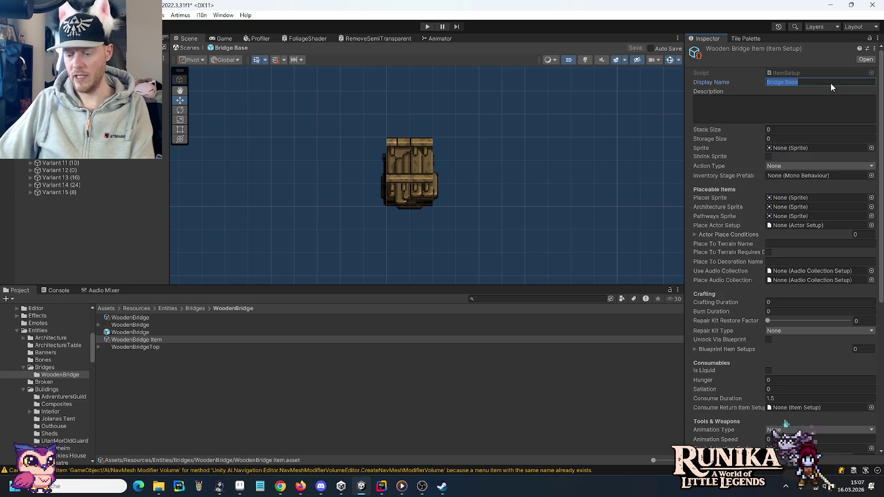
{"action": "key", "text": "BackSpace"}
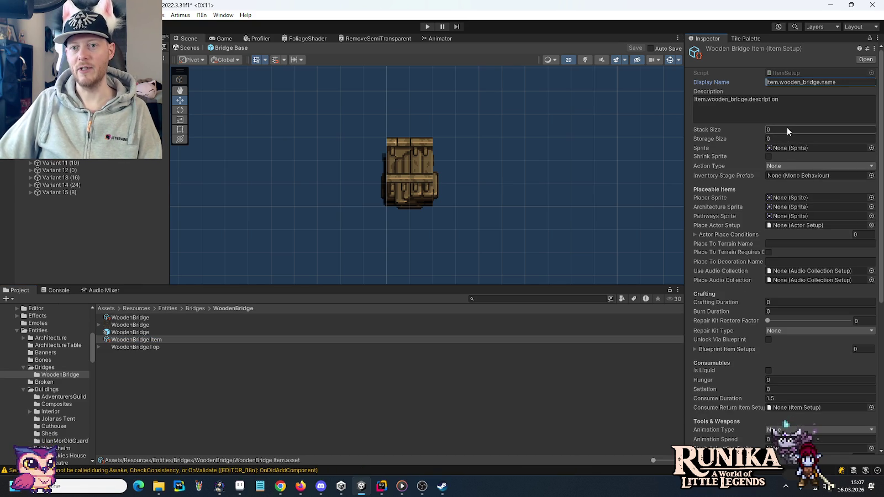
{"action": "left_click", "coordinate": [787, 129]}
{"action": "type", "text": "99"}
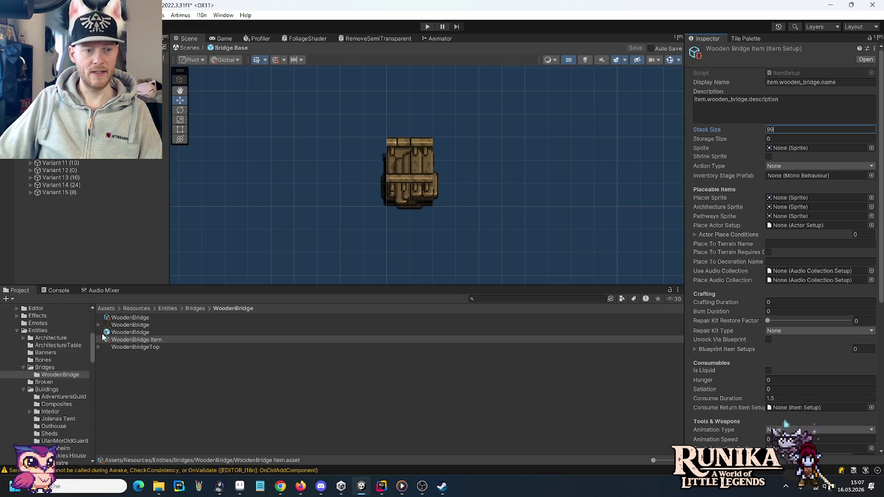
Step: Set WoodenBridge_12 as the item's Sprite and Placer Sprite with Shrink Sprite enabled
{"action": "left_click", "coordinate": [98, 325]}
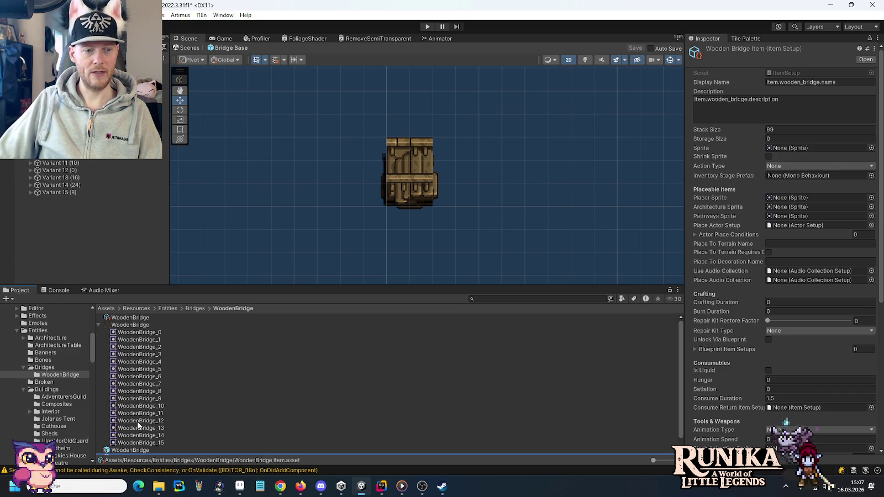
{"action": "mouse_move", "coordinate": [142, 420]}
{"action": "left_mouse_down"}
{"action": "mouse_move", "coordinate": [509, 312]}
{"action": "mouse_move", "coordinate": [780, 148]}
{"action": "left_mouse_up"}
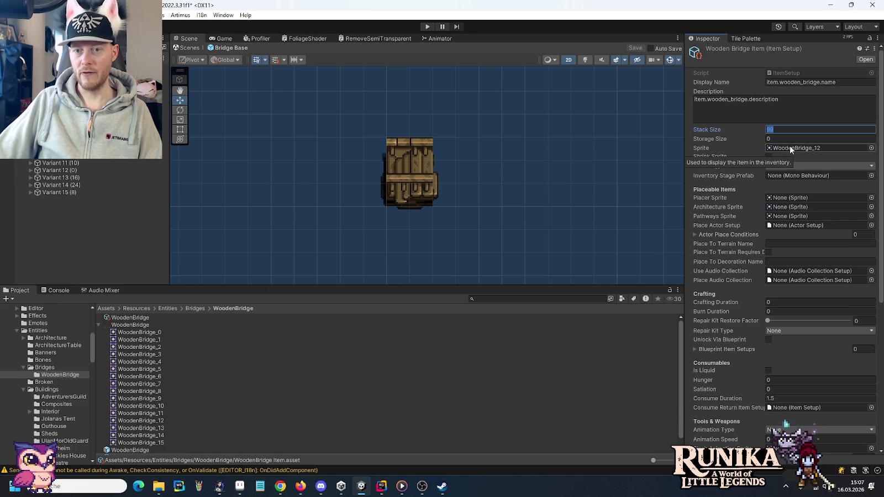
{"action": "left_click", "coordinate": [768, 157]}
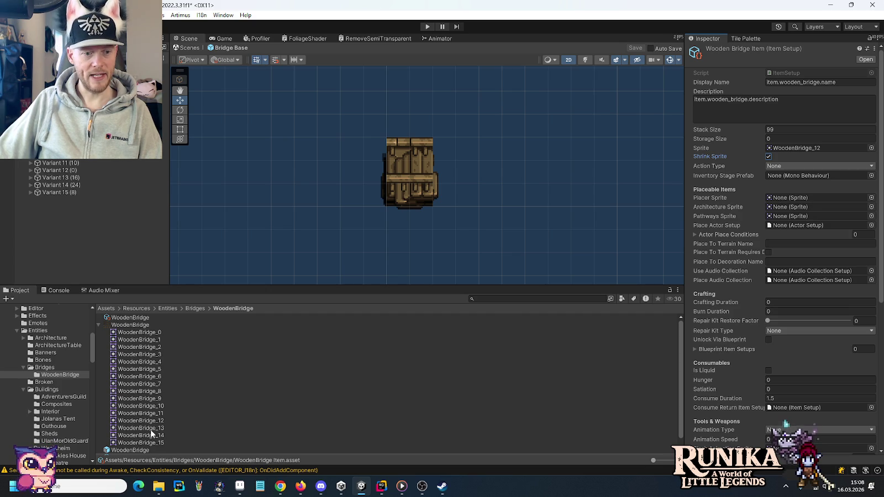
{"action": "mouse_move", "coordinate": [150, 424]}
{"action": "left_mouse_down"}
{"action": "mouse_move", "coordinate": [339, 371]}
{"action": "mouse_move", "coordinate": [797, 202]}
{"action": "left_mouse_up"}
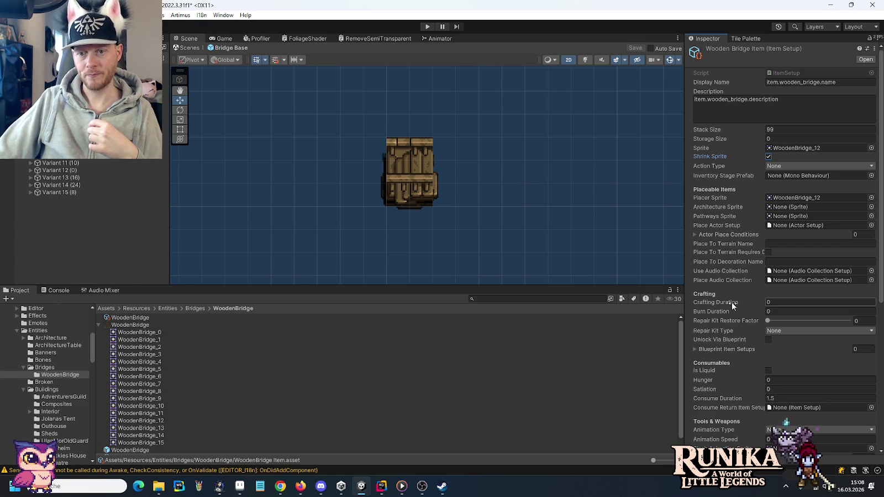
Step: Assign ItemConfigs as WoodenBridge Item's master collection
{"action": "mouse_move", "coordinate": [732, 303]}
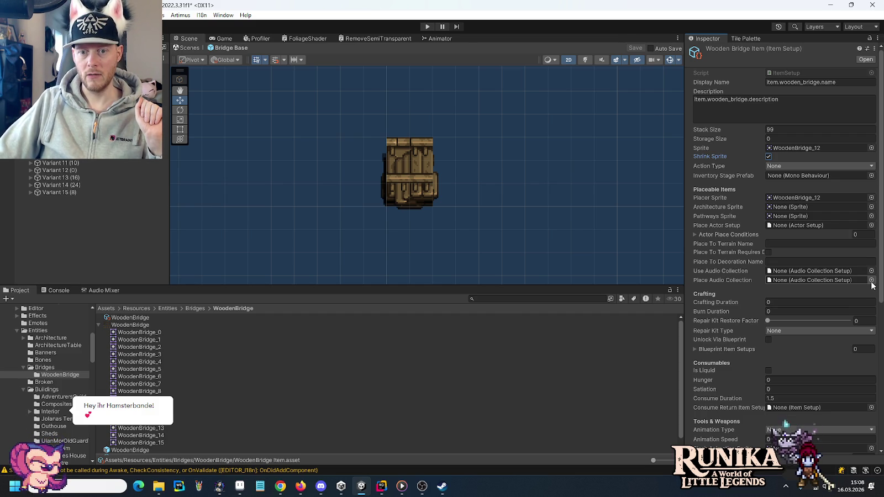
{"action": "scroll", "coordinate": [719, 277], "scroll_direction": "down", "scroll_amount": 4}
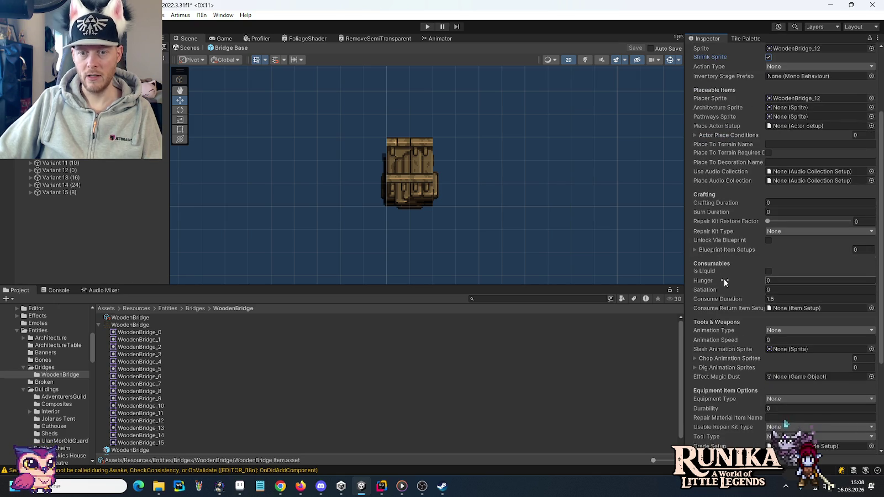
{"action": "scroll", "coordinate": [724, 280], "scroll_direction": "down", "scroll_amount": 4}
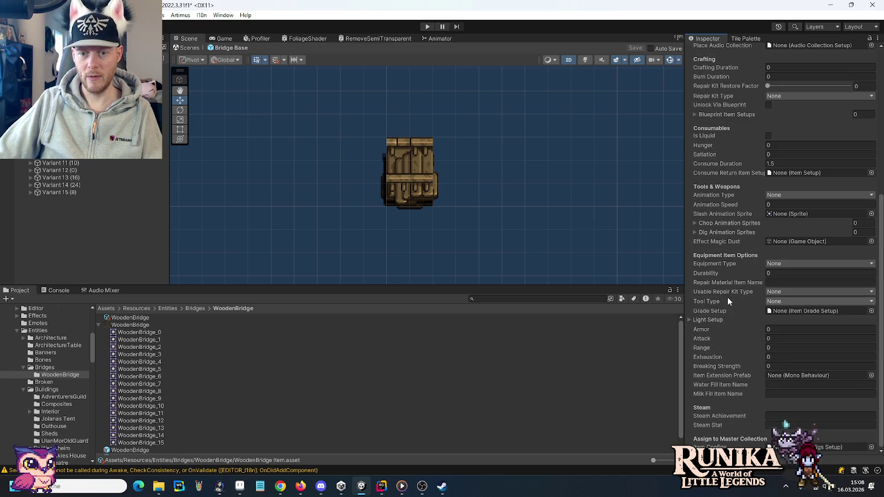
{"action": "scroll", "coordinate": [728, 298], "scroll_direction": "down", "scroll_amount": 1}
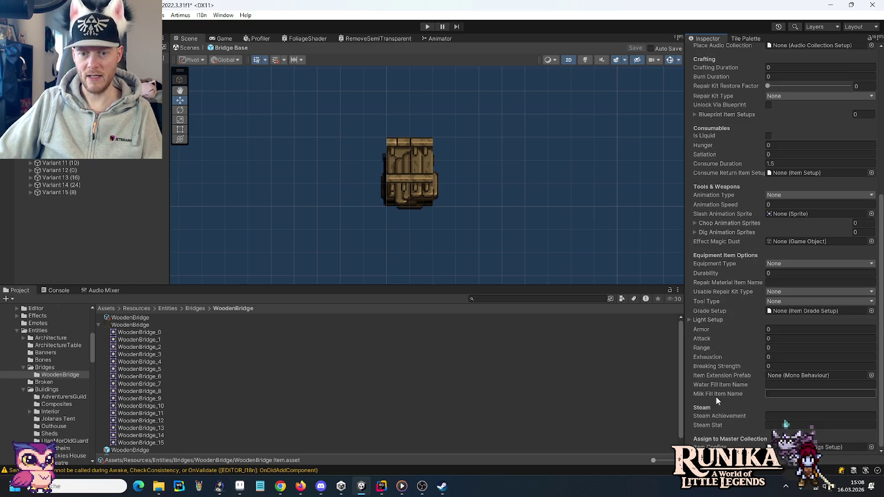
{"action": "left_click", "coordinate": [871, 447]}
{"action": "double_click", "coordinate": [436, 216]}
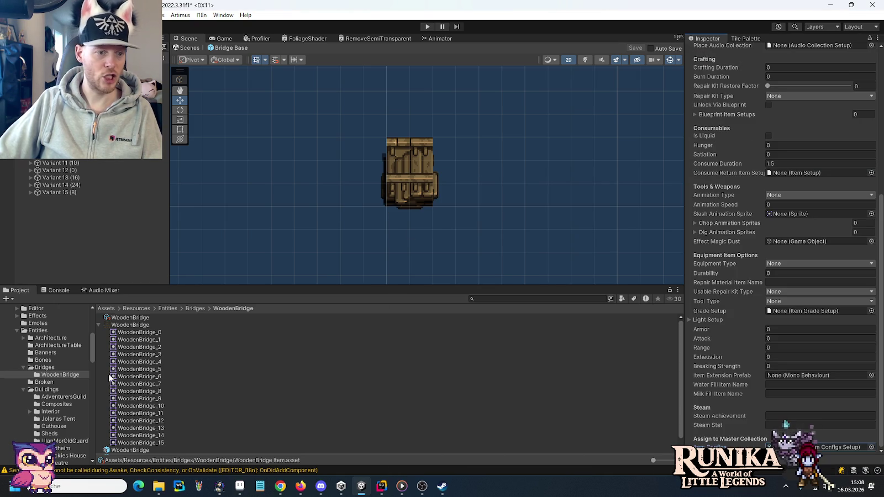
{"action": "left_click", "coordinate": [98, 325]}
Step: Create a Little Legends Crafting Setup asset named WoodenBridge Recipe in the WoodenBridge folder
{"action": "right_click", "coordinate": [223, 387]}
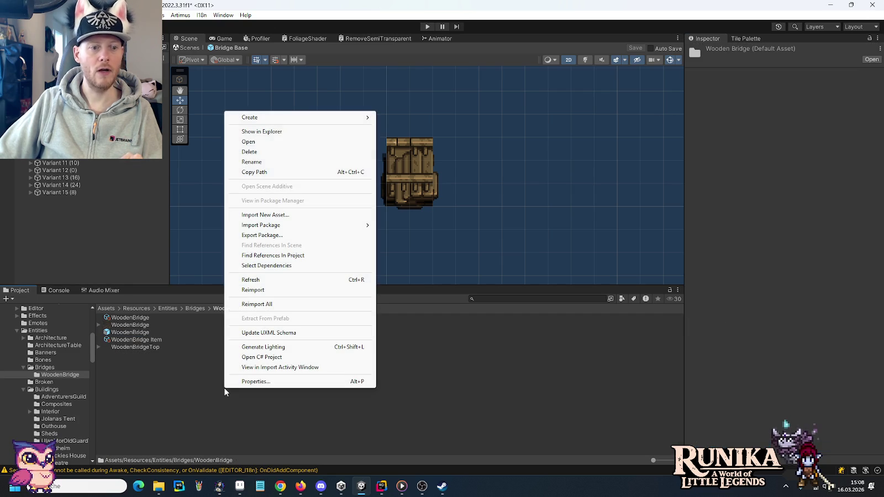
{"action": "mouse_move", "coordinate": [326, 118]}
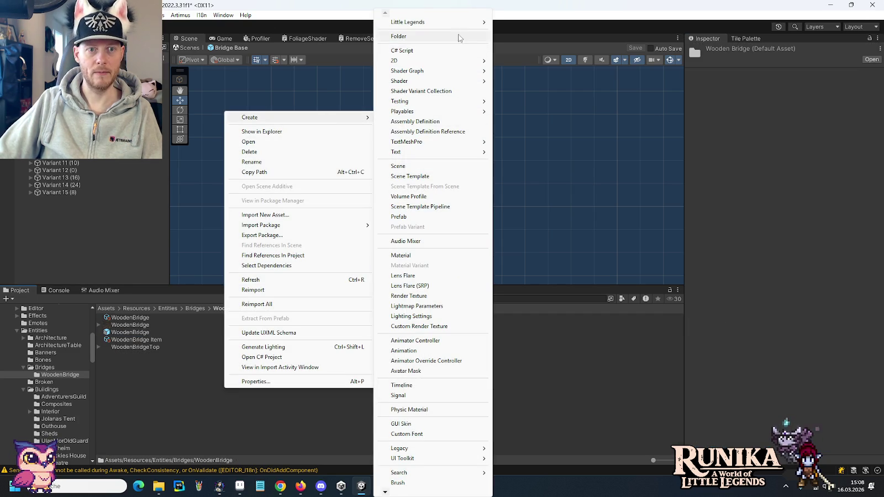
{"action": "mouse_move", "coordinate": [458, 26]}
{"action": "mouse_move", "coordinate": [542, 143]}
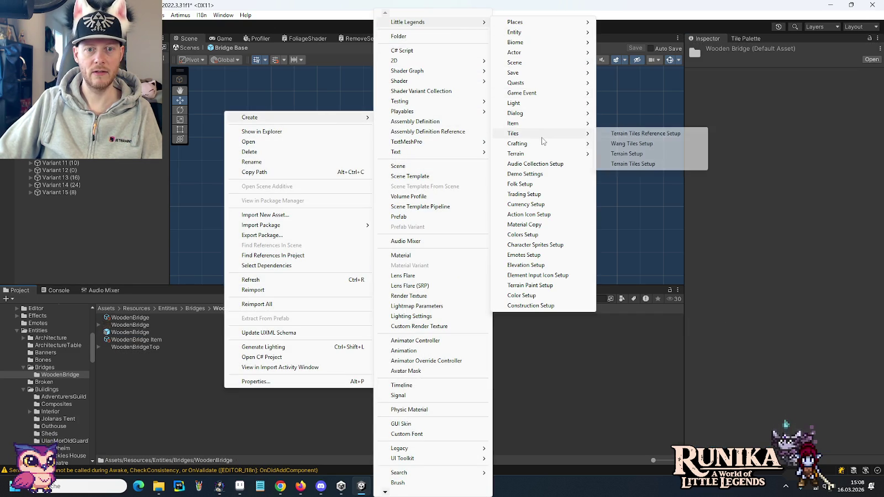
{"action": "left_click", "coordinate": [619, 154]}
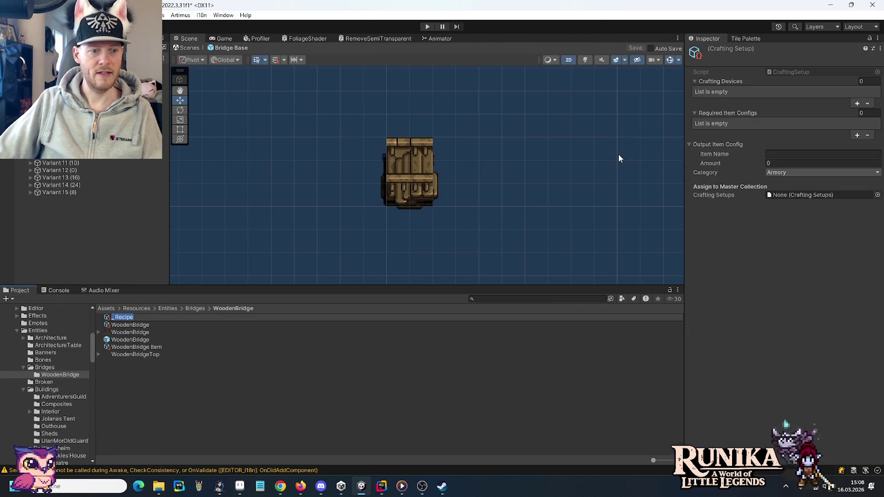
{"action": "key", "text": "Home"}
{"action": "type", "text": "Wooden"}
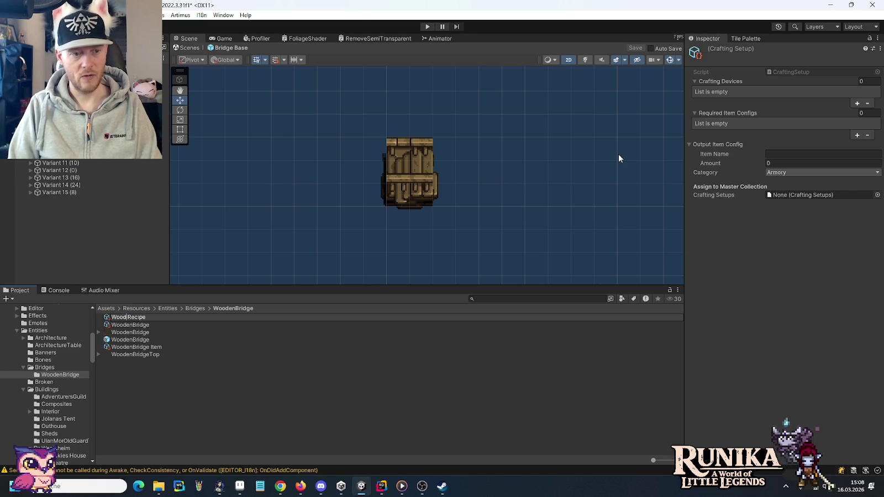
{"action": "type", "text": "Bridge"}
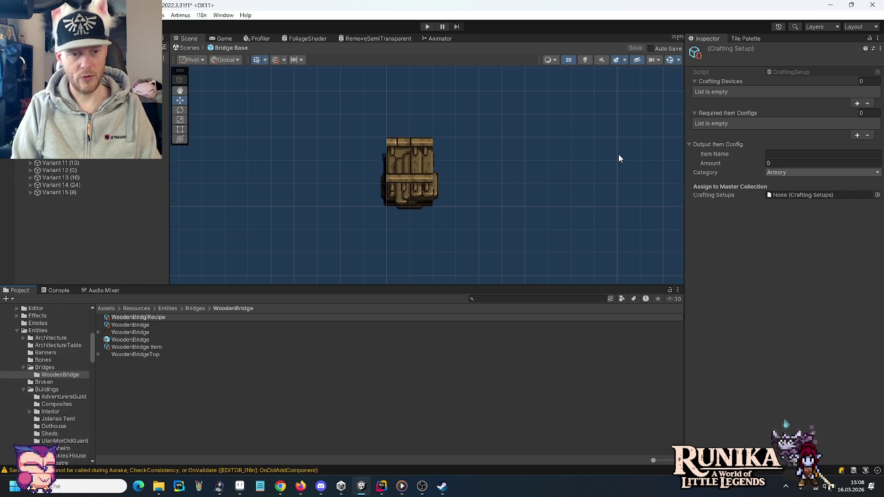
{"action": "key", "text": "Return"}
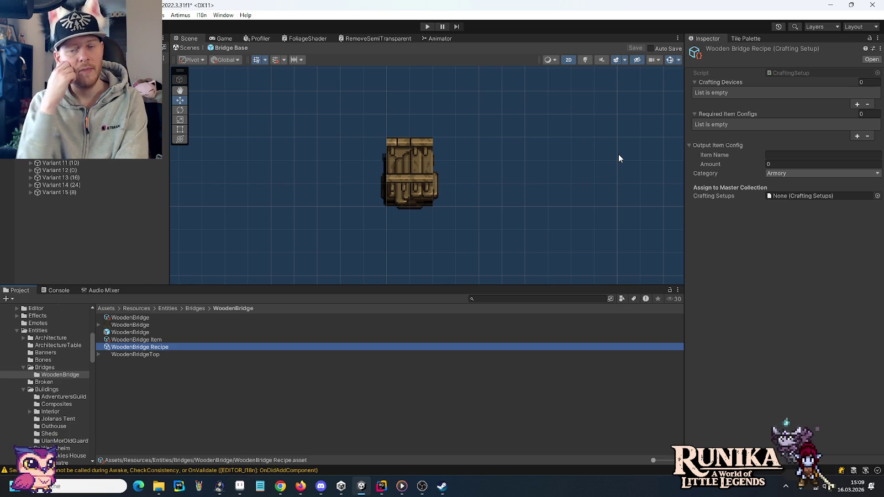
Step: Set the recipe's crafting device to CarpenterTable and require Log with amount 4
{"action": "left_click", "coordinate": [857, 104]}
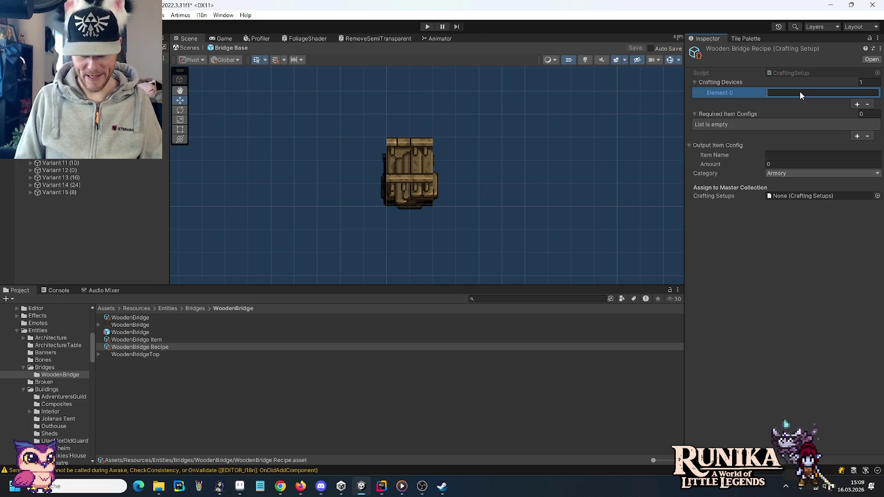
{"action": "type", "text": "Log"}
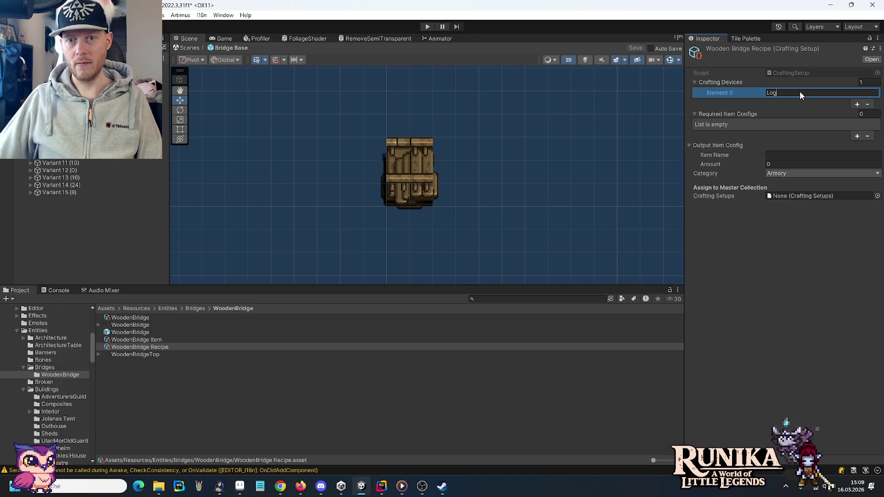
{"action": "key", "text": "BackSpace"}
{"action": "key", "text": "BackSpace"}
{"action": "key", "text": "BackSpace"}
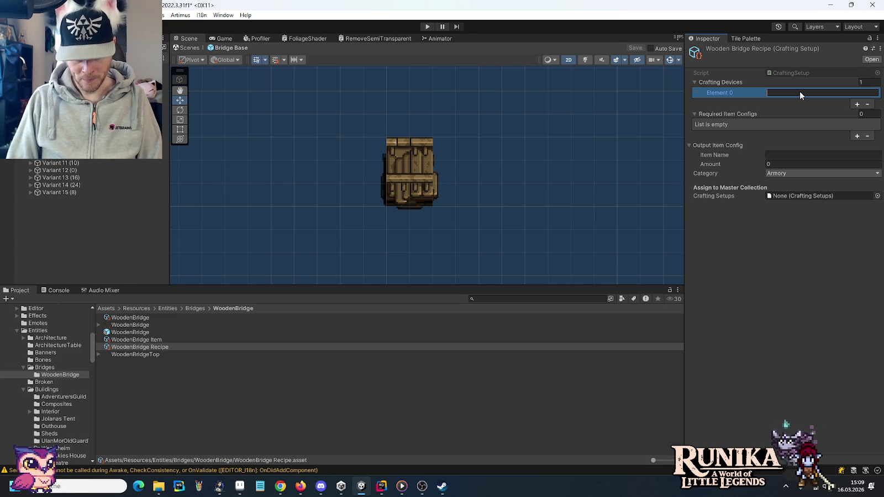
{"action": "type", "text": "CarpenterTable"}
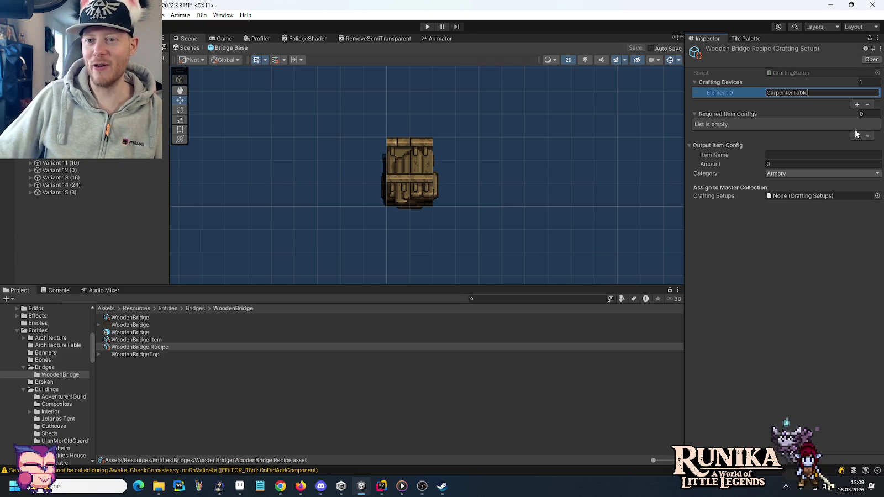
{"action": "left_click", "coordinate": [857, 136]}
{"action": "type", "text": "Log"}
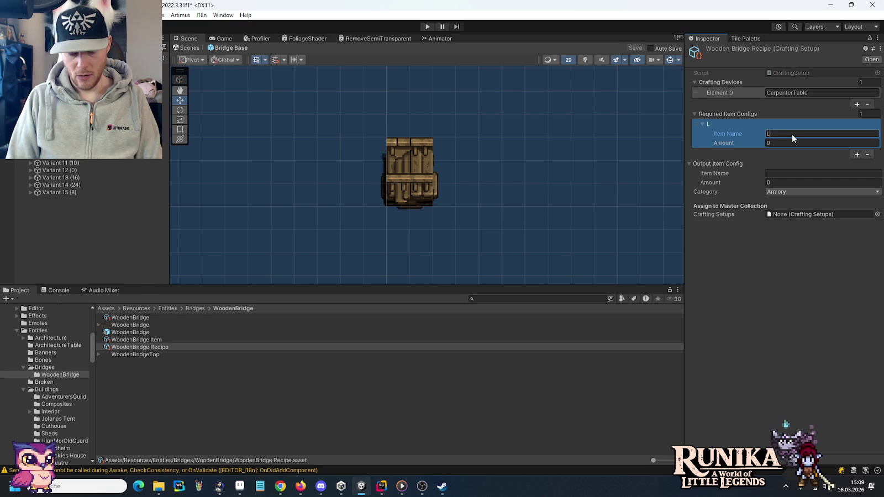
{"action": "left_click", "coordinate": [783, 144]}
{"action": "type", "text": "4"}
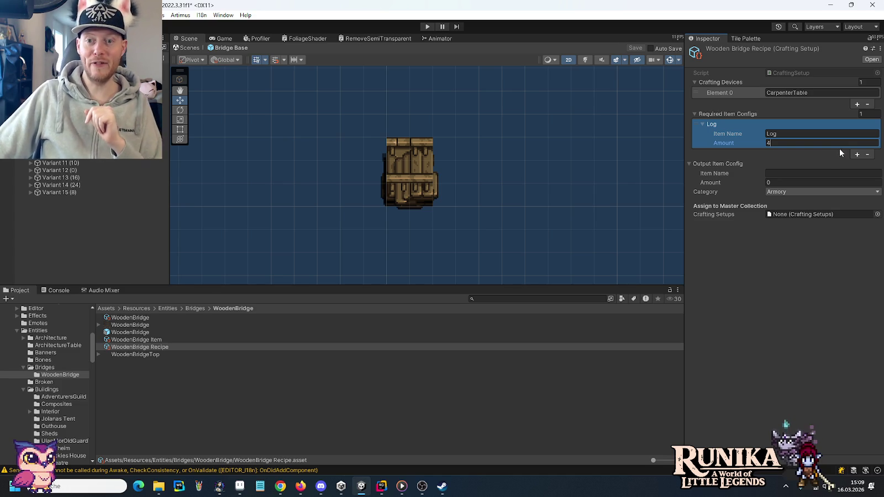
Step: Add Stick with amount 8 as the recipe's second required ingredient
{"action": "left_click", "coordinate": [857, 155]}
{"action": "left_click", "coordinate": [798, 162]}
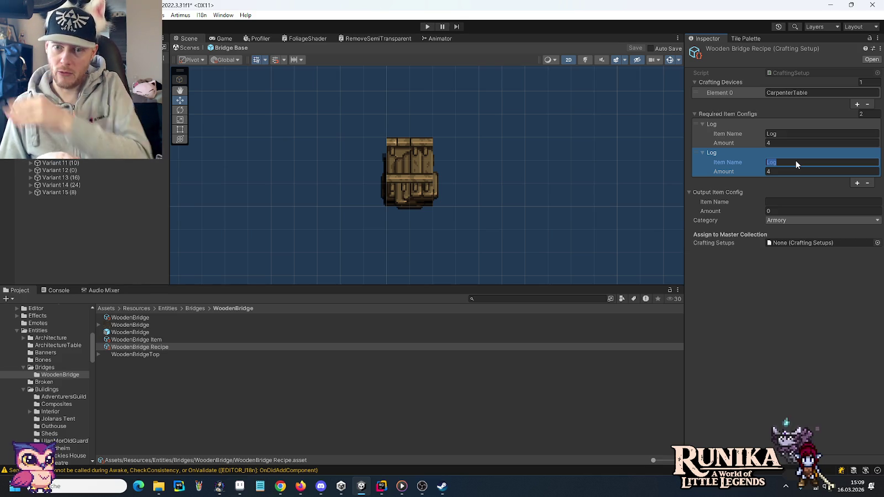
{"action": "type", "text": "Stick"}
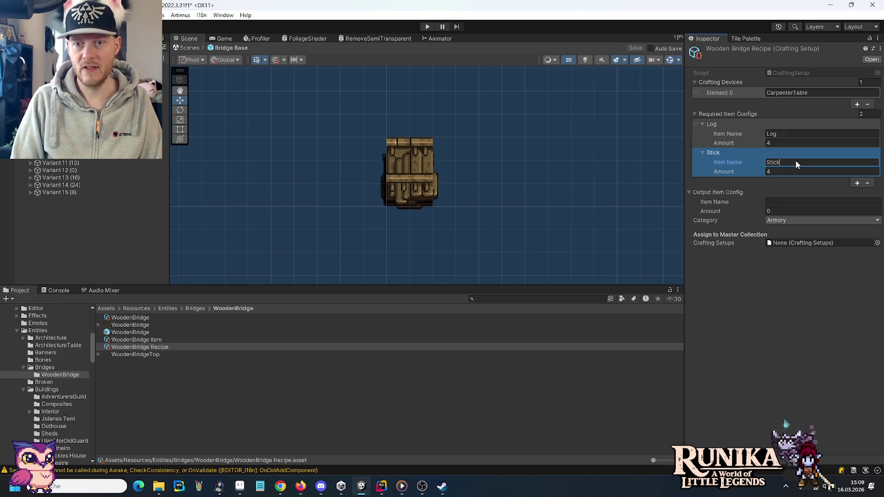
{"action": "key", "text": "Tab"}
{"action": "type", "text": "8"}
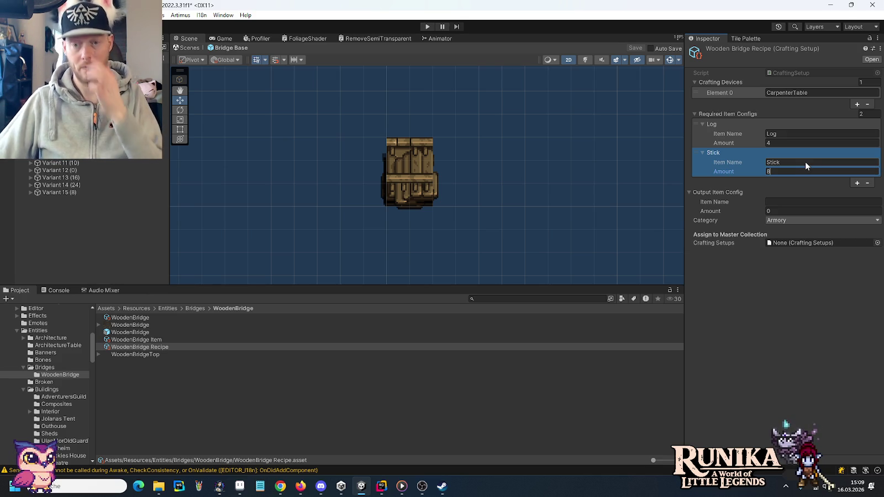
Step: Add Boards with amount 4 as a third ingredient and change Log's amount to 2
{"action": "left_click", "coordinate": [857, 183]}
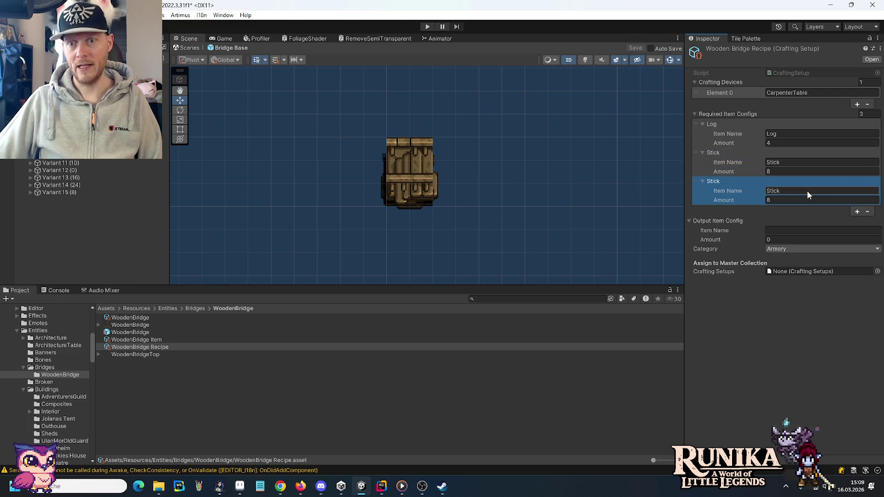
{"action": "left_click", "coordinate": [807, 194]}
{"action": "type", "text": "Boards"}
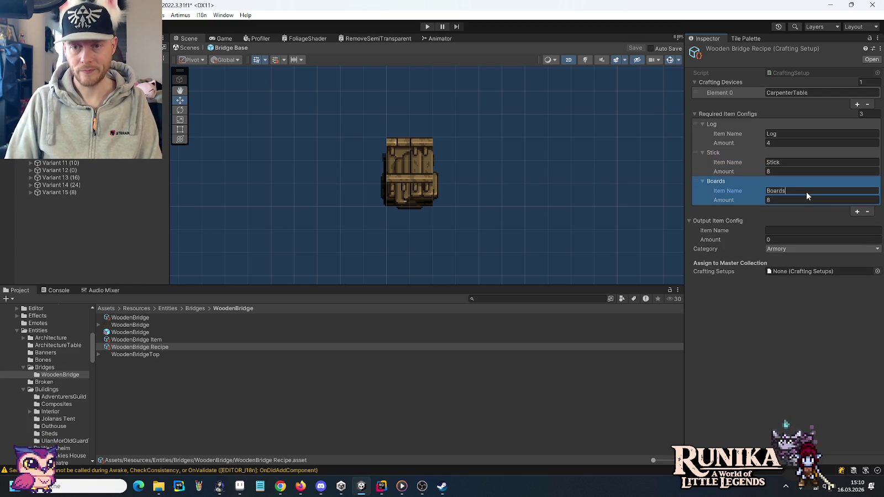
{"action": "key", "text": "Tab"}
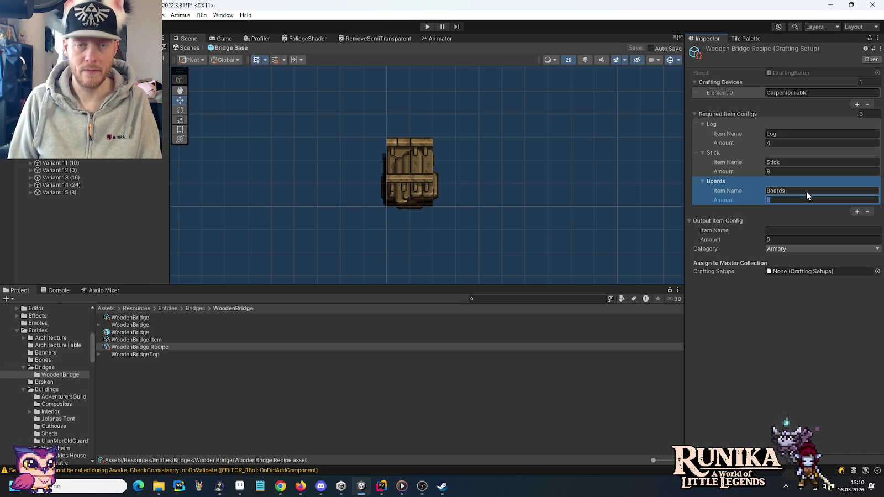
{"action": "type", "text": "3"}
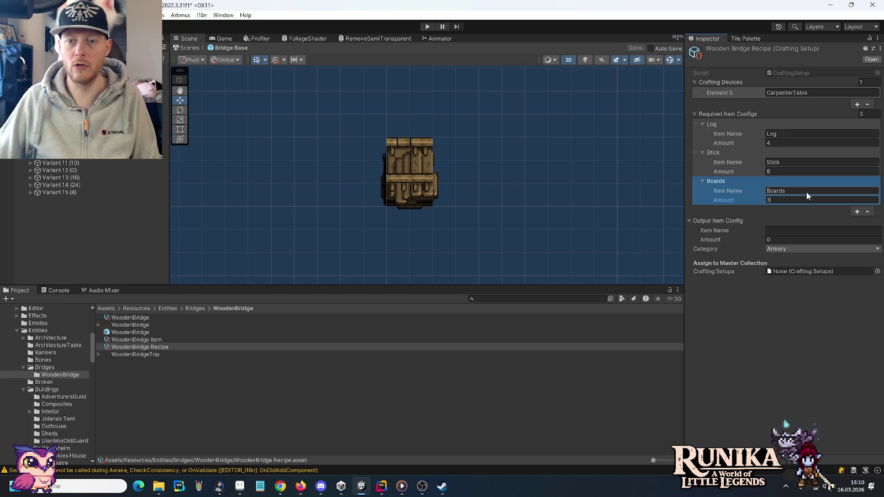
{"action": "key", "text": "BackSpace"}
{"action": "type", "text": "4"}
{"action": "left_click", "coordinate": [775, 144]}
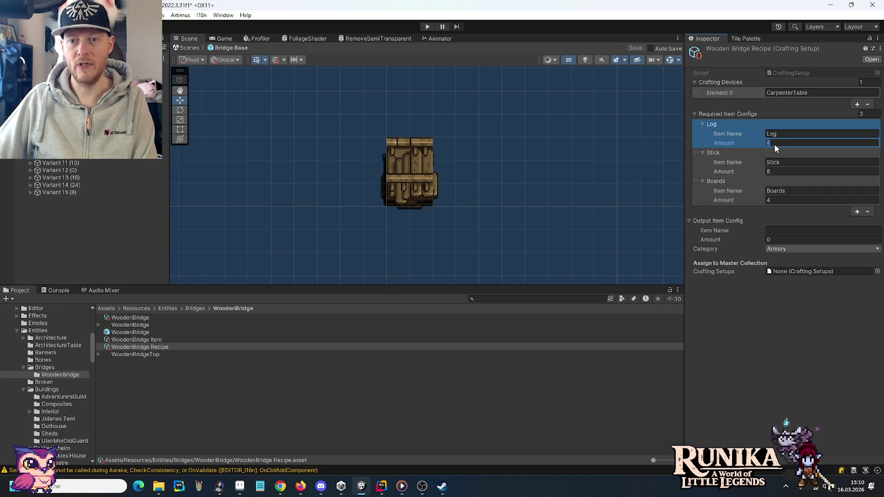
{"action": "type", "text": "2"}
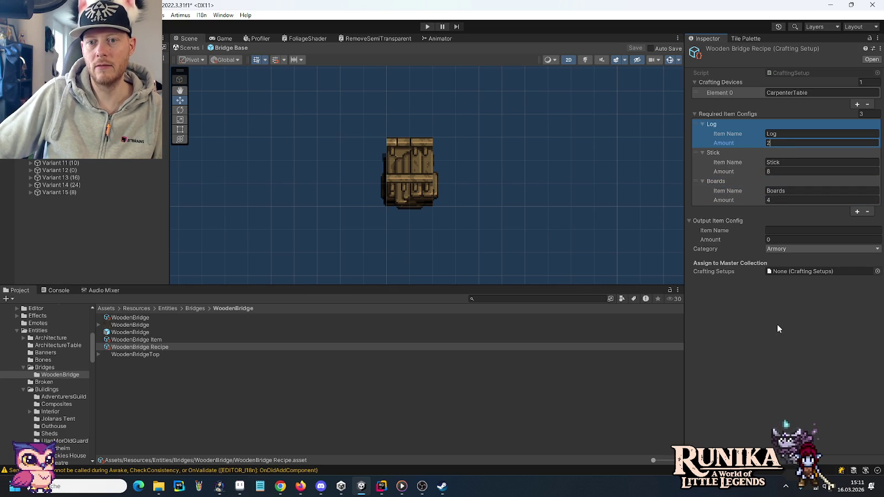
Step: Make the recipe output 1 WoodenBridge in the Base Building category, assigned to CraftingSetups
{"action": "left_click", "coordinate": [781, 231]}
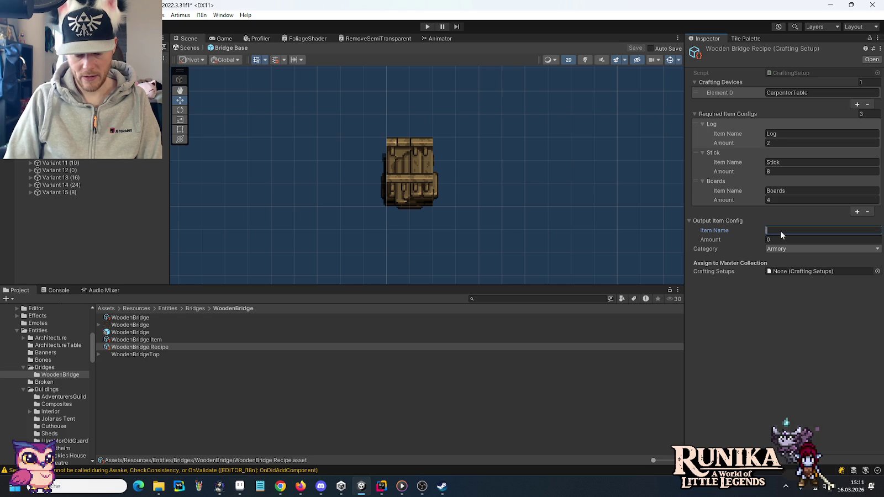
{"action": "type", "text": "WoodenBridge"}
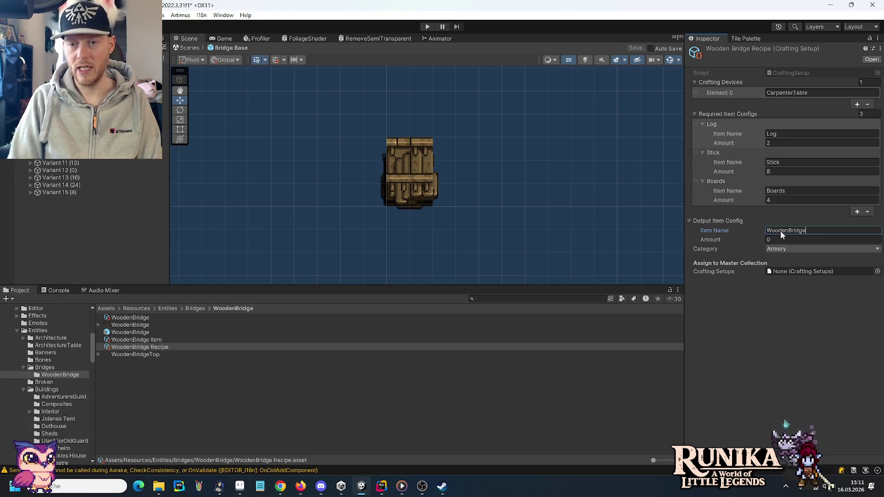
{"action": "key", "text": "Tab"}
{"action": "type", "text": "1"}
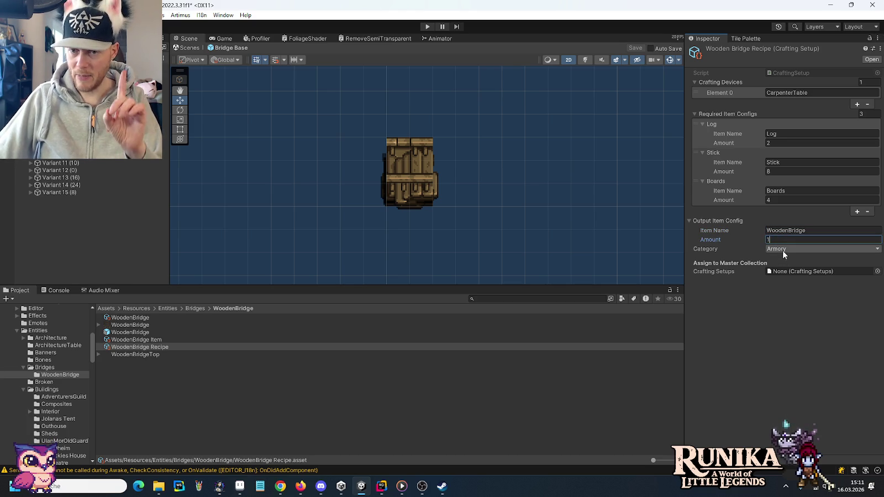
{"action": "left_click", "coordinate": [784, 249]}
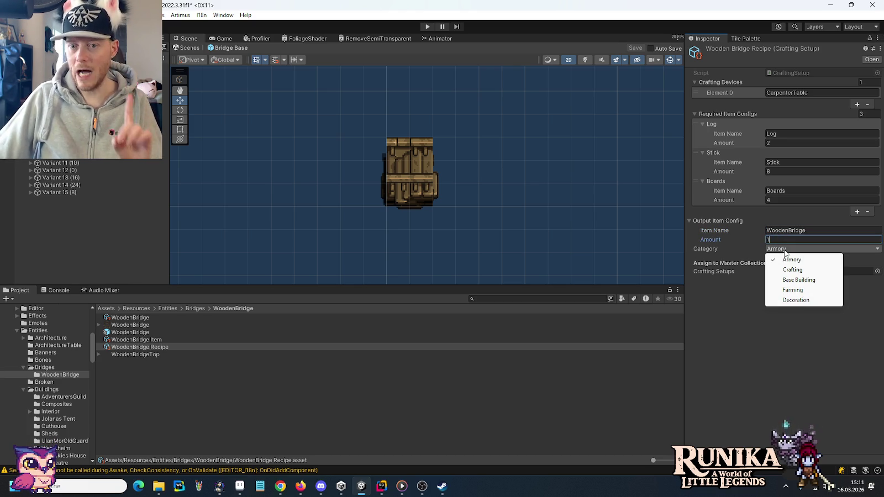
{"action": "left_click", "coordinate": [796, 280]}
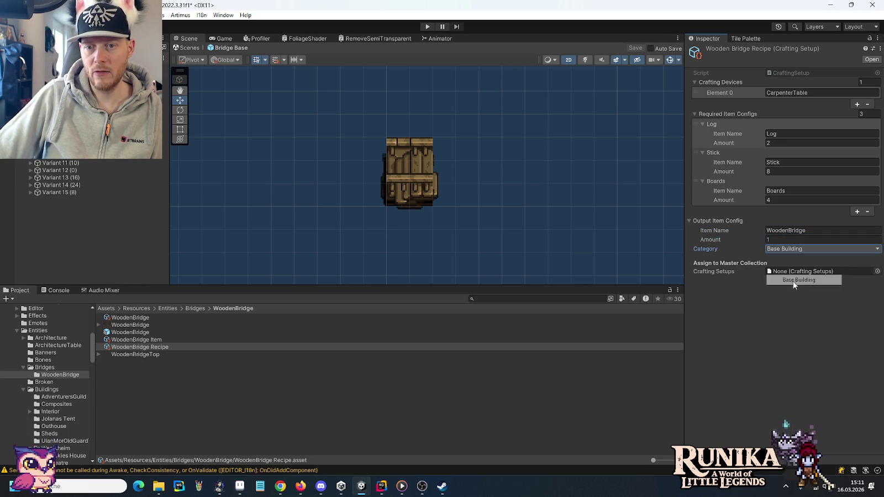
{"action": "left_click", "coordinate": [878, 272]}
{"action": "double_click", "coordinate": [434, 218]}
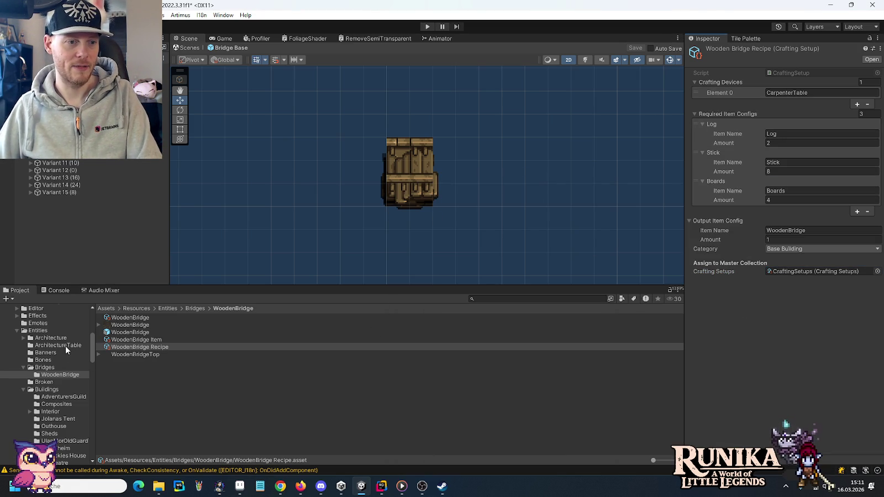
Step: Select the TwinroofHouse construction asset under the Architecture folder
{"action": "left_click", "coordinate": [31, 339]}
{"action": "left_click", "coordinate": [24, 339]}
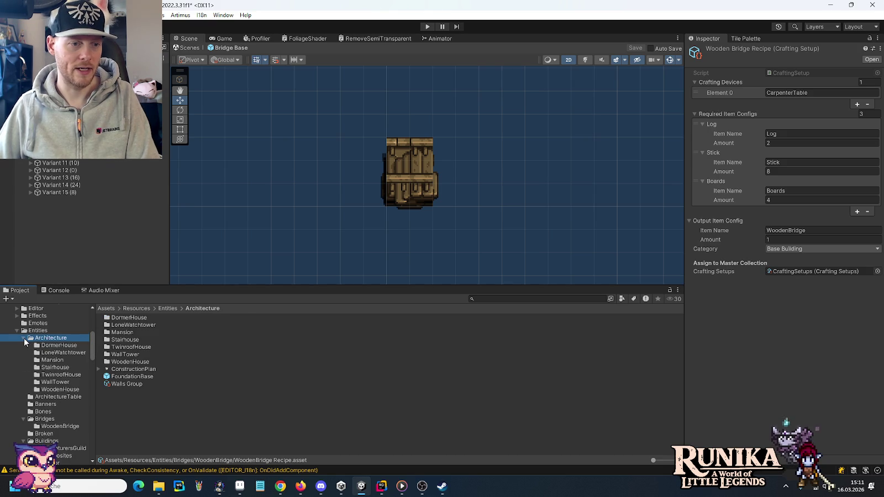
{"action": "left_click", "coordinate": [69, 374]}
{"action": "left_click", "coordinate": [165, 333]}
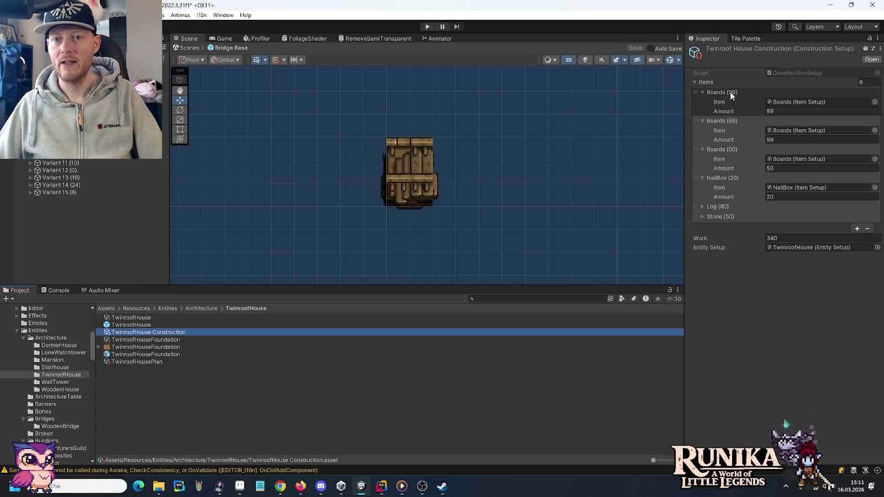
Step: Collapse the Boards and NailBox item entries, then show the WoodenBridge folder's assets
{"action": "left_click", "coordinate": [702, 93]}
{"action": "left_click", "coordinate": [703, 102]}
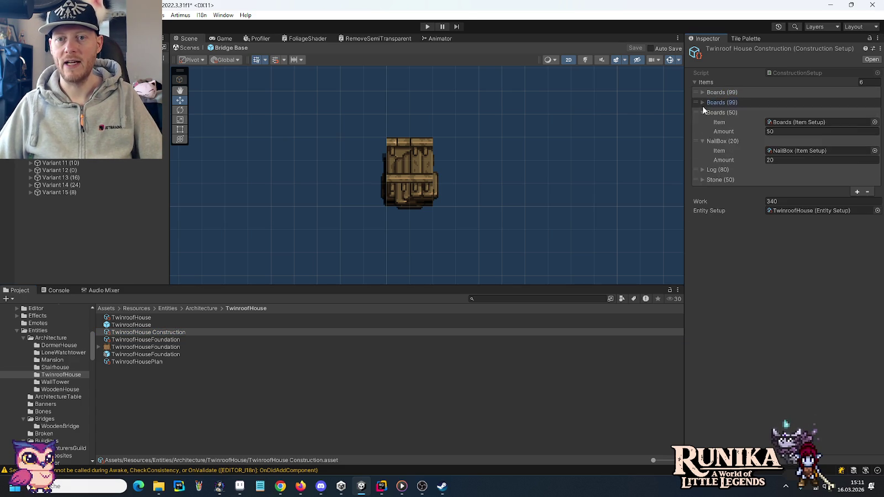
{"action": "left_click", "coordinate": [702, 113]}
{"action": "left_click", "coordinate": [703, 123]}
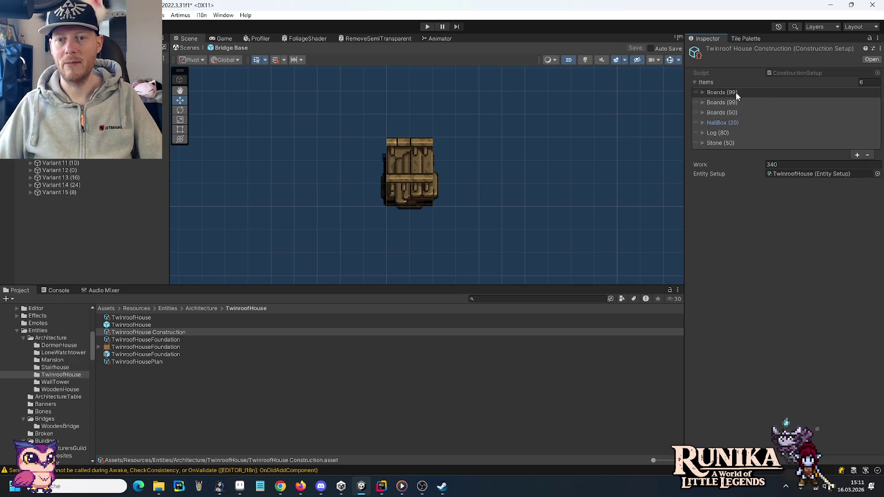
{"action": "left_click", "coordinate": [729, 122]}
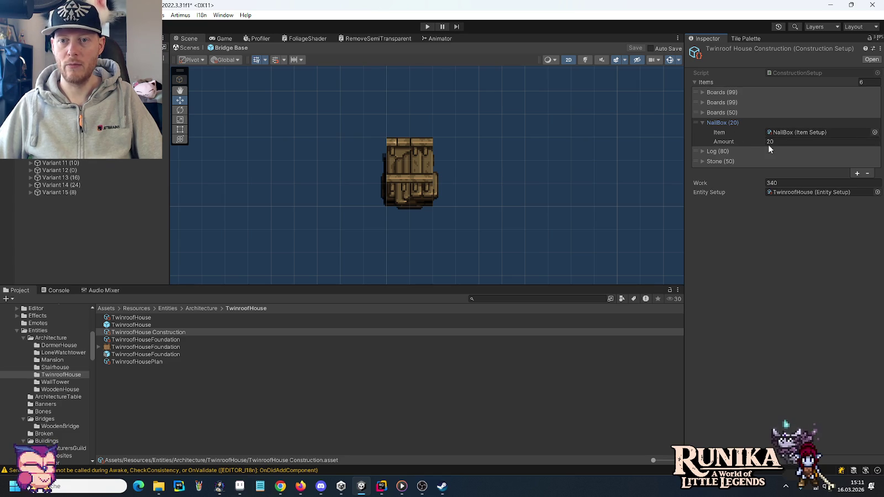
{"action": "left_click", "coordinate": [702, 123]}
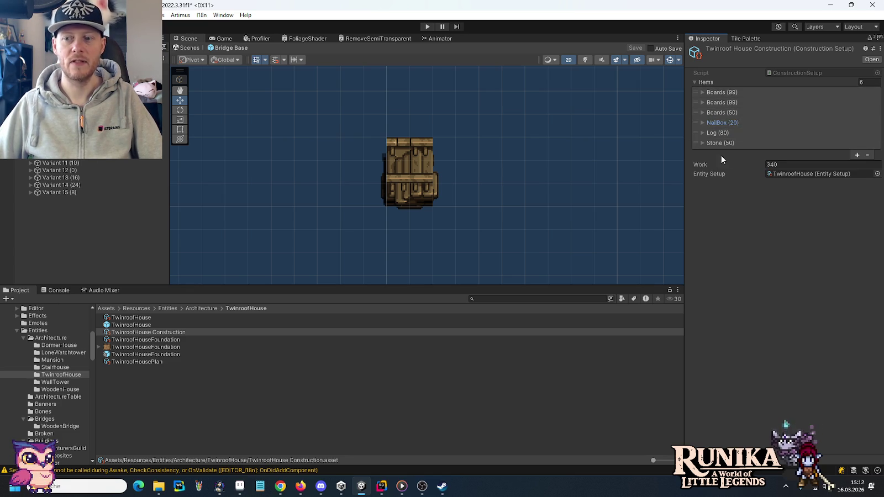
{"action": "left_click", "coordinate": [24, 338]}
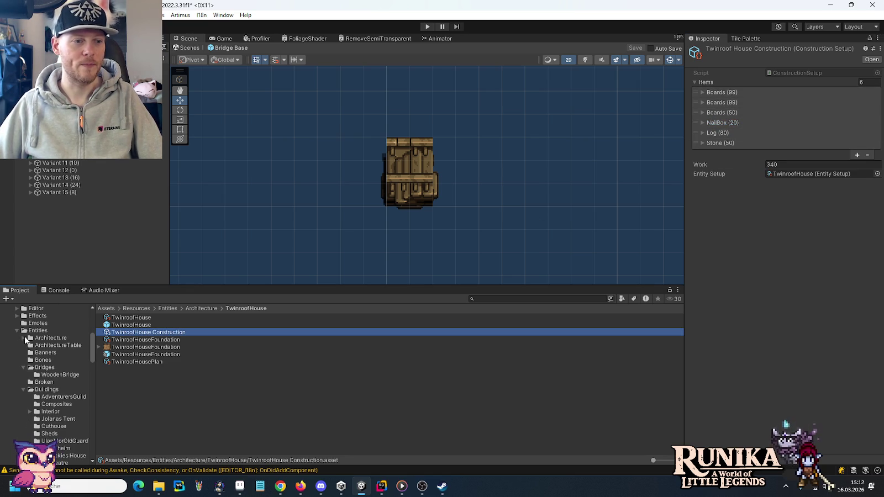
{"action": "left_click", "coordinate": [55, 375]}
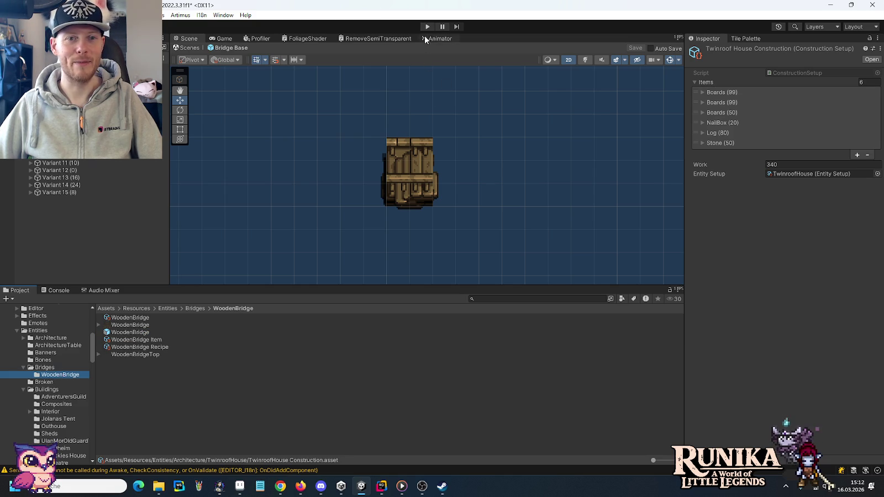
Step: Enter Play mode and load the Day 32 save from the first slot
{"action": "left_click", "coordinate": [427, 27]}
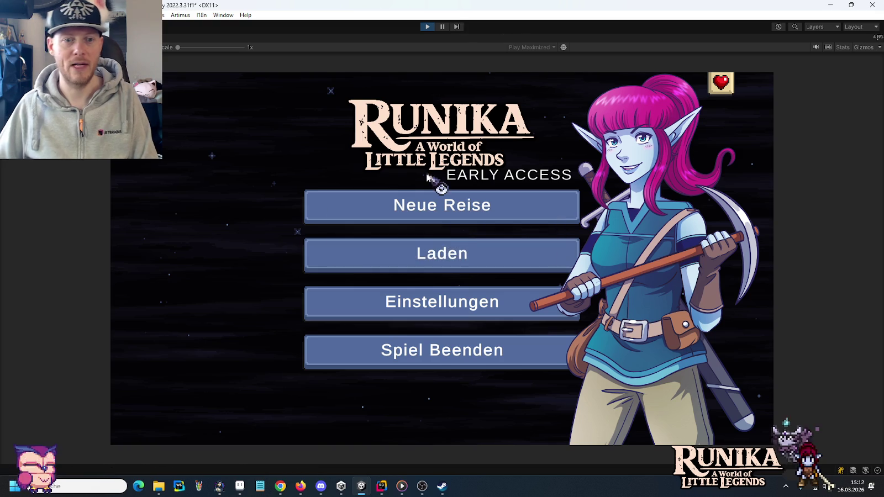
{"action": "left_click", "coordinate": [426, 257]}
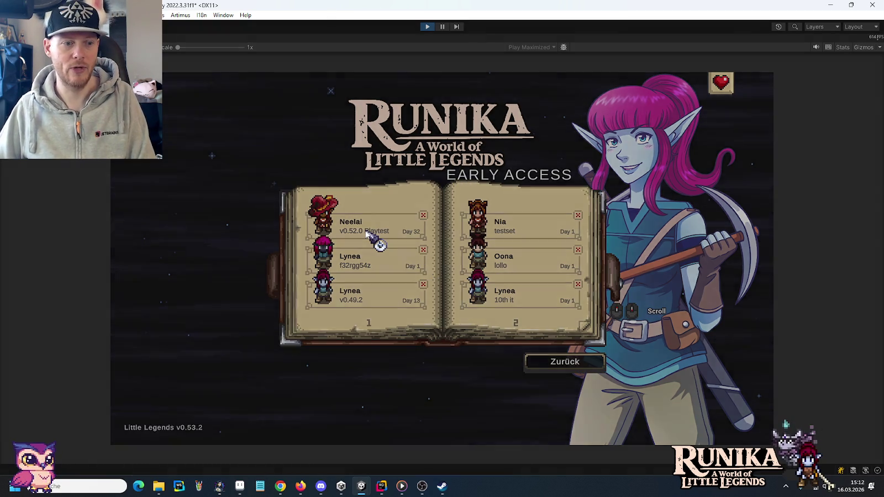
{"action": "left_click", "coordinate": [366, 232]}
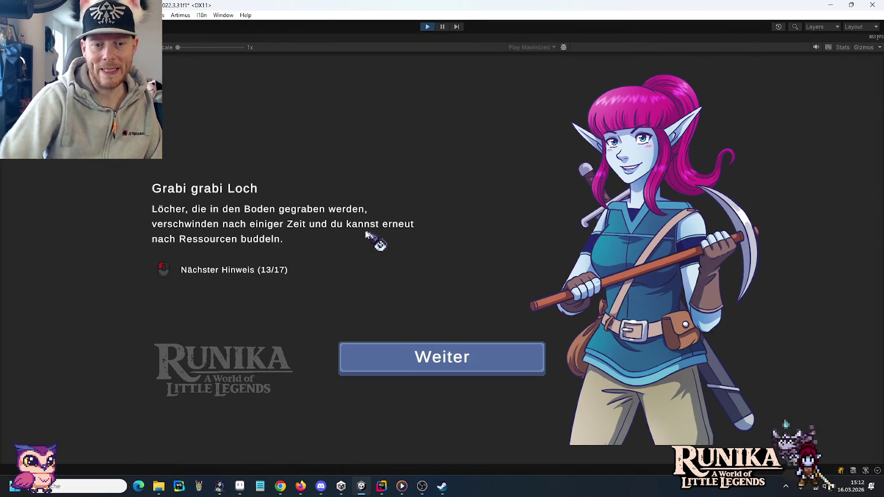
{"action": "left_click", "coordinate": [363, 352]}
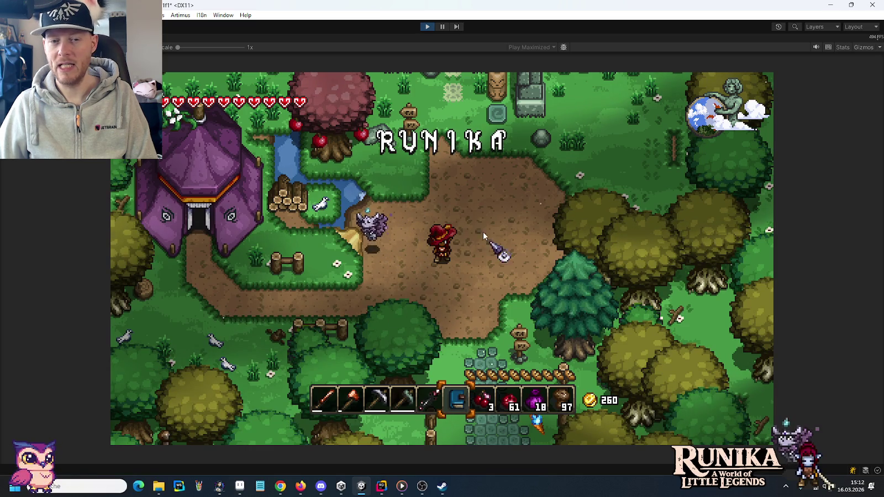
Step: Walk the character south-east down the stone path and through the gate into Weldheim
{"action": "key", "text": "s"}
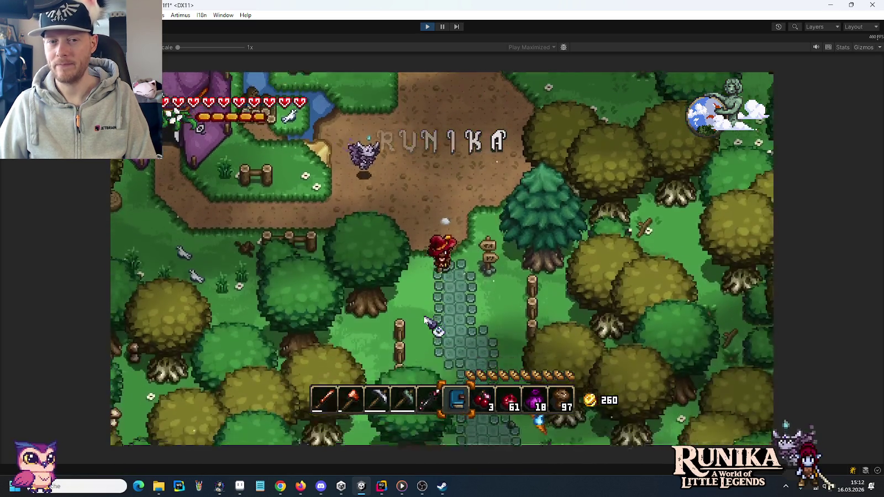
{"action": "key", "text": "s"}
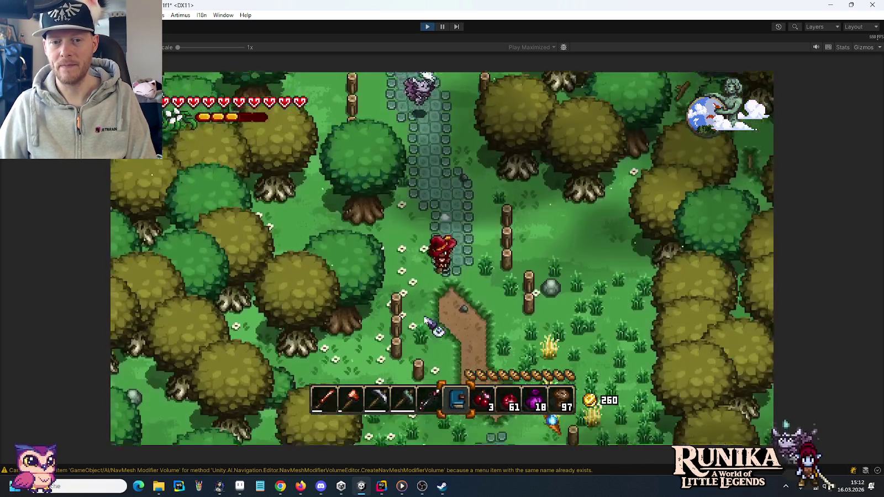
{"action": "key", "text": "s"}
{"action": "key", "text": "d"}
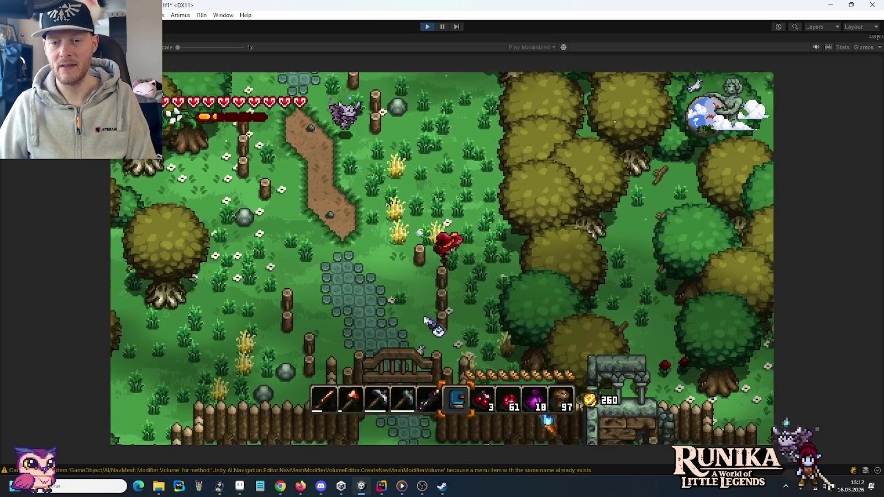
{"action": "key", "text": "s"}
{"action": "key", "text": "d"}
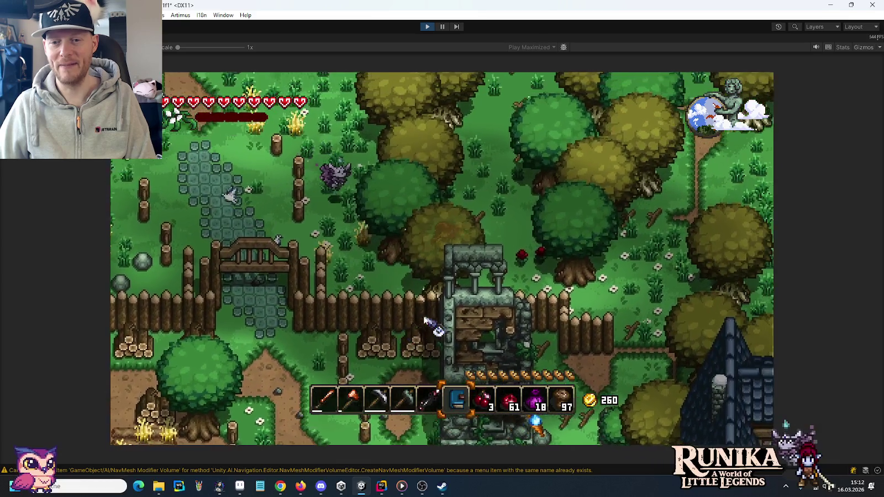
{"action": "key", "text": "s"}
{"action": "key", "text": "d"}
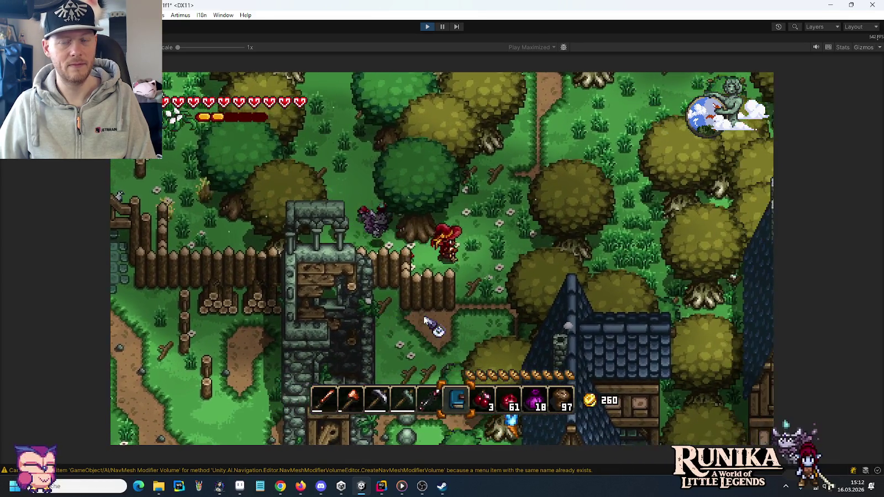
{"action": "key", "text": "s"}
{"action": "key", "text": "d"}
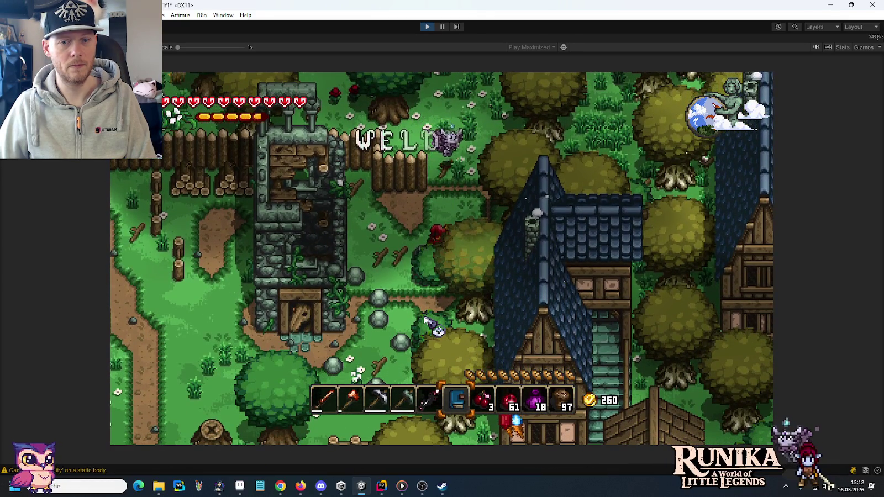
{"action": "key", "text": "w"}
{"action": "key", "text": "d"}
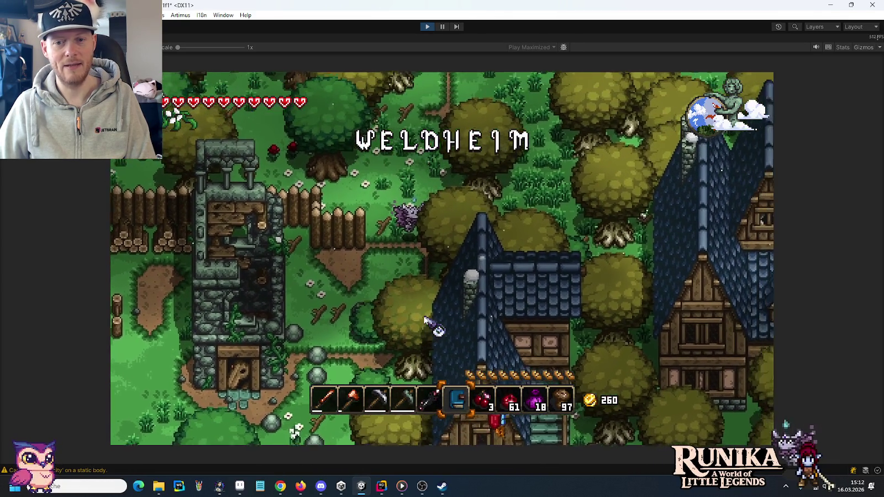
{"action": "key", "text": "w"}
{"action": "key", "text": "d"}
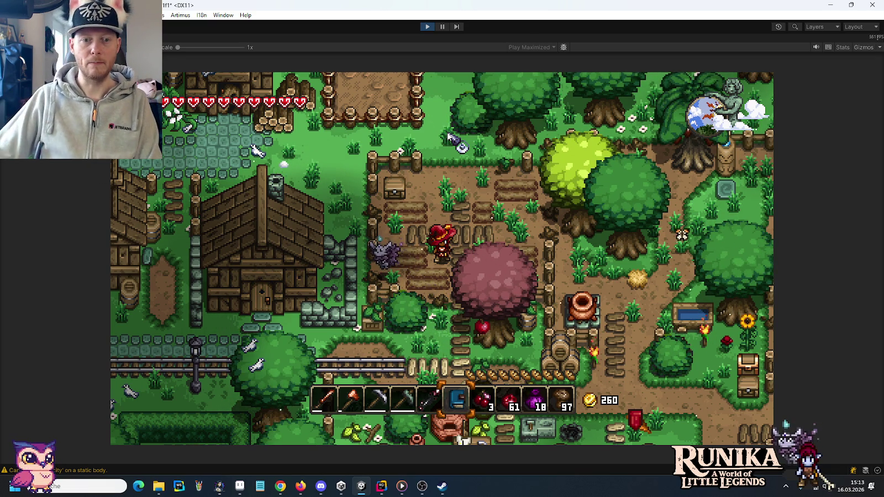
Step: Walk on through the farm and down in front of a workbench
{"action": "key", "text": "w"}
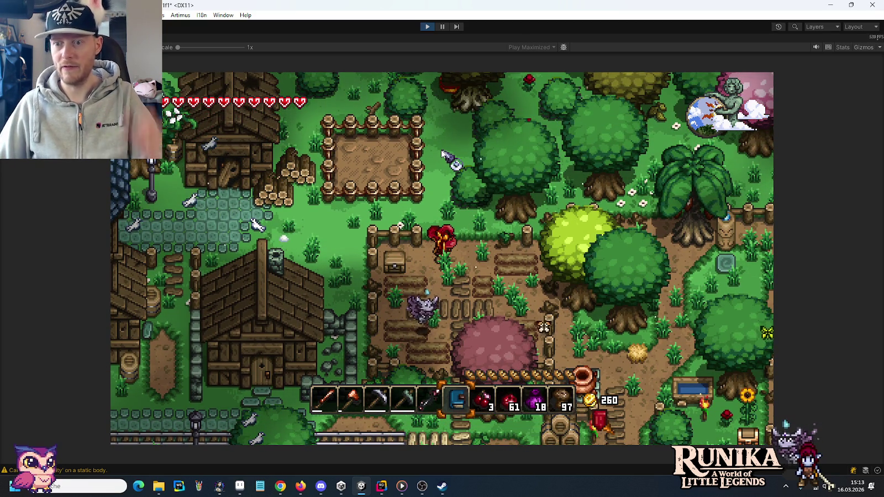
{"action": "key", "text": "s"}
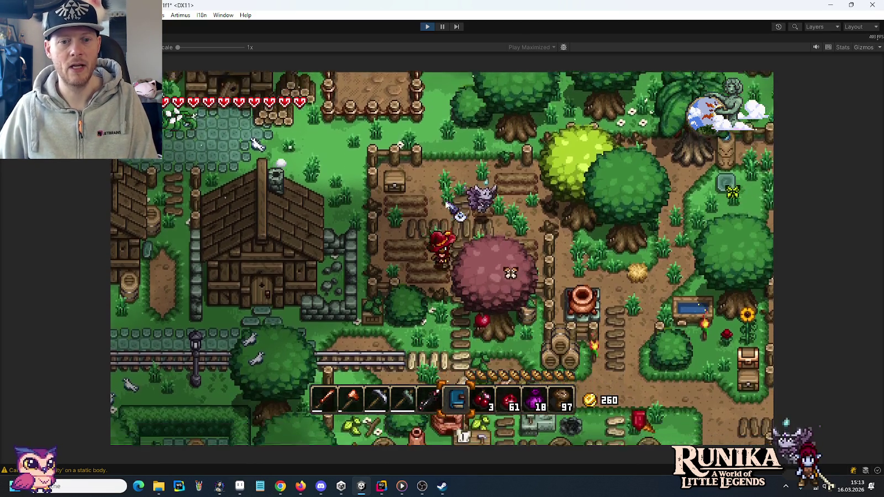
{"action": "key", "text": "s"}
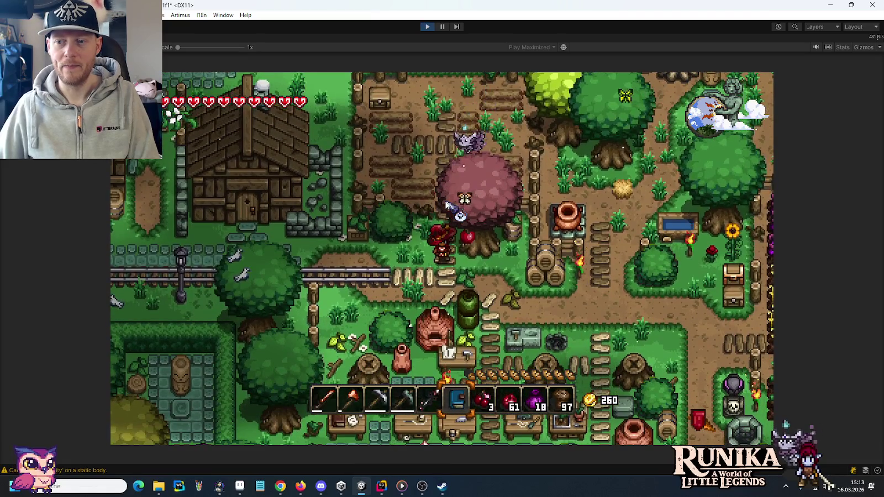
{"action": "key", "text": "s"}
{"action": "key", "text": "d"}
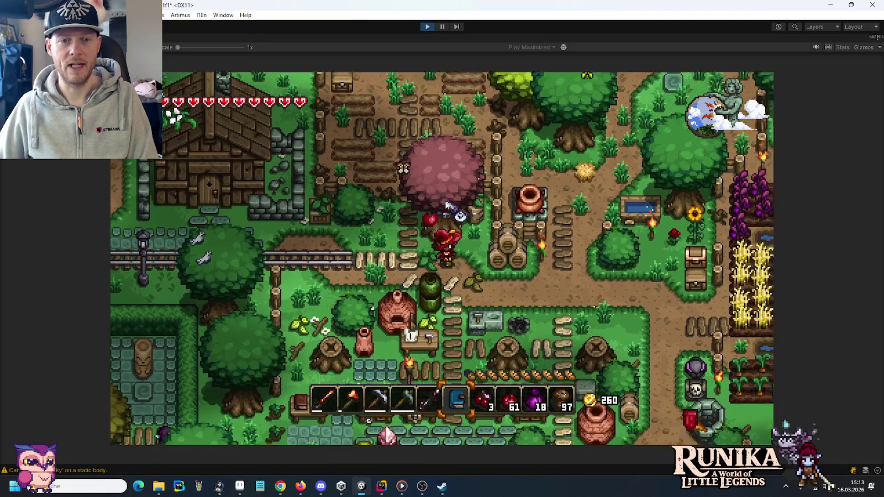
{"action": "key", "text": "s"}
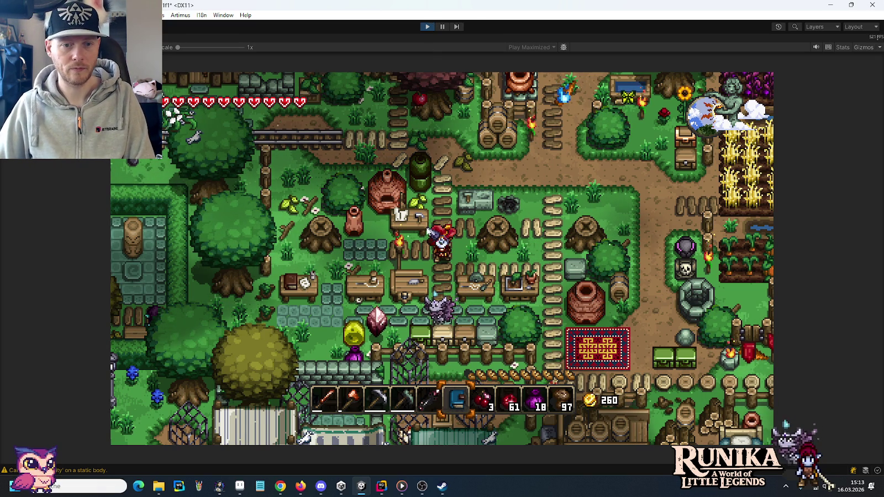
{"action": "key", "text": "s"}
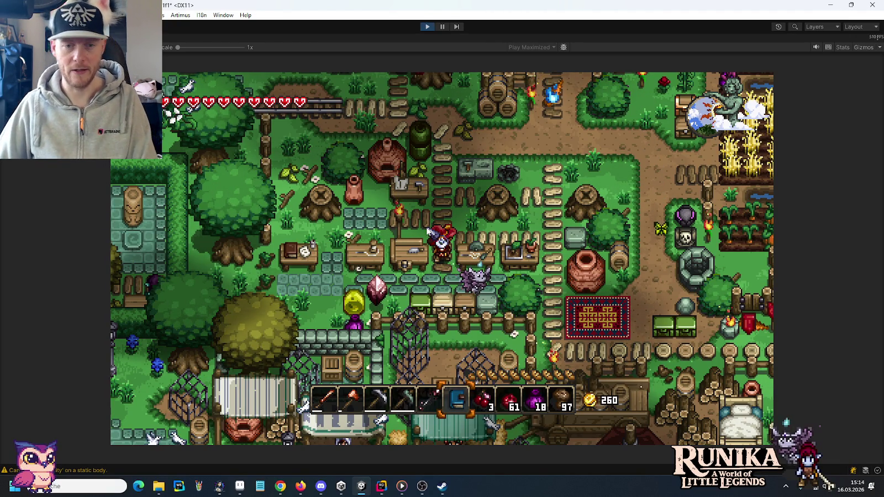
{"action": "key", "text": "s"}
{"action": "key", "text": "s"}
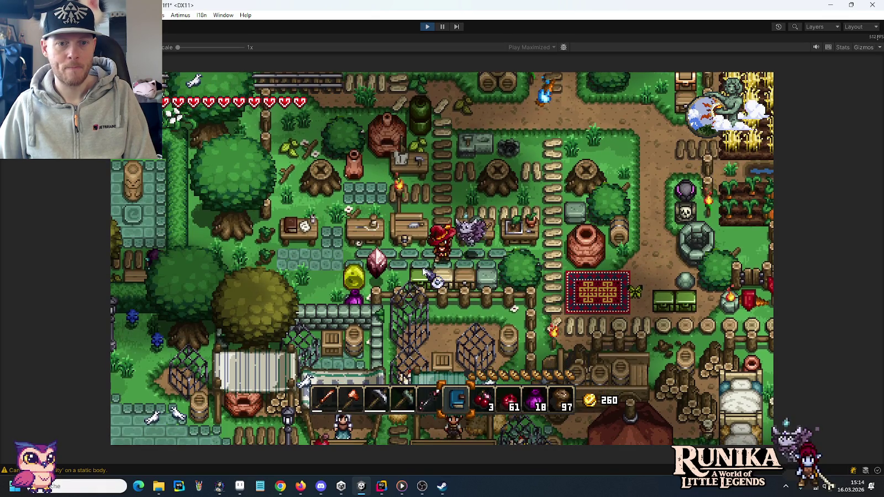
Step: Craft eight batches of sticks at the workbench and store them in an empty inventory slot
{"action": "right_click", "coordinate": [424, 272]}
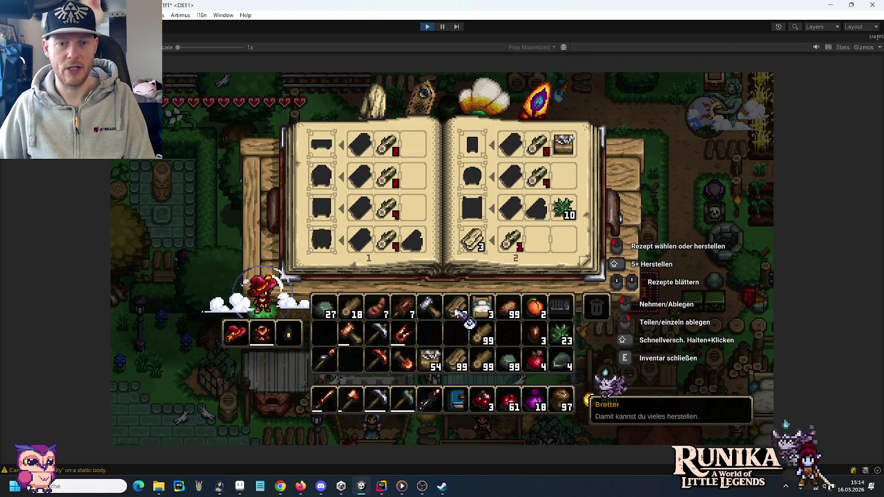
{"action": "scroll", "coordinate": [406, 239], "scroll_direction": "down", "scroll_amount": 1}
{"action": "scroll", "coordinate": [407, 238], "scroll_direction": "down", "scroll_amount": 1}
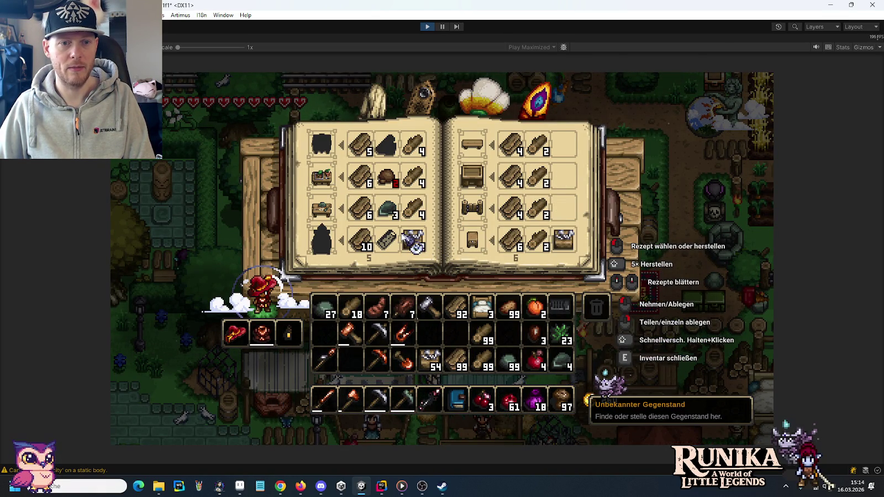
{"action": "scroll", "coordinate": [409, 240], "scroll_direction": "down", "scroll_amount": 1}
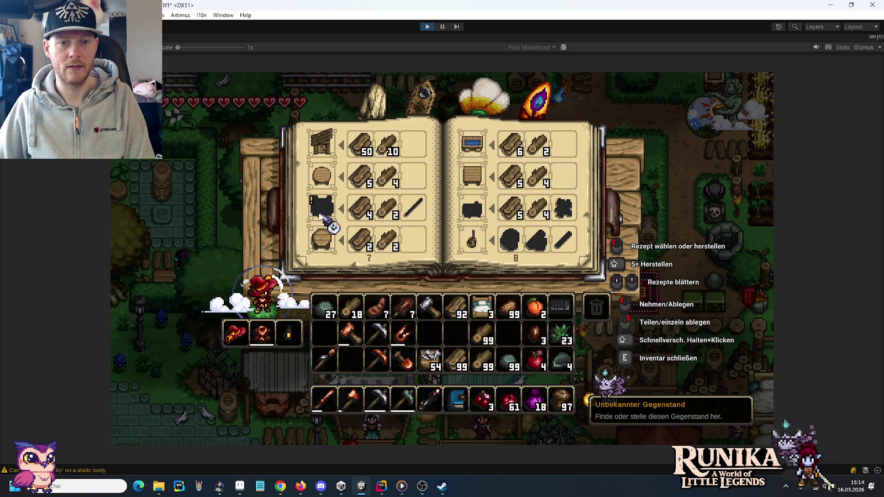
{"action": "scroll", "coordinate": [424, 212], "scroll_direction": "down", "scroll_amount": 1}
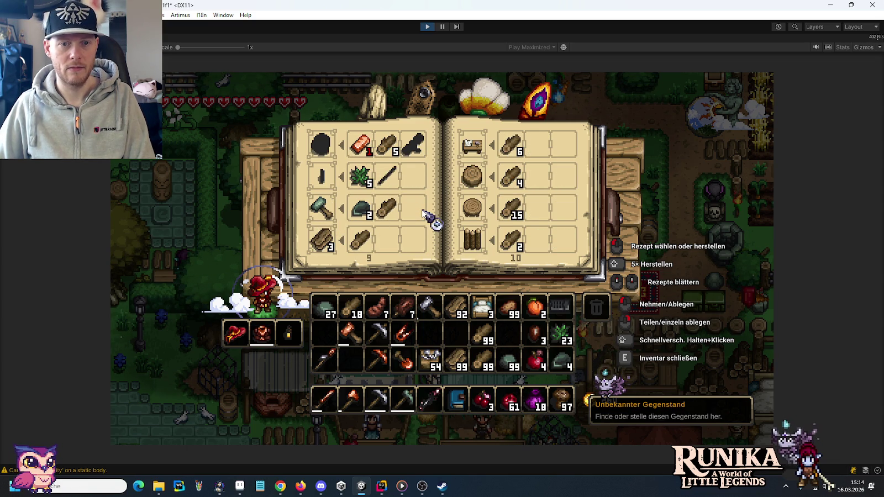
{"action": "scroll", "coordinate": [430, 219], "scroll_direction": "down", "scroll_amount": 1}
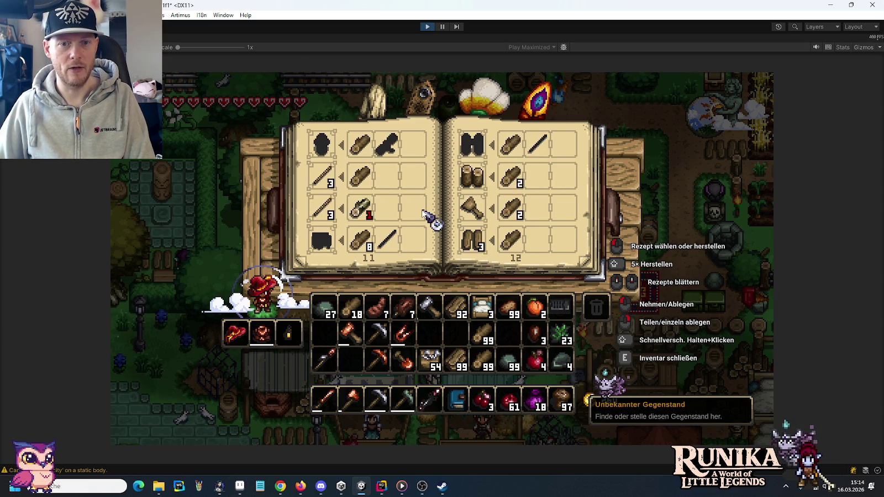
{"action": "left_click", "coordinate": [330, 183]}
{"action": "left_click", "coordinate": [330, 183]}
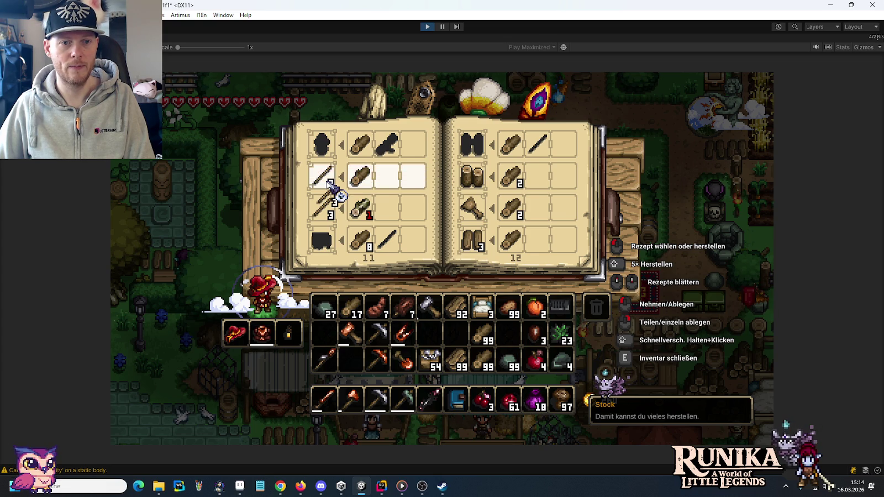
{"action": "left_click", "coordinate": [330, 184]}
{"action": "left_click", "coordinate": [330, 184]}
{"action": "left_click", "coordinate": [330, 184]}
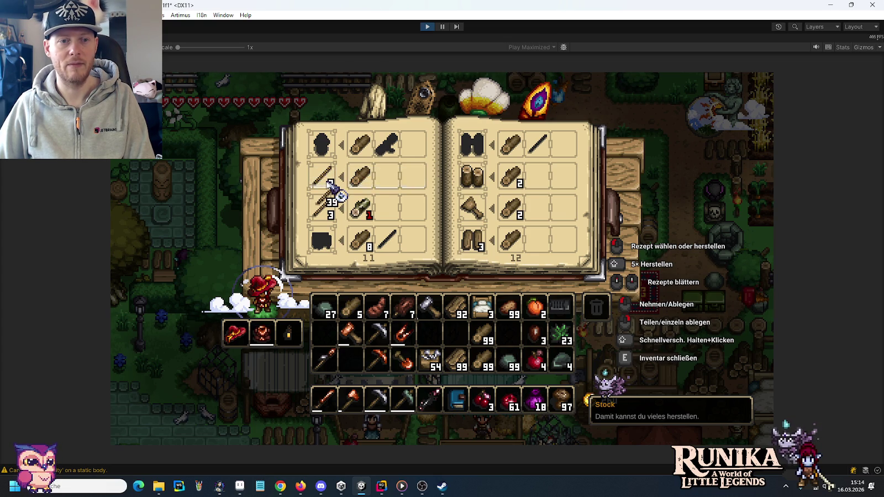
{"action": "left_click", "coordinate": [330, 184]}
{"action": "left_click", "coordinate": [330, 184]}
{"action": "left_click", "coordinate": [330, 184]}
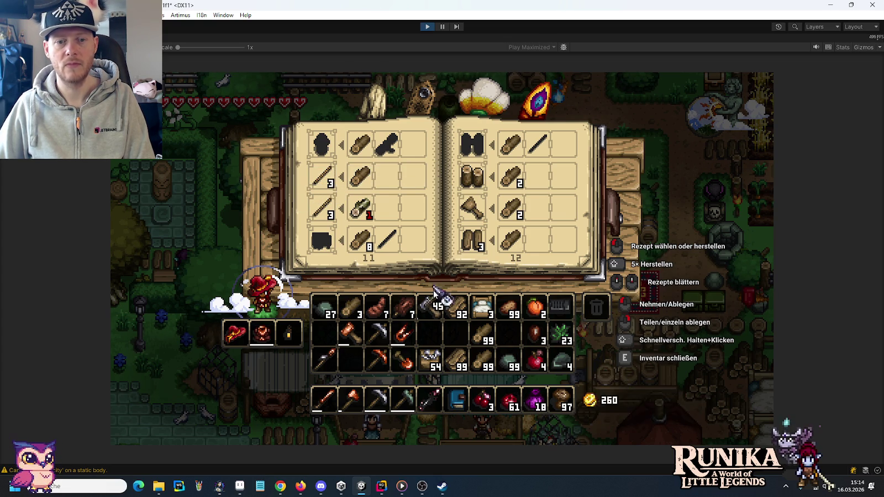
{"action": "left_click", "coordinate": [326, 336]}
Step: Craft five wooden bridges and put the stack on the hotbar
{"action": "scroll", "coordinate": [415, 209], "scroll_direction": "up", "scroll_amount": 2}
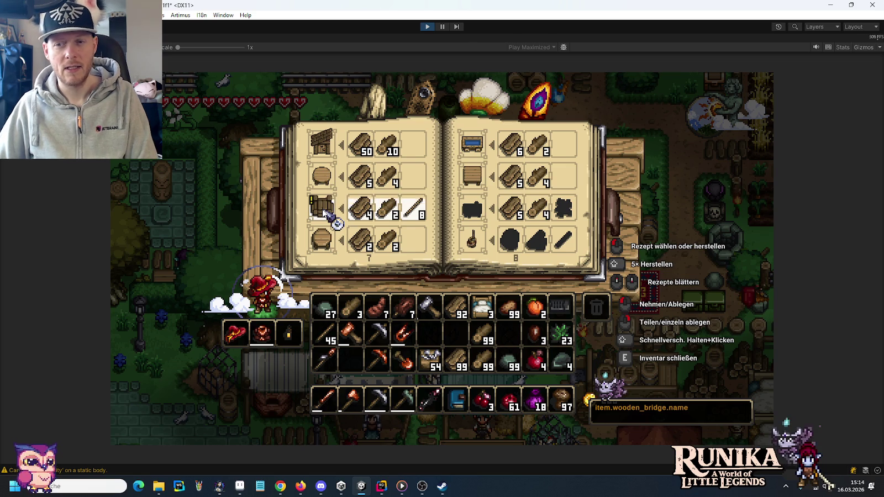
{"action": "left_click", "coordinate": [326, 214]}
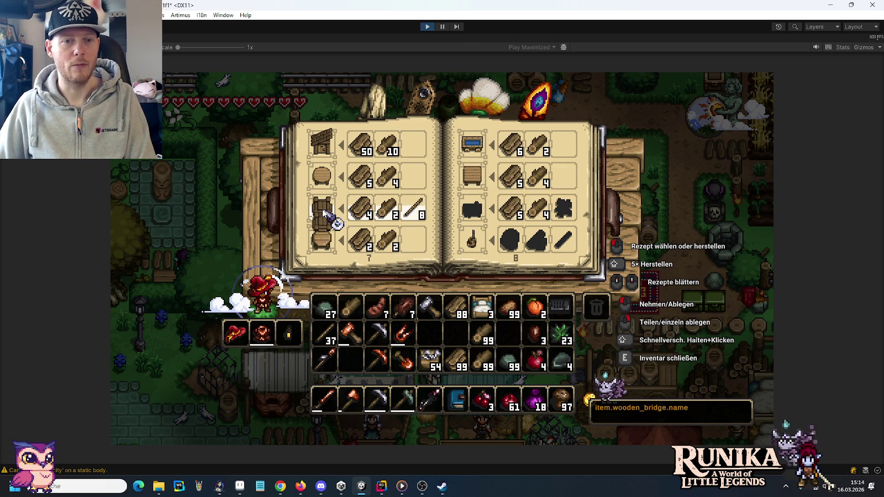
{"action": "left_click", "coordinate": [326, 214], "text": "shift"}
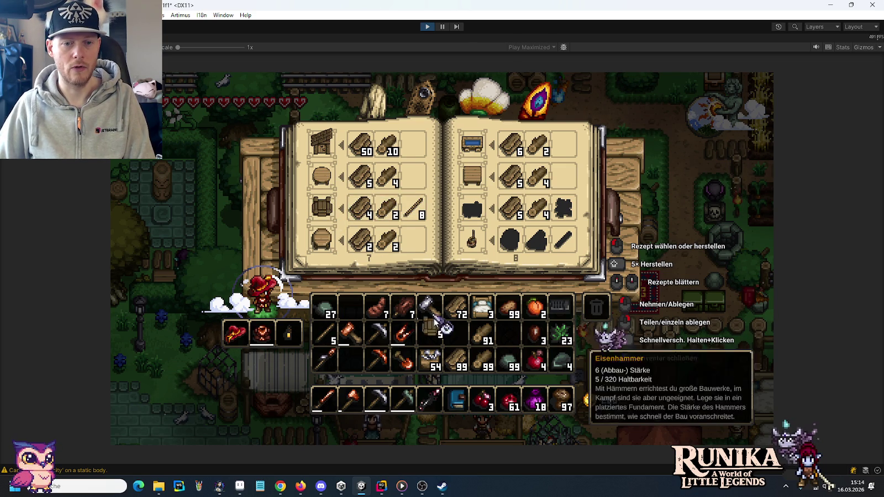
{"action": "left_click", "coordinate": [481, 408]}
{"action": "key", "text": "e"}
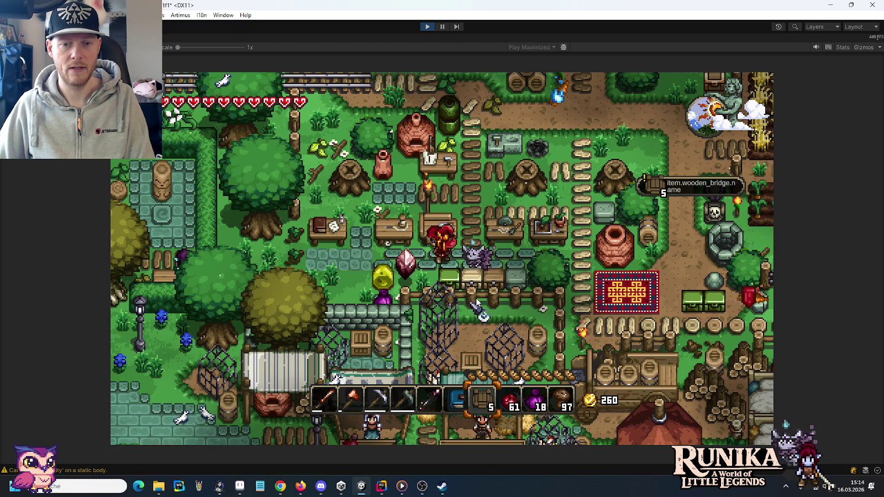
Step: Stop Play mode and set the WoodenBridge Item's Action Type to Place
{"action": "left_click", "coordinate": [426, 28]}
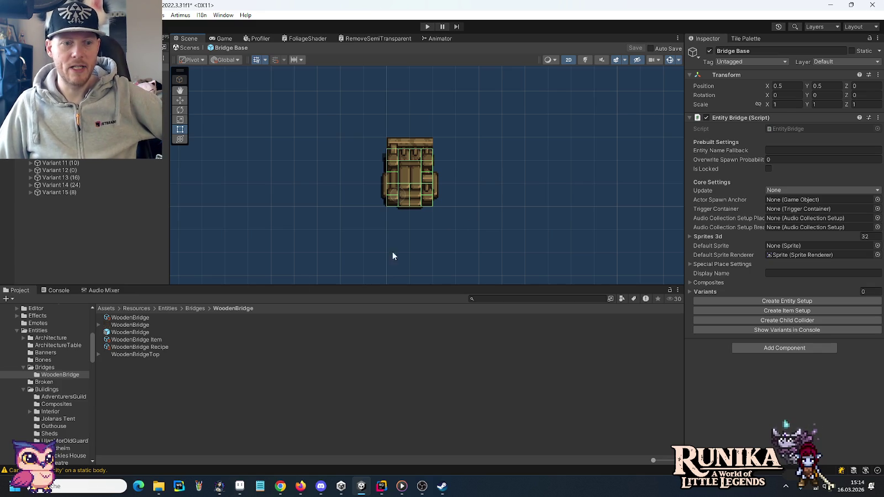
{"action": "left_click", "coordinate": [138, 341]}
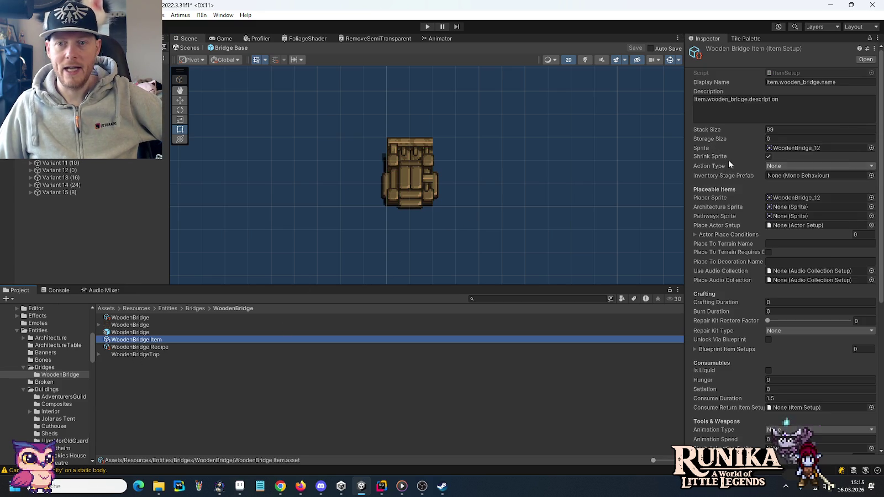
{"action": "left_click", "coordinate": [787, 169]}
{"action": "left_click", "coordinate": [787, 190]}
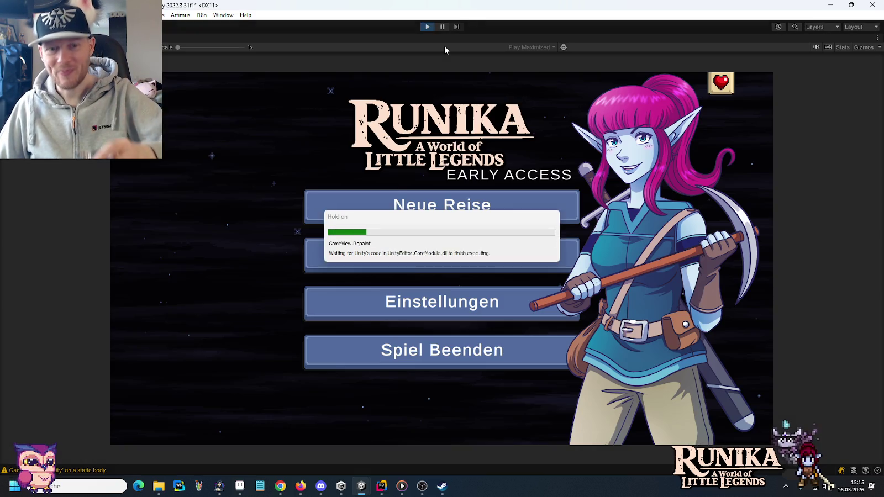
Step: Load the first save and walk the character south through the gate into the farmland
{"action": "left_click", "coordinate": [495, 263]}
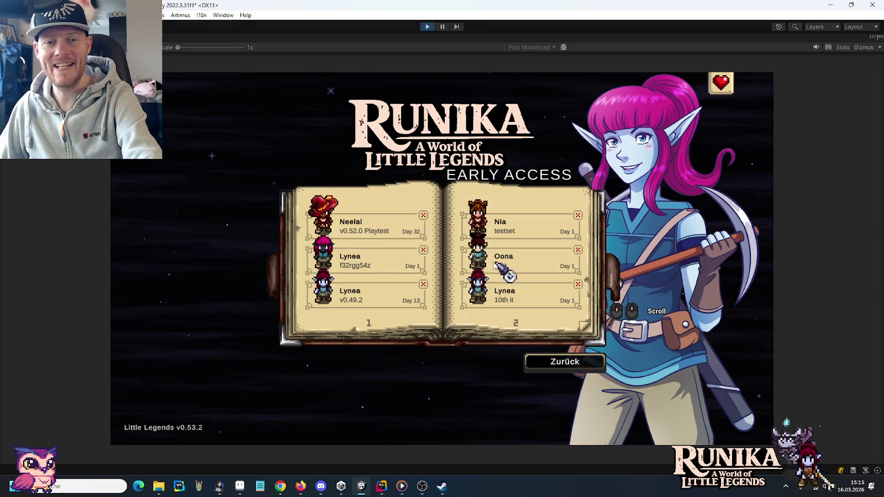
{"action": "left_click", "coordinate": [369, 229]}
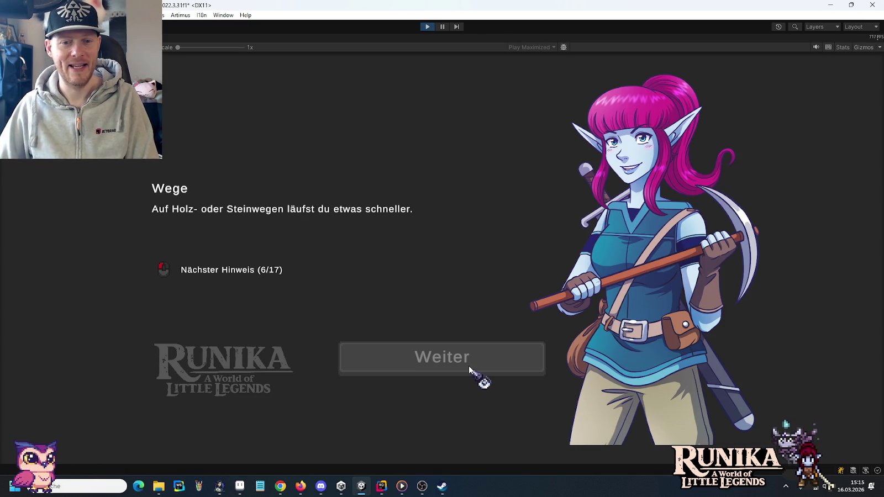
{"action": "left_click", "coordinate": [468, 363]}
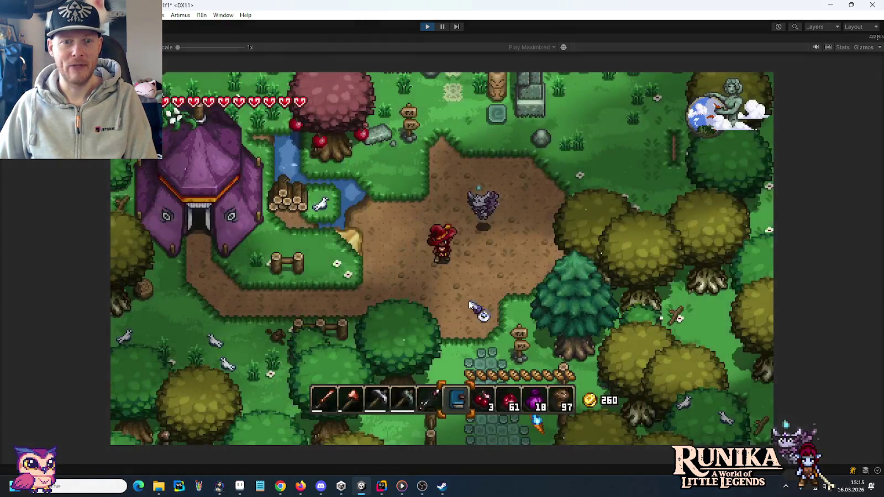
{"action": "key", "text": "s"}
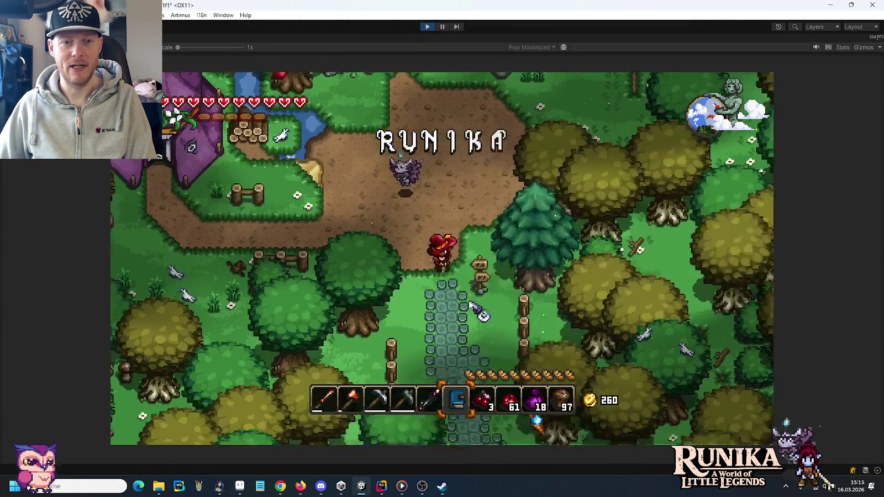
{"action": "key", "text": "s"}
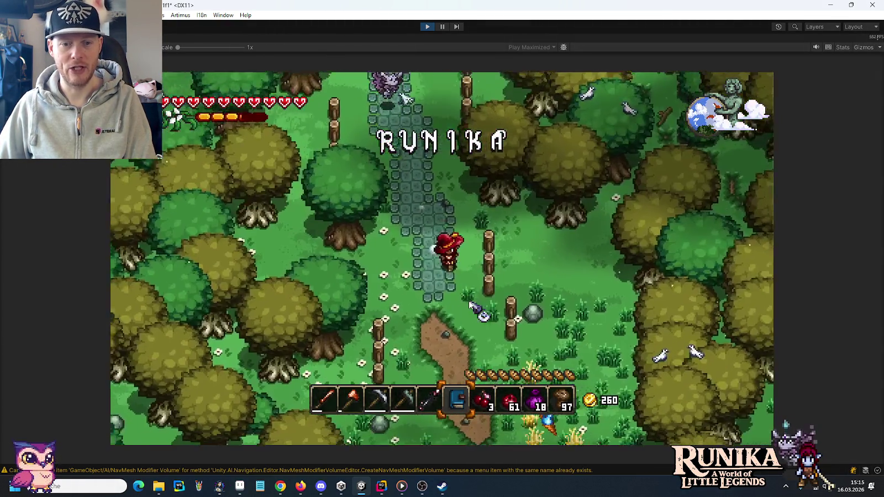
{"action": "key", "text": "s"}
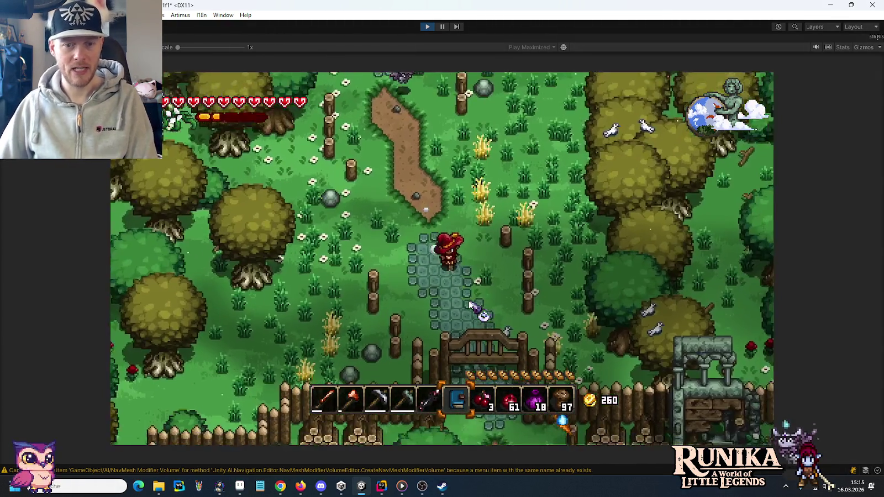
{"action": "key", "text": "s"}
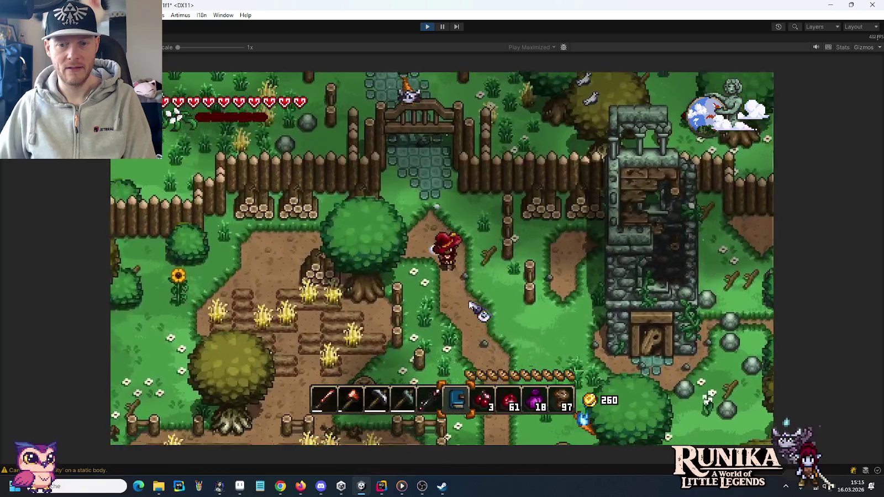
{"action": "key", "text": "s"}
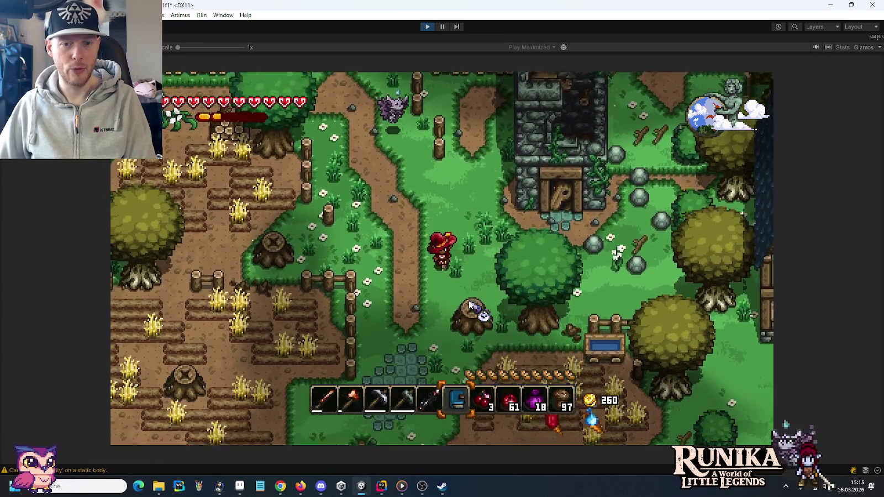
{"action": "key", "text": "s"}
{"action": "key", "text": "d"}
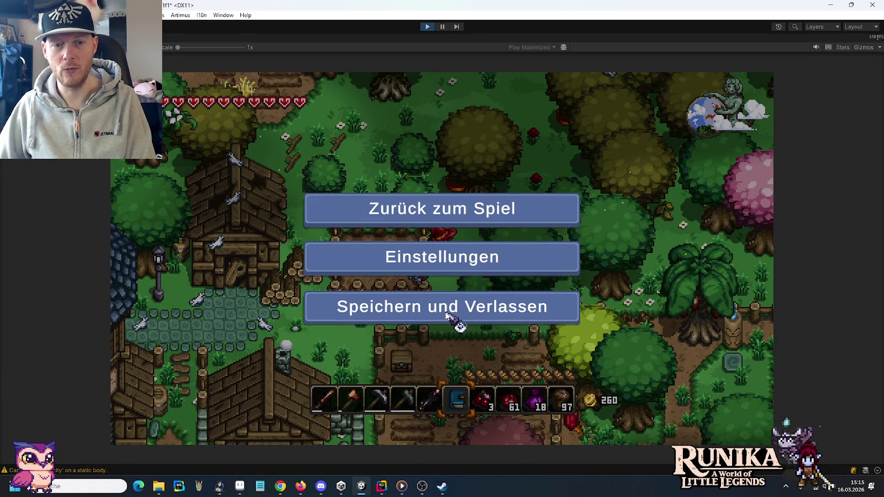
Step: Save and quit to the main menu, then reload the first save
{"action": "left_click", "coordinate": [447, 315]}
{"action": "left_click", "coordinate": [447, 253]}
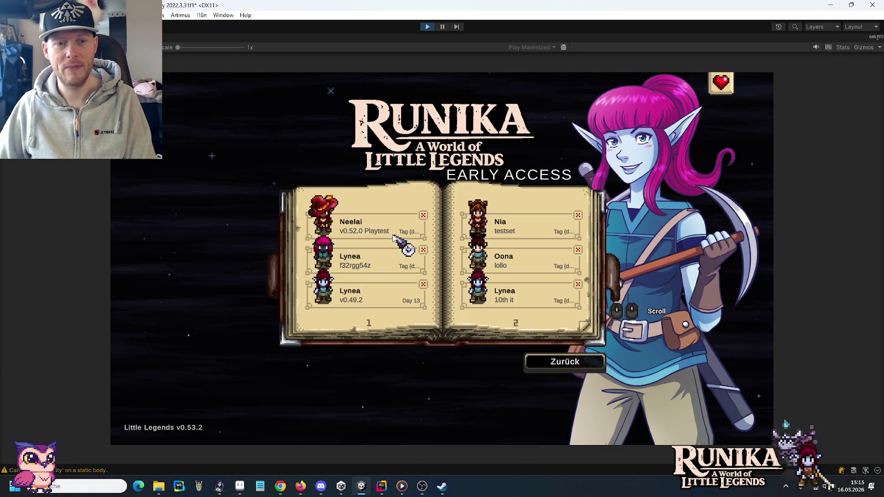
{"action": "left_click", "coordinate": [389, 231]}
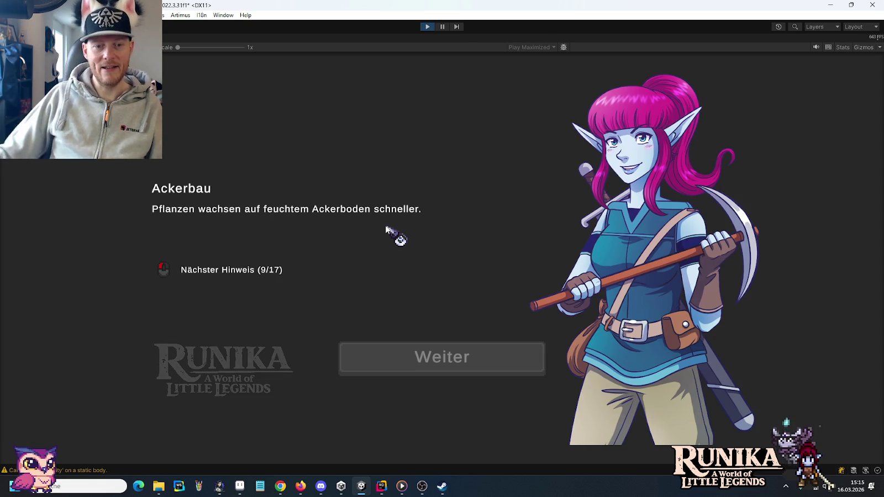
{"action": "left_click", "coordinate": [459, 354]}
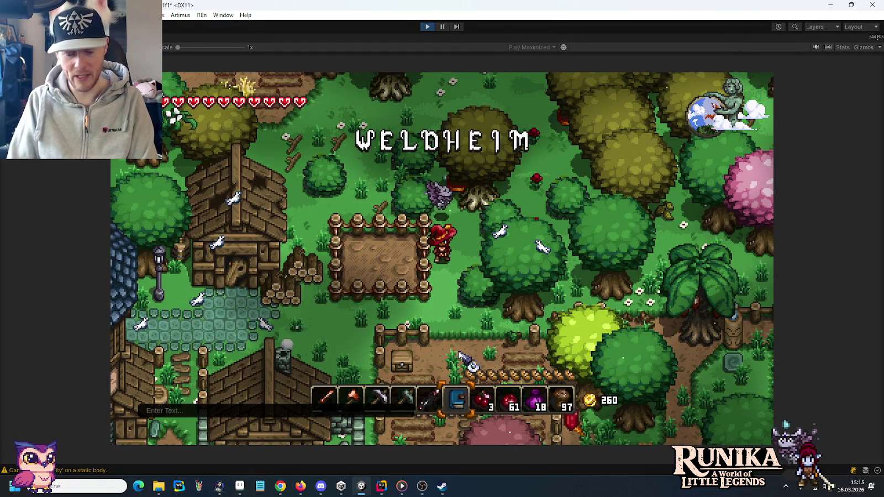
Step: Add ten wooden bridges via a console command and move them onto the hotbar
{"action": "type", "text": "/add WoodenBridge 1"}
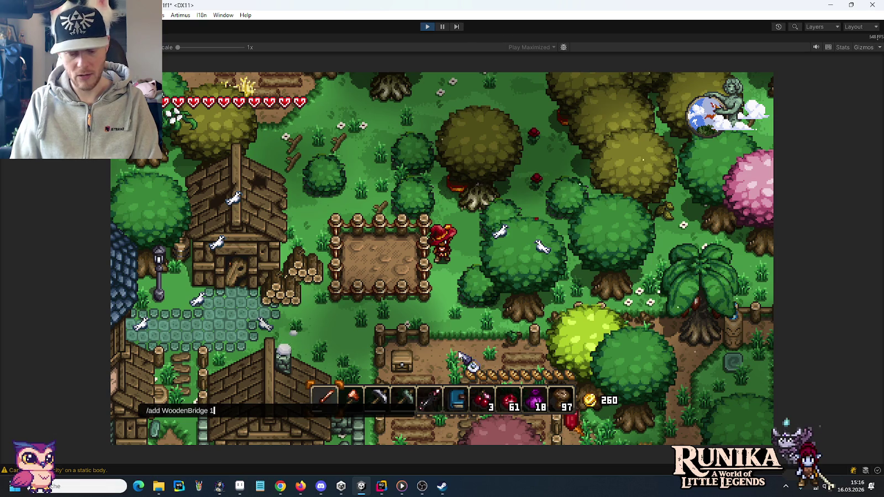
{"action": "key", "text": "Return"}
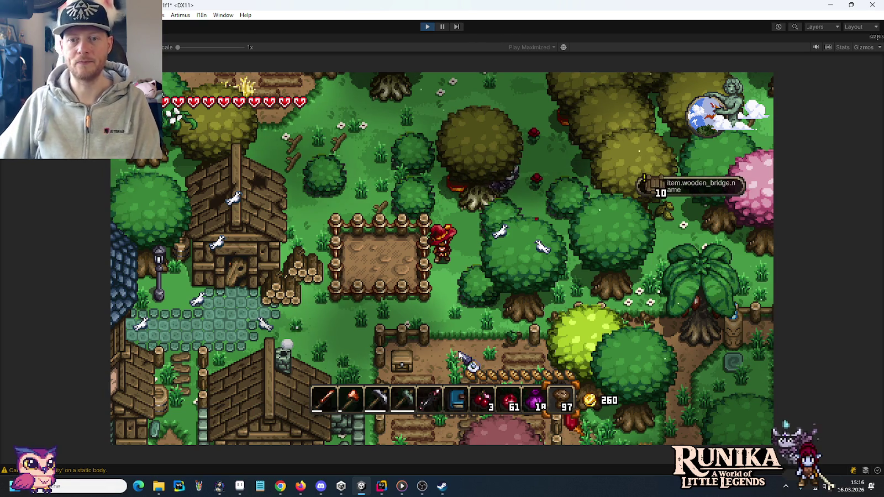
{"action": "key", "text": "e"}
{"action": "left_click", "coordinate": [326, 335]}
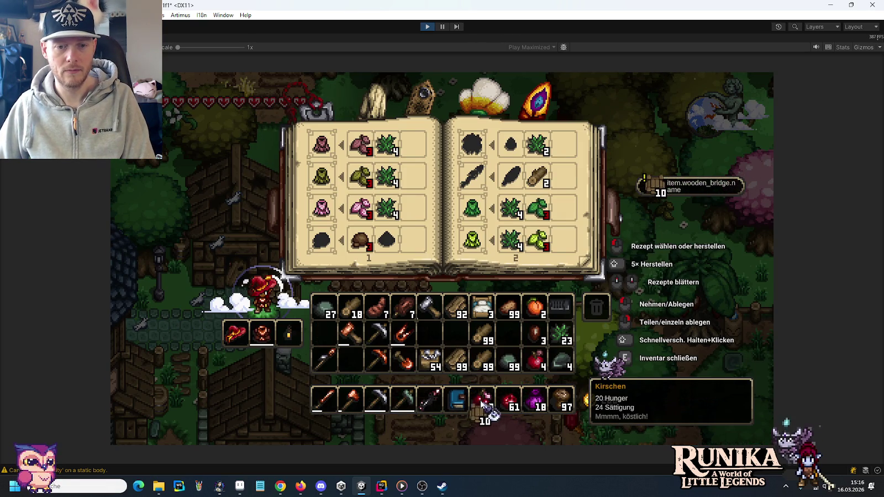
{"action": "left_click", "coordinate": [482, 401]}
{"action": "key", "text": "e"}
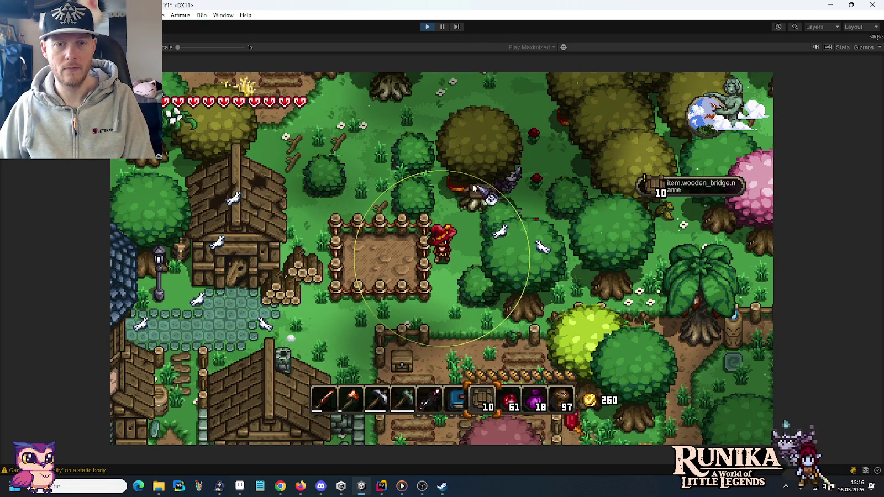
Step: Walk east to the water, place a wooden bridge on the shoreline, then stop the game
{"action": "key", "text": "w"}
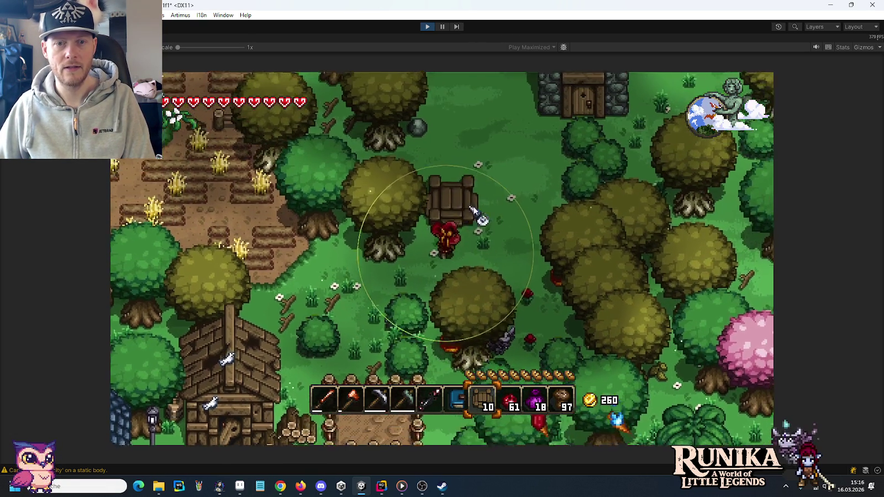
{"action": "key", "text": "d"}
{"action": "key", "text": "d"}
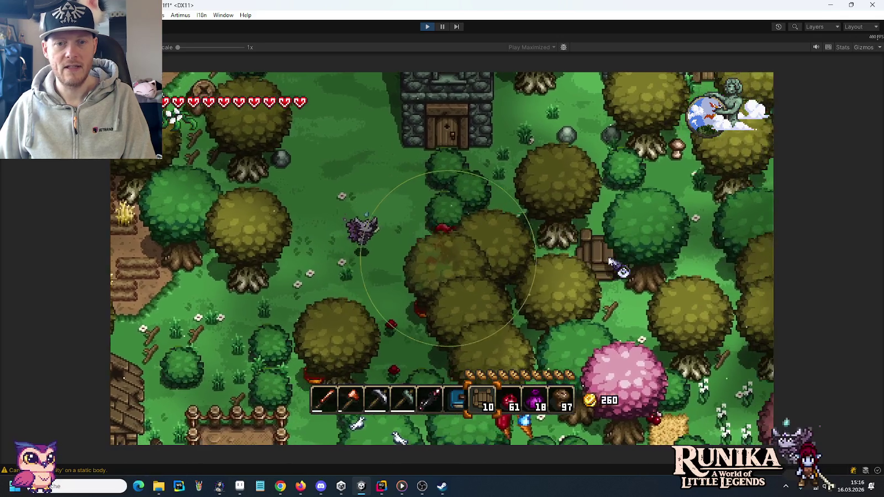
{"action": "key", "text": "d"}
{"action": "key", "text": "w"}
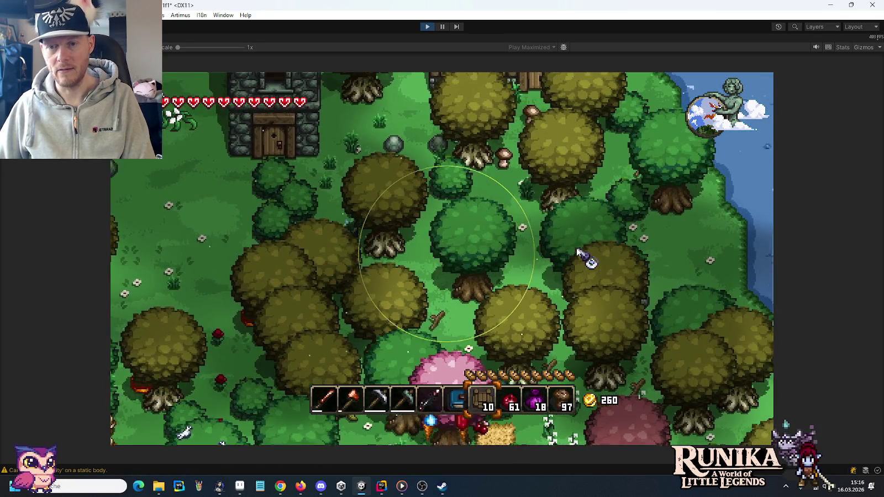
{"action": "key", "text": "d"}
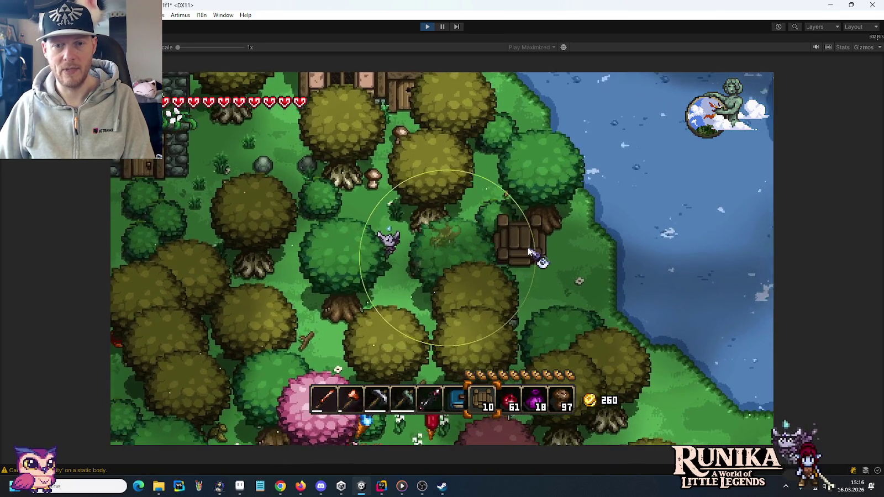
{"action": "key", "text": "d"}
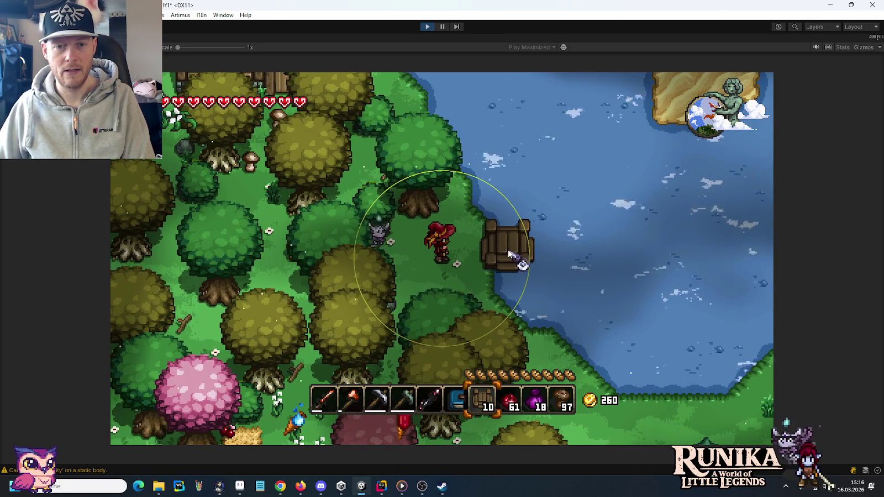
{"action": "left_click", "coordinate": [504, 254]}
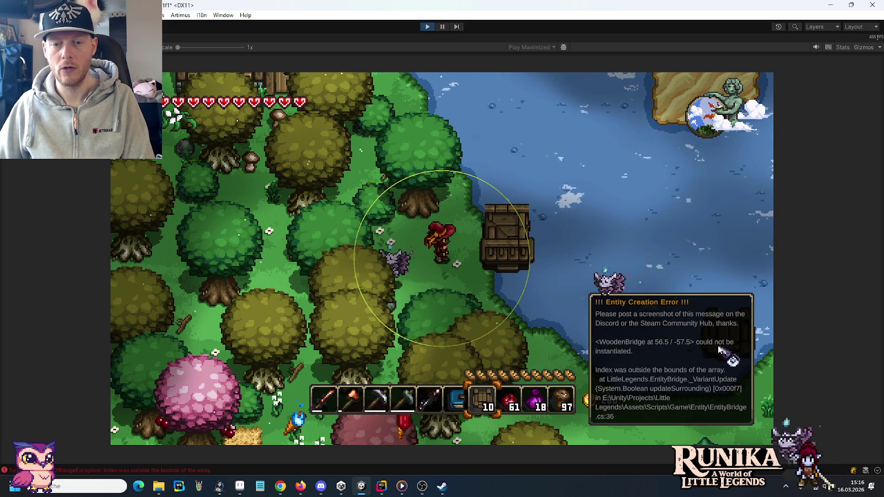
{"action": "left_click", "coordinate": [429, 26]}
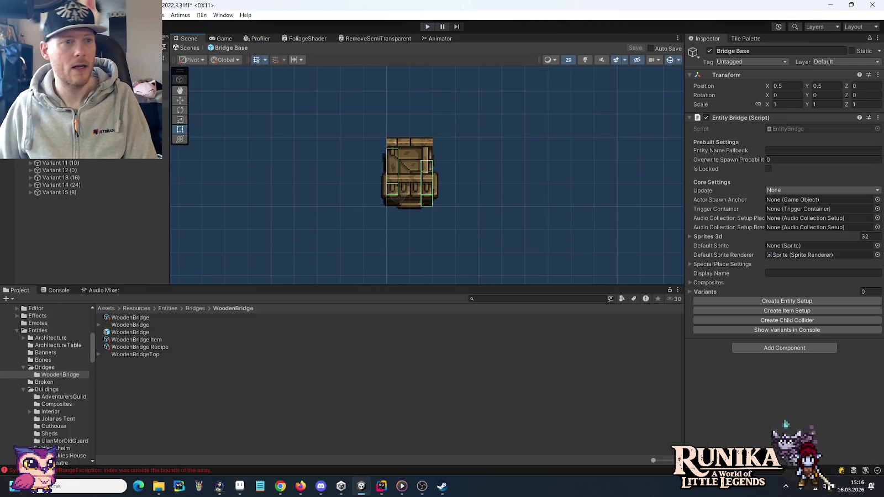
Step: Drag Variant 0 through Variant 15 from the Hierarchy into the Bridge Base's Variants list
{"action": "left_click", "coordinate": [691, 292]}
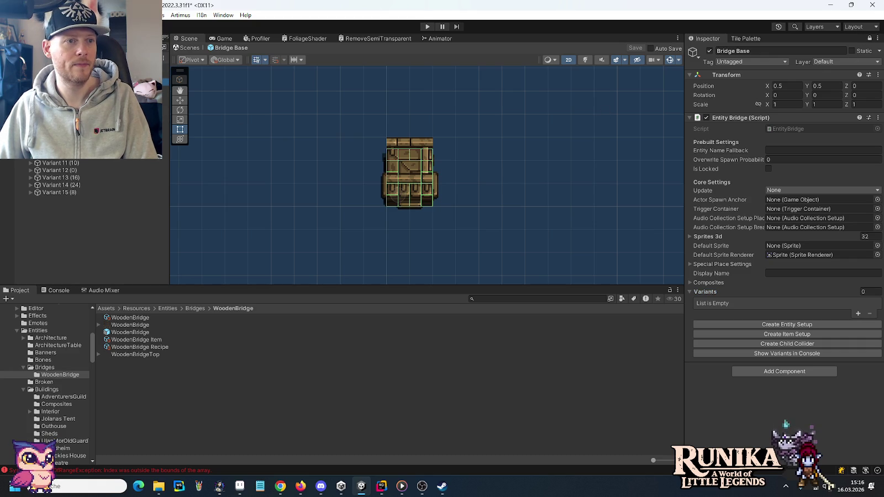
{"action": "left_click", "coordinate": [52, 193], "text": "shift"}
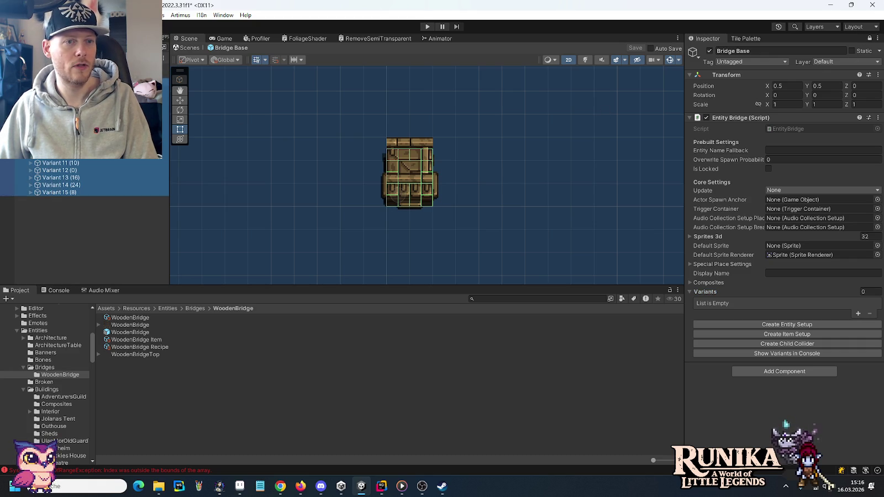
{"action": "left_click", "coordinate": [704, 294]}
{"action": "left_click_drag", "start_coordinate": [705, 294], "coordinate": [696, 294]}
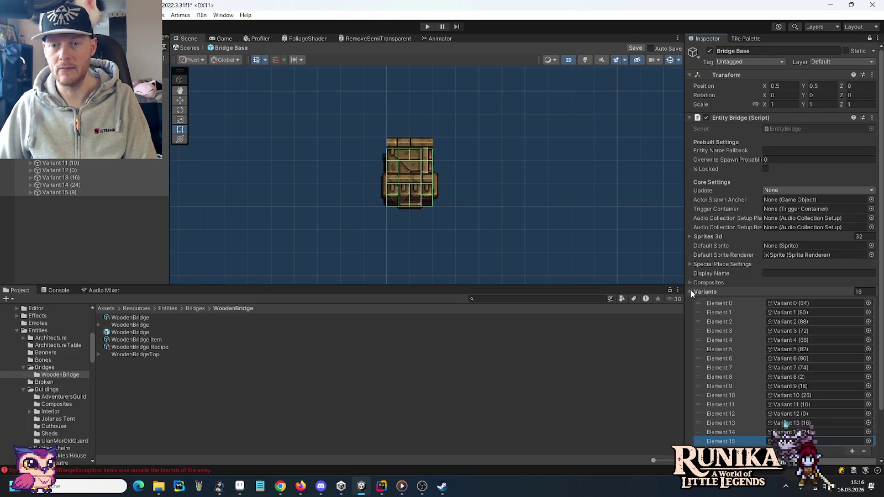
{"action": "scroll", "coordinate": [779, 360], "scroll_direction": "down", "scroll_amount": 3}
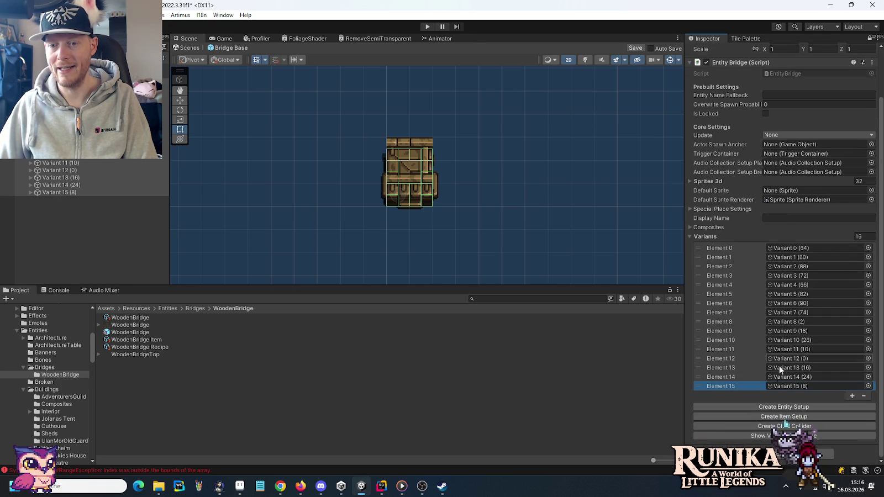
{"action": "left_click", "coordinate": [691, 236]}
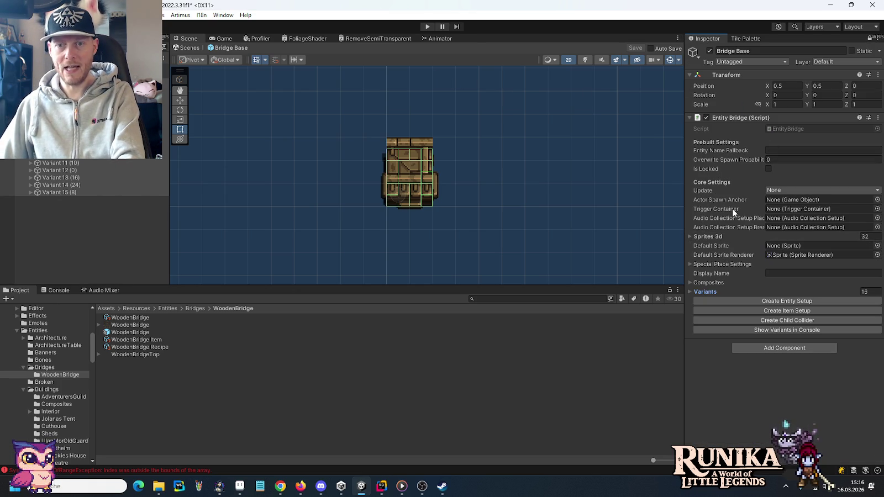
Step: Enter Play mode again and load the first save slot from the main menu
{"action": "left_click", "coordinate": [427, 26]}
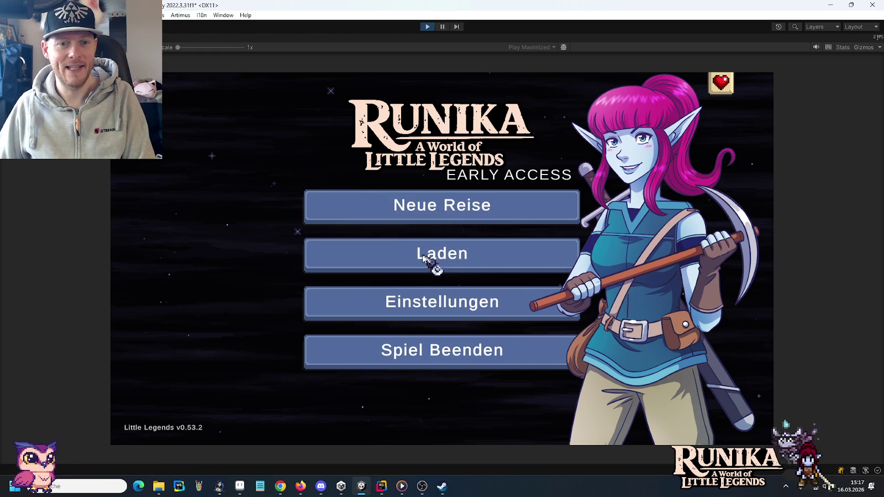
{"action": "left_click", "coordinate": [423, 256]}
{"action": "left_click", "coordinate": [370, 228]}
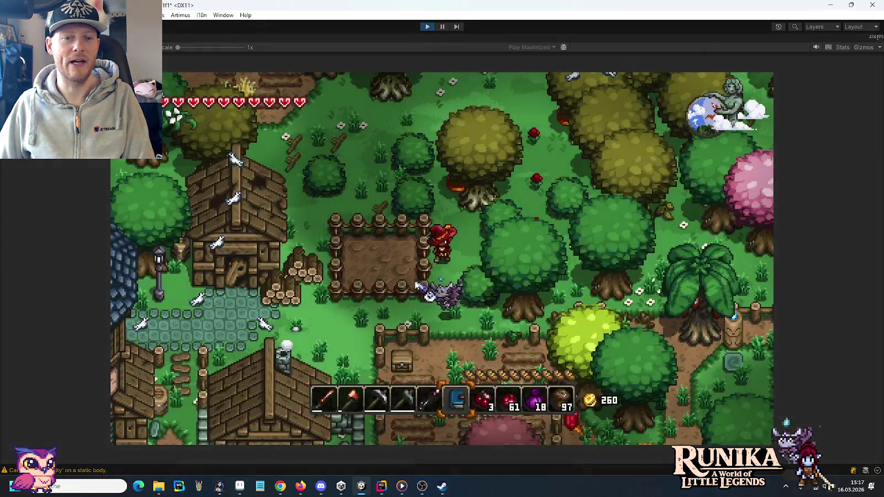
Step: Add WoodenBridge items with the /add command and move the ten bridges into the hotbar
{"action": "key", "text": "d"}
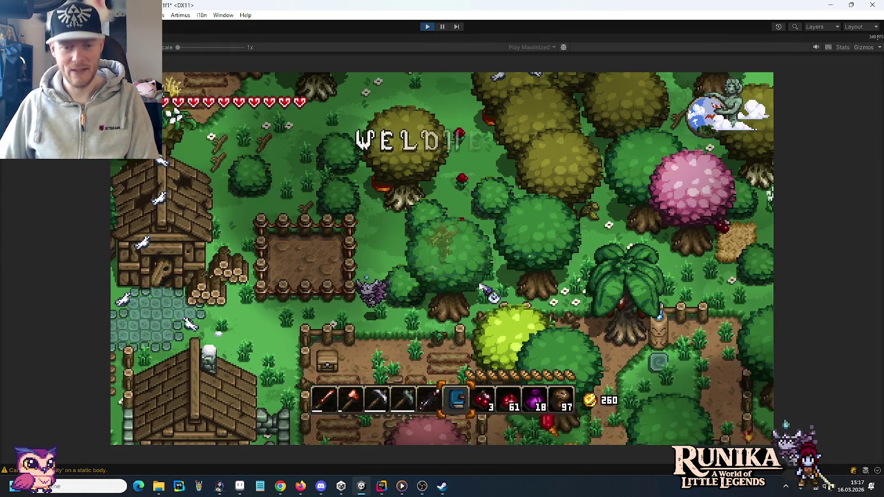
{"action": "type", "text": "/add "}
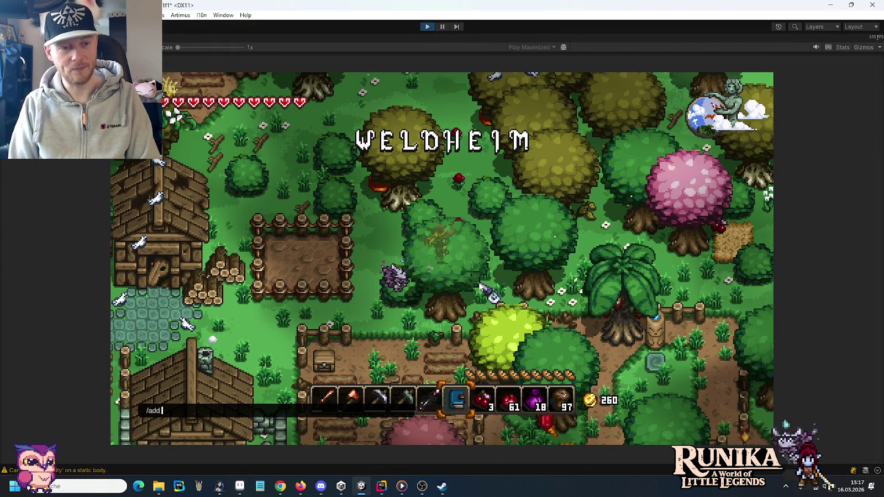
{"action": "type", "text": "WoodenB"}
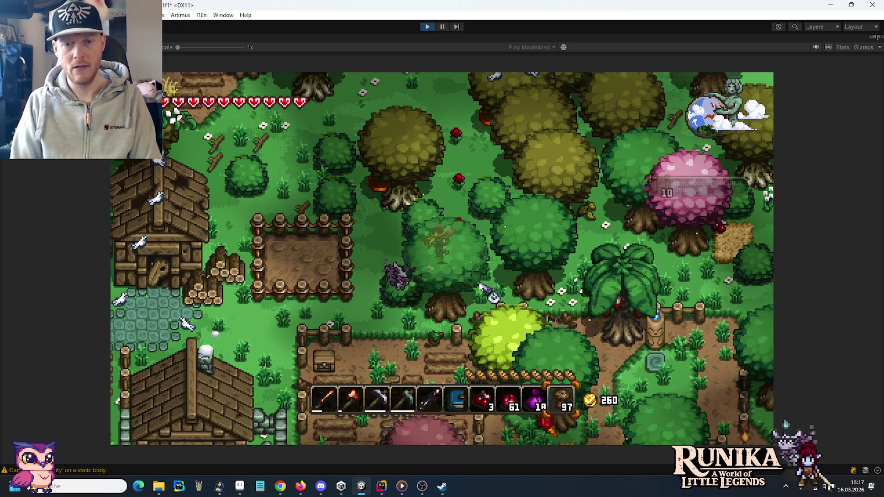
{"action": "key", "text": "Return"}
{"action": "key", "text": "e"}
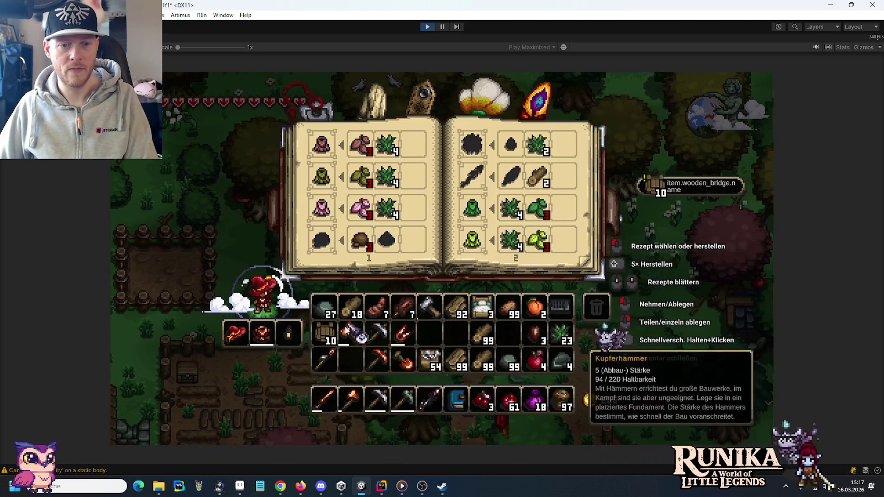
{"action": "left_click_drag", "start_coordinate": [324, 332], "coordinate": [482, 399]}
{"action": "key", "text": "e"}
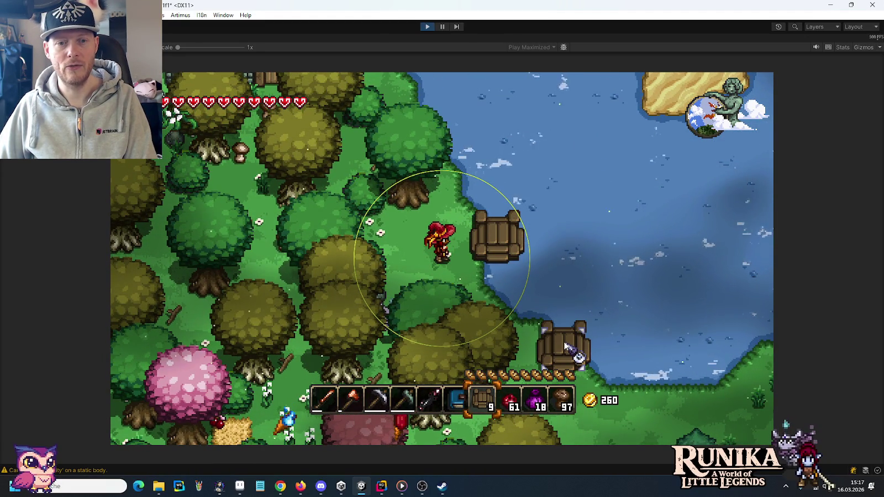
Step: Place a bridge at the water's edge and extend it rightward piece by piece
{"action": "key", "text": "d"}
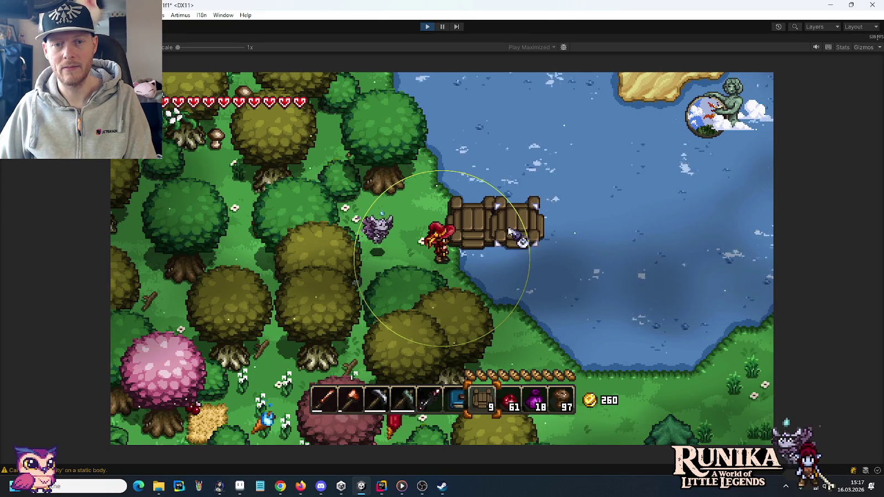
{"action": "left_click", "coordinate": [510, 232]}
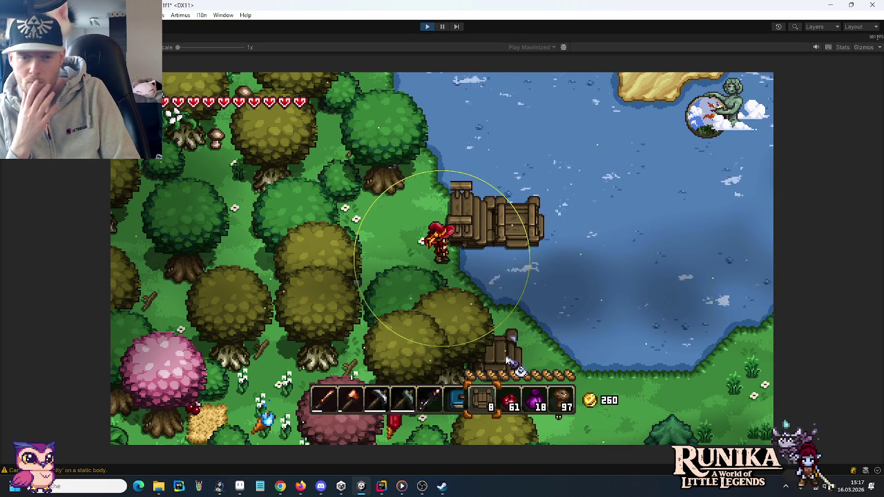
{"action": "key", "text": "a"}
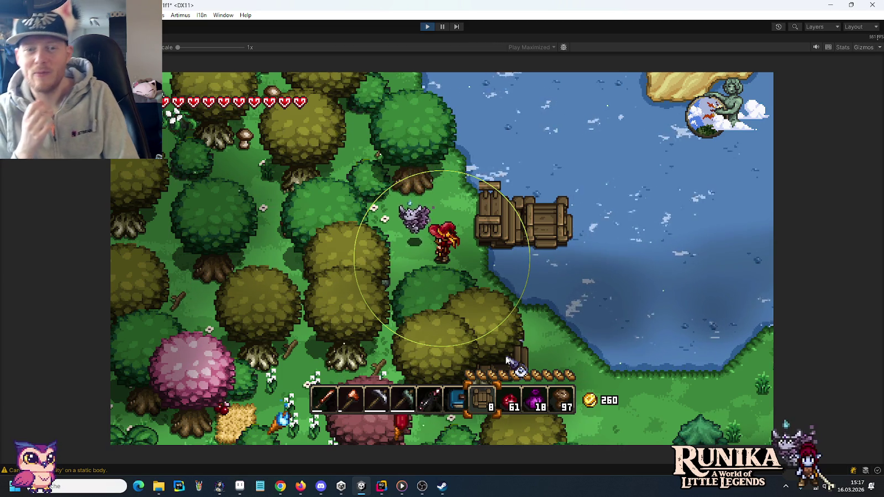
{"action": "key", "text": "d"}
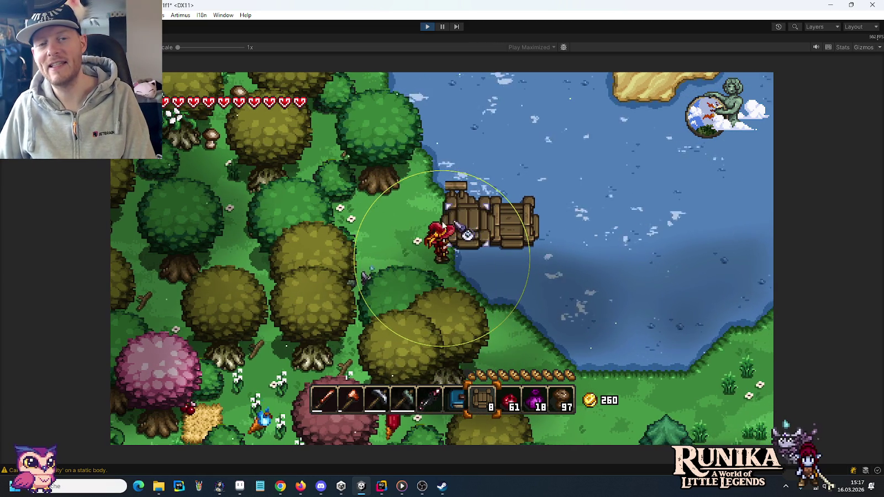
{"action": "key", "text": "d"}
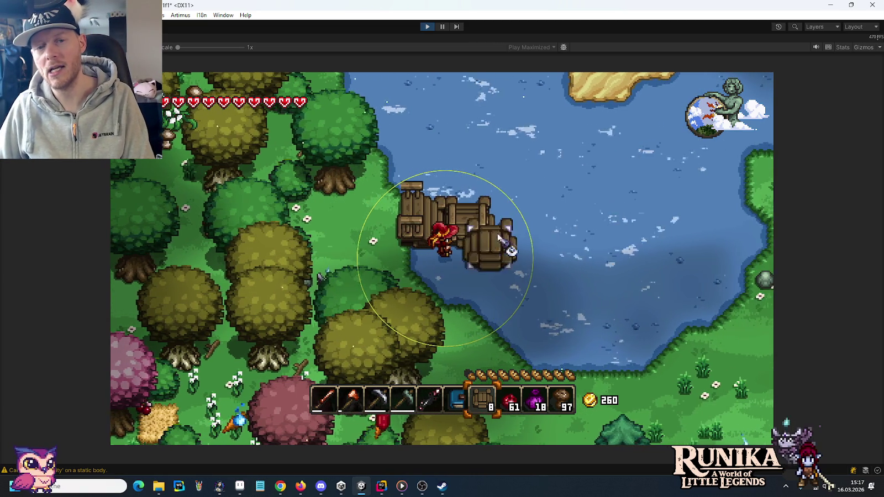
{"action": "left_click", "coordinate": [500, 237]}
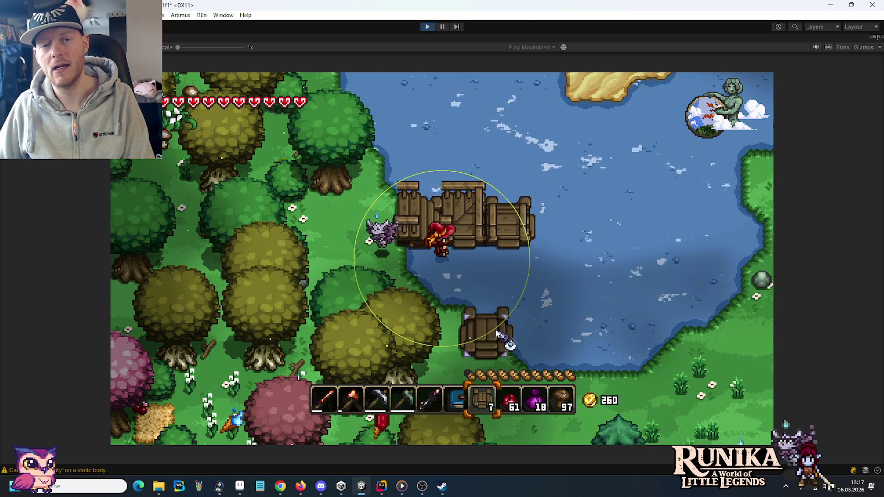
{"action": "key", "text": "d"}
{"action": "left_click", "coordinate": [496, 236]}
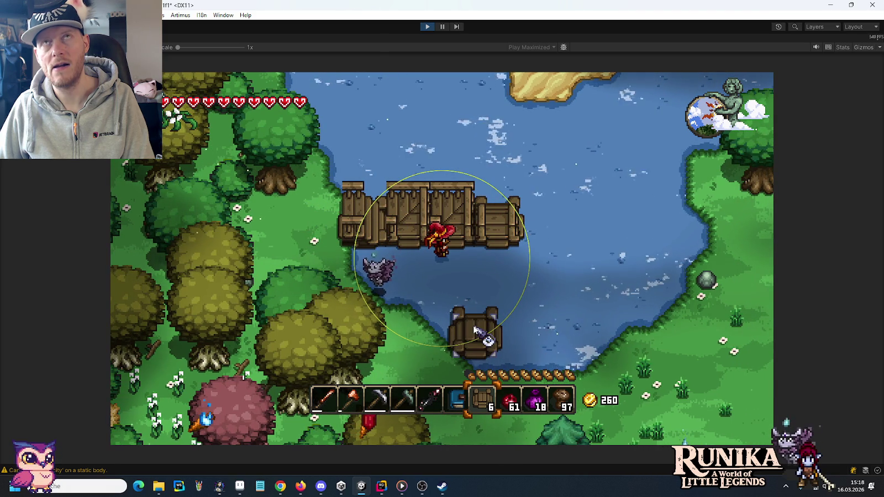
{"action": "key", "text": "d"}
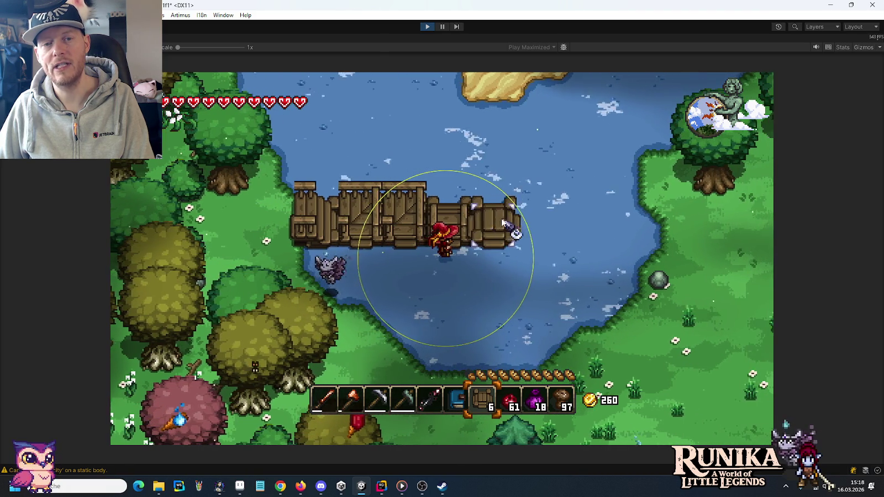
{"action": "left_click", "coordinate": [503, 223]}
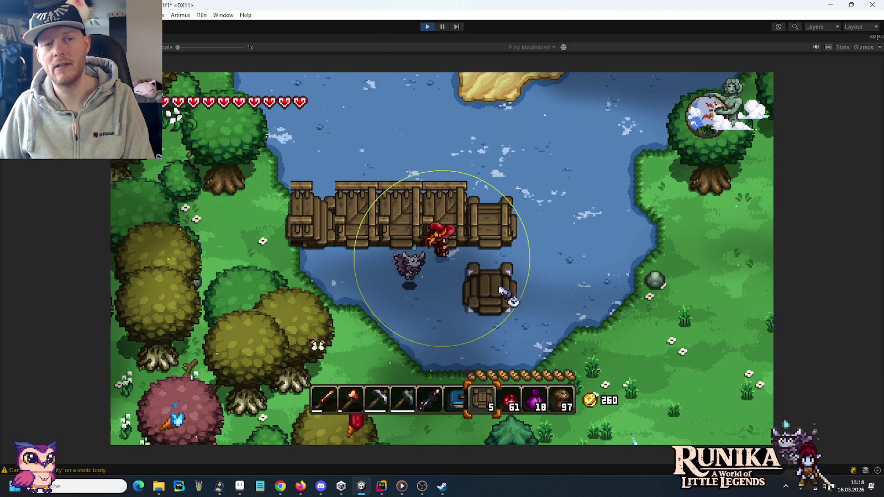
{"action": "key", "text": "d"}
{"action": "left_click", "coordinate": [512, 221]}
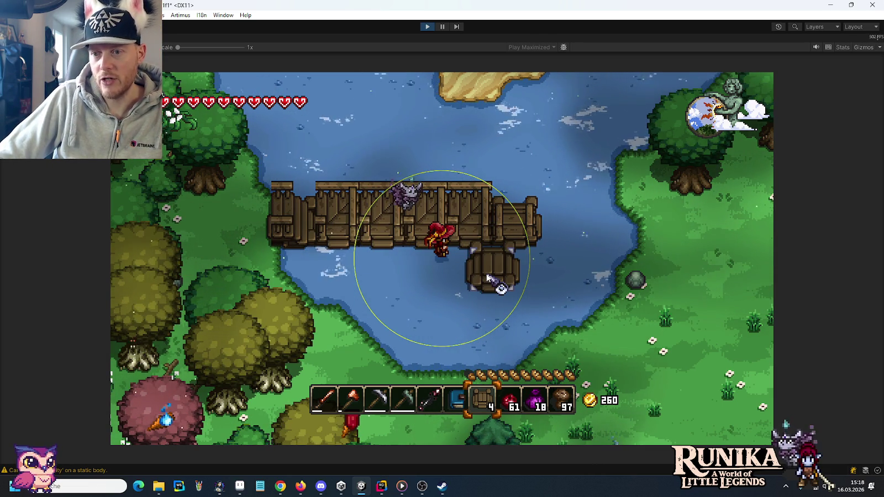
Step: Add a lower bridge piece joined to the walkway, hammer the dock, then pick that piece back up
{"action": "key", "text": "a"}
{"action": "left_click", "coordinate": [487, 273]}
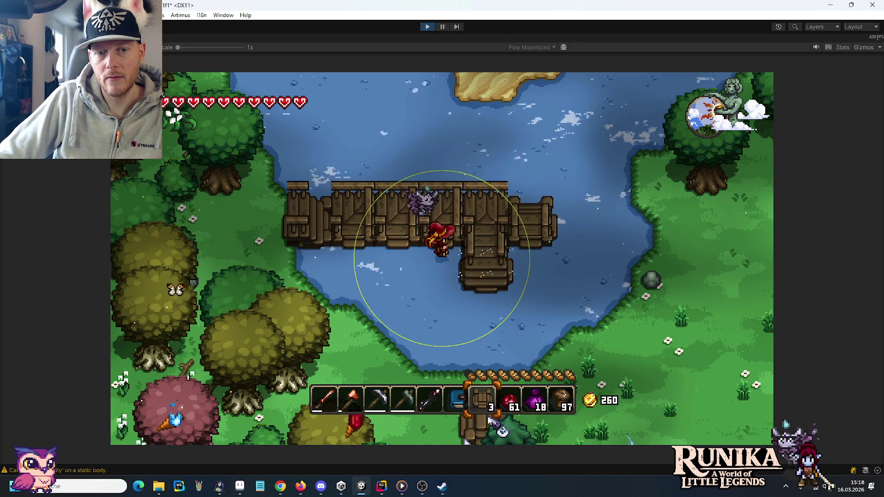
{"action": "left_click", "coordinate": [486, 232]}
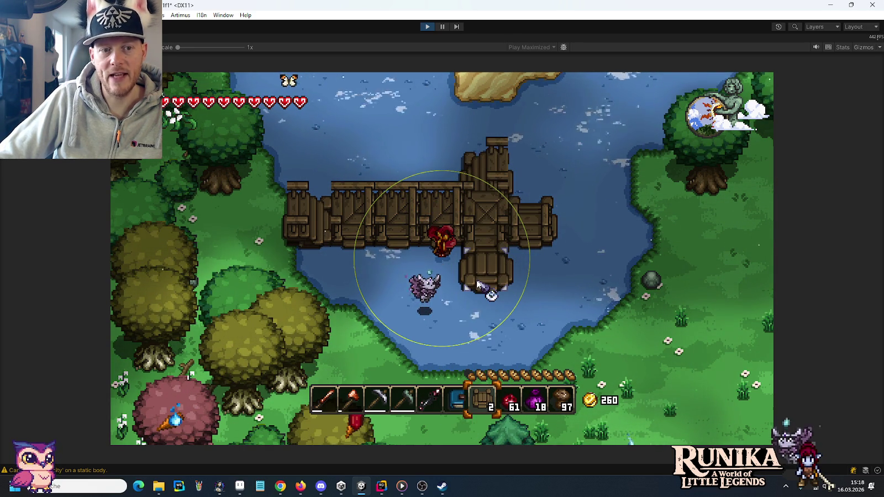
{"action": "scroll", "coordinate": [477, 282], "scroll_direction": "up", "scroll_amount": 5}
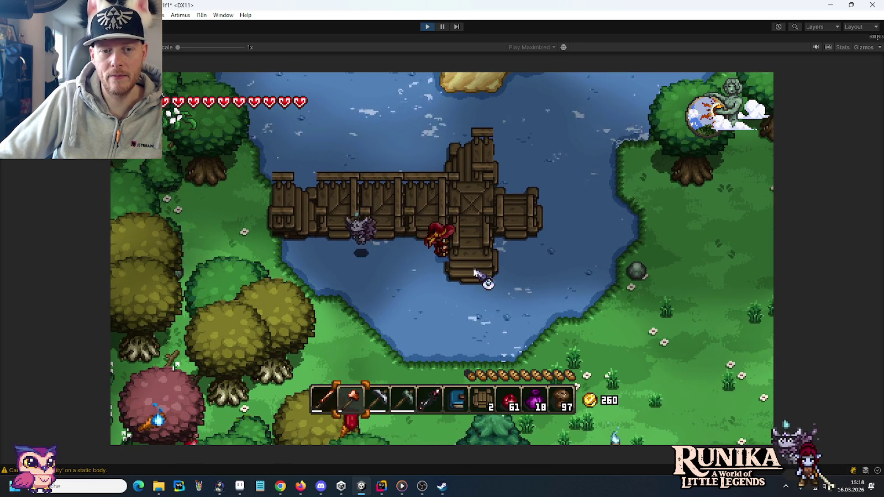
{"action": "key", "text": "s"}
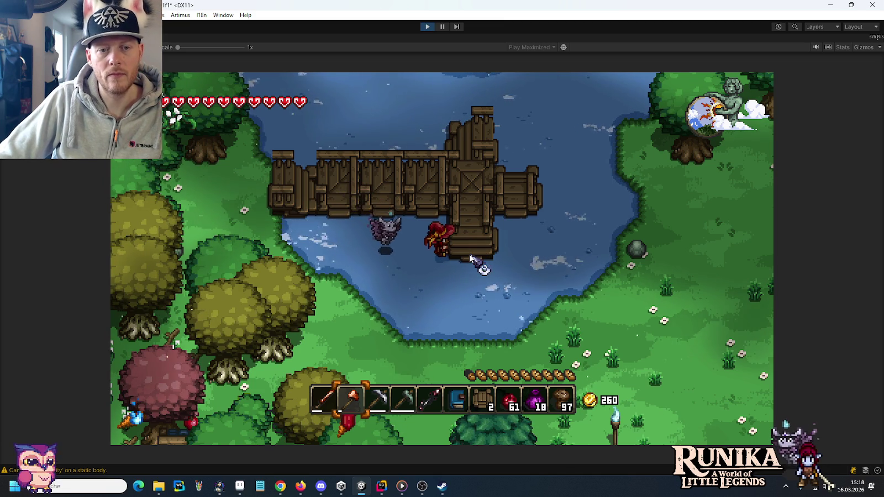
{"action": "left_click", "coordinate": [468, 258]}
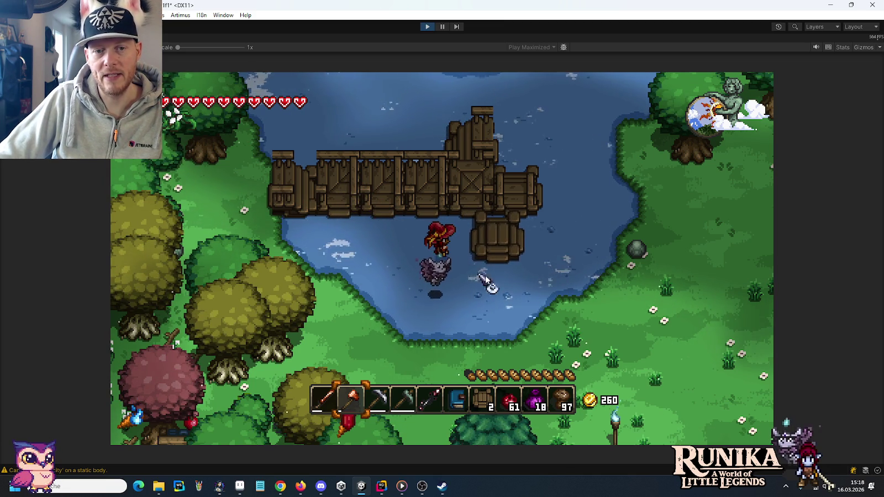
{"action": "left_click", "coordinate": [486, 274]}
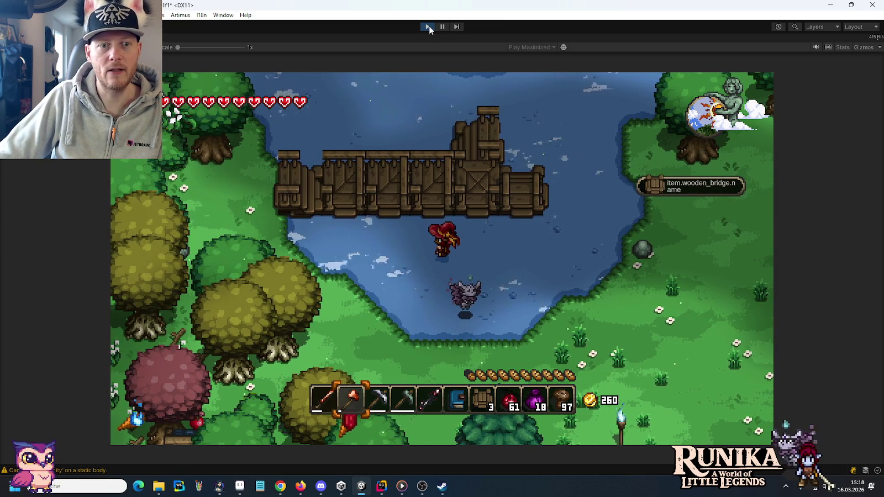
Step: Exit play mode, deactivate the Bridge Base prefab's Sprite child, and save the prefab
{"action": "left_click", "coordinate": [429, 27]}
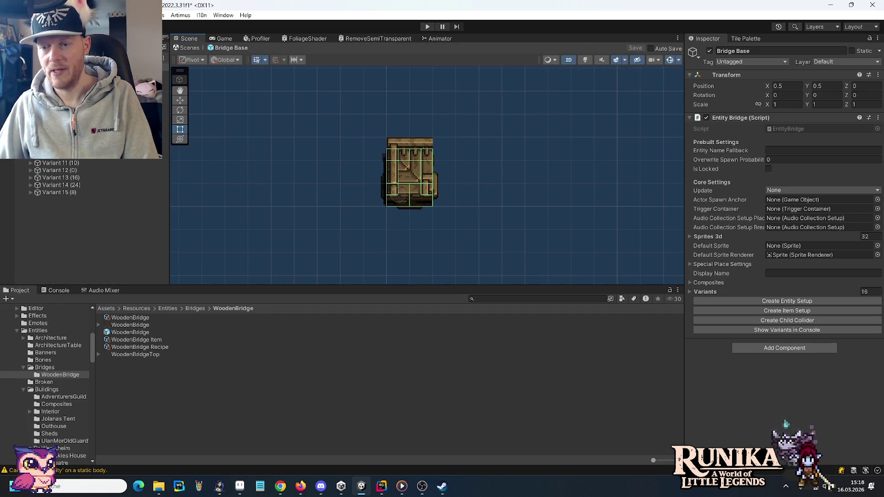
{"action": "left_click", "coordinate": [50, 74]}
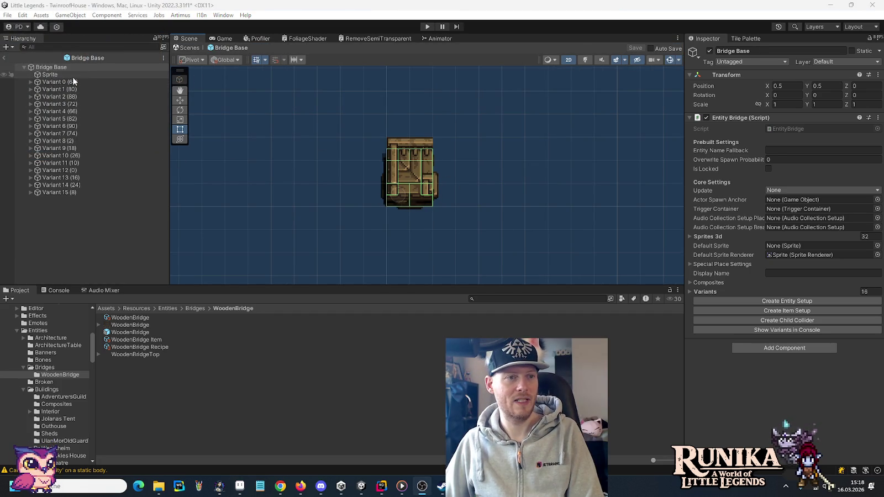
{"action": "left_click", "coordinate": [709, 50]}
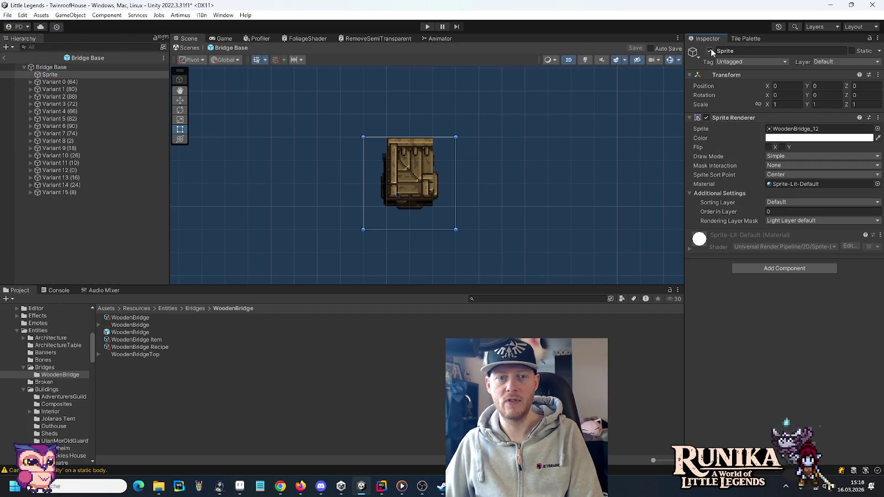
{"action": "key", "text": "ctrl+s"}
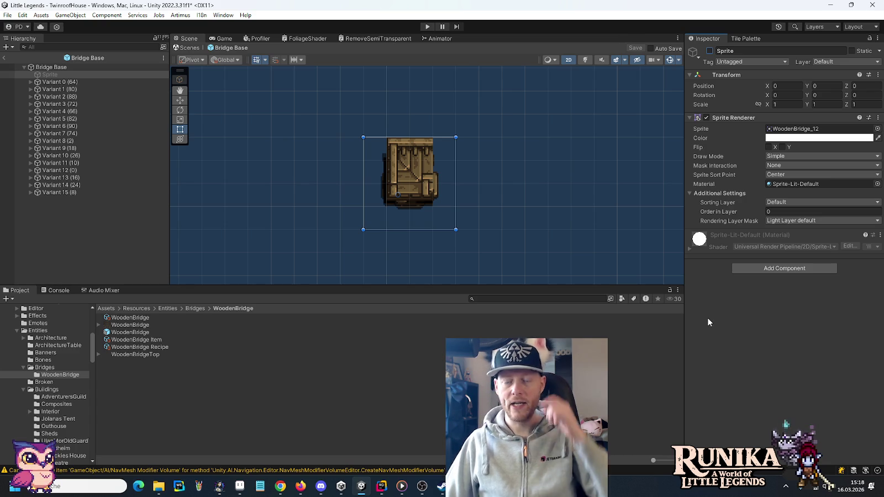
{"action": "left_click", "coordinate": [51, 67]}
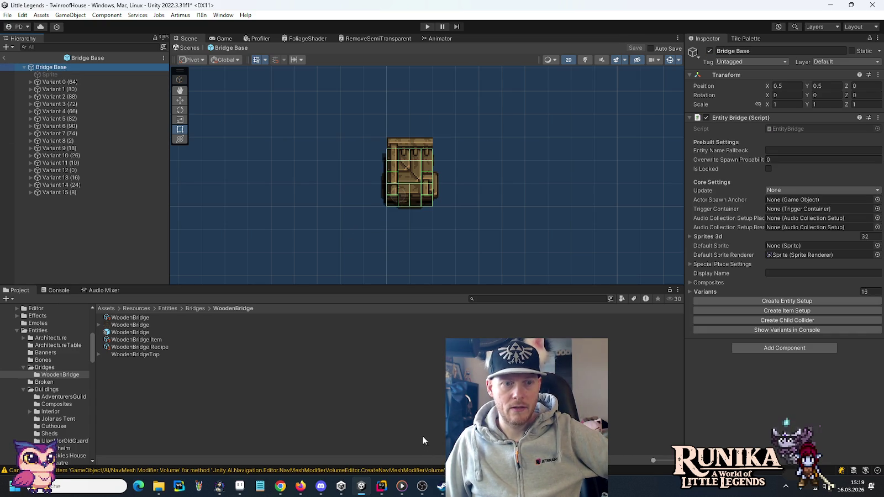
{"action": "left_click", "coordinate": [381, 492]}
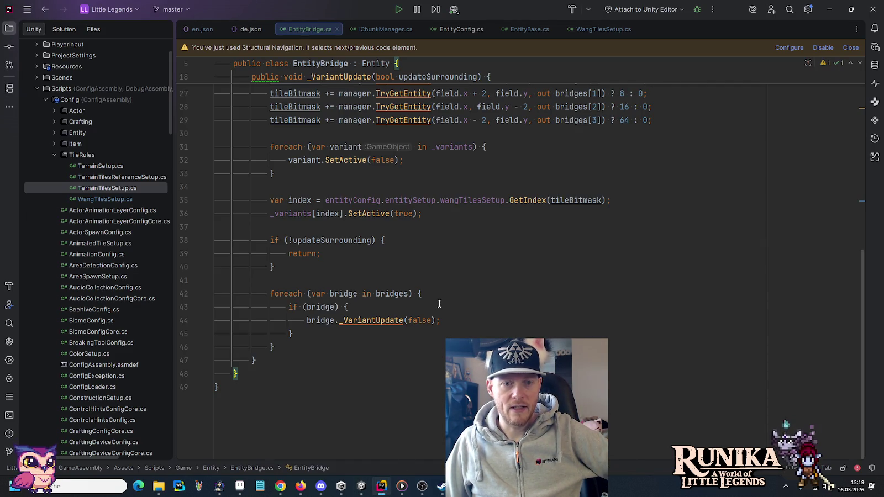
Step: Change the EntityBridge bitmask weights on lines 27–29 to 16 (right), 64 (lower) and 8 (left)
{"action": "scroll", "coordinate": [479, 212], "scroll_direction": "up", "scroll_amount": 3}
{"action": "scroll", "coordinate": [519, 227], "scroll_direction": "down", "scroll_amount": 2}
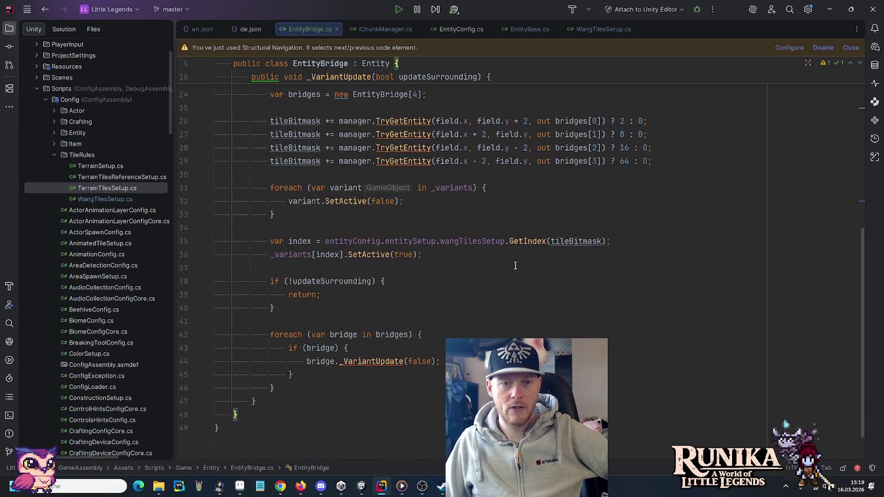
{"action": "left_click", "coordinate": [533, 240]}
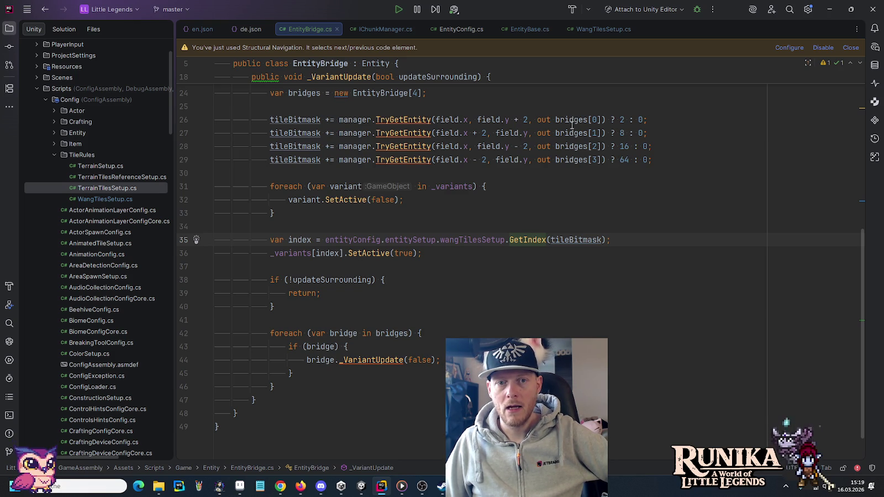
{"action": "left_click", "coordinate": [639, 119]}
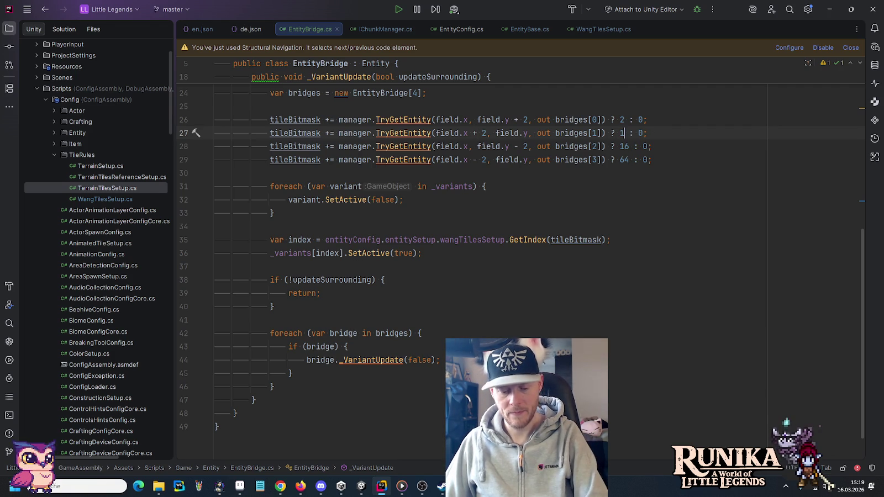
{"action": "double_click", "coordinate": [623, 160]}
{"action": "type", "text": "8"}
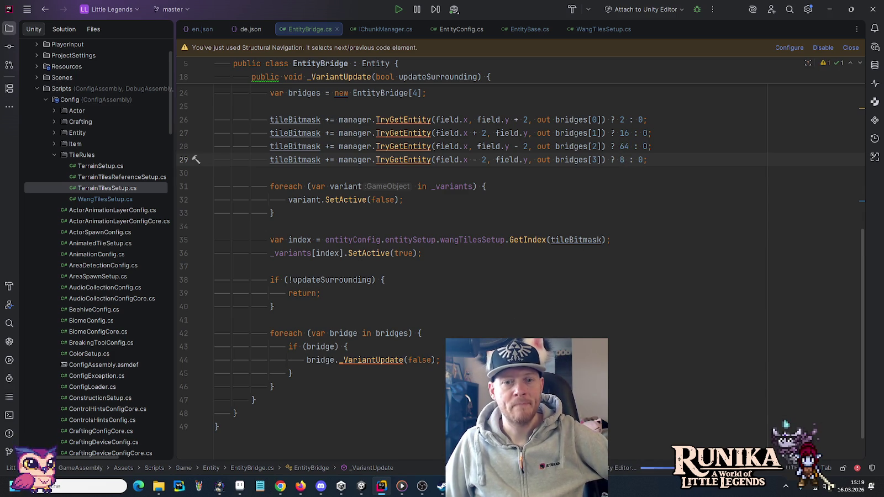
{"action": "mouse_move", "coordinate": [365, 486]}
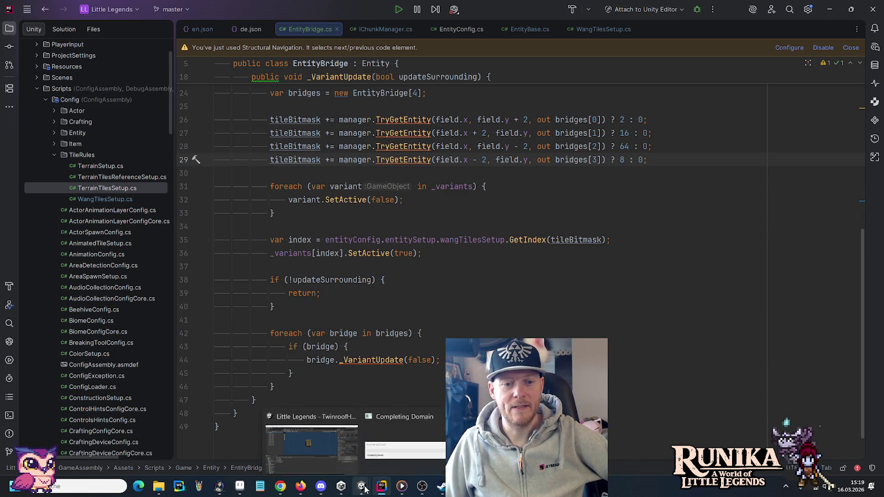
{"action": "left_click", "coordinate": [329, 442]}
Step: Enter play mode, load the save slot via Laden, and continue past the Weiter loading screen
{"action": "left_click", "coordinate": [425, 27]}
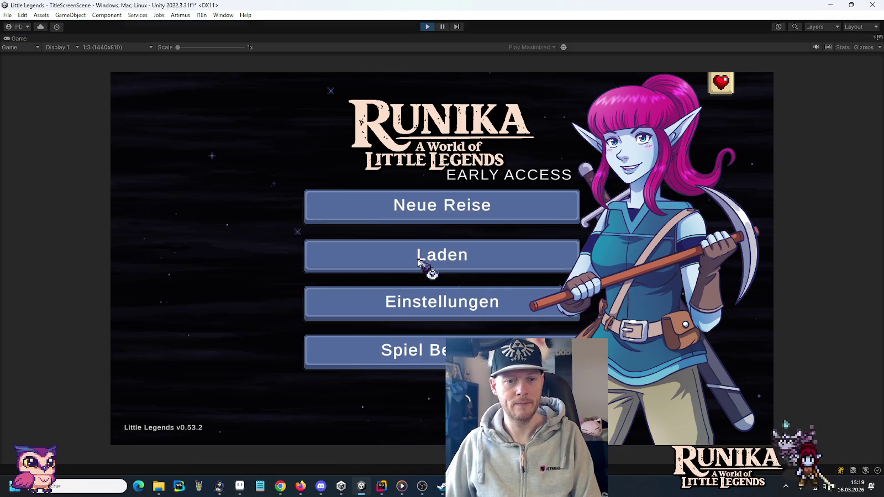
{"action": "left_click", "coordinate": [430, 264]}
{"action": "left_click", "coordinate": [367, 229]}
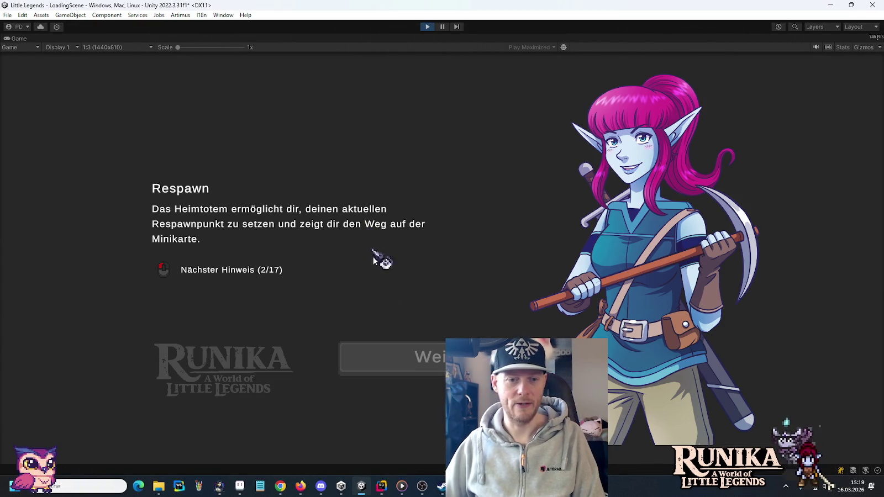
{"action": "left_click", "coordinate": [412, 353]}
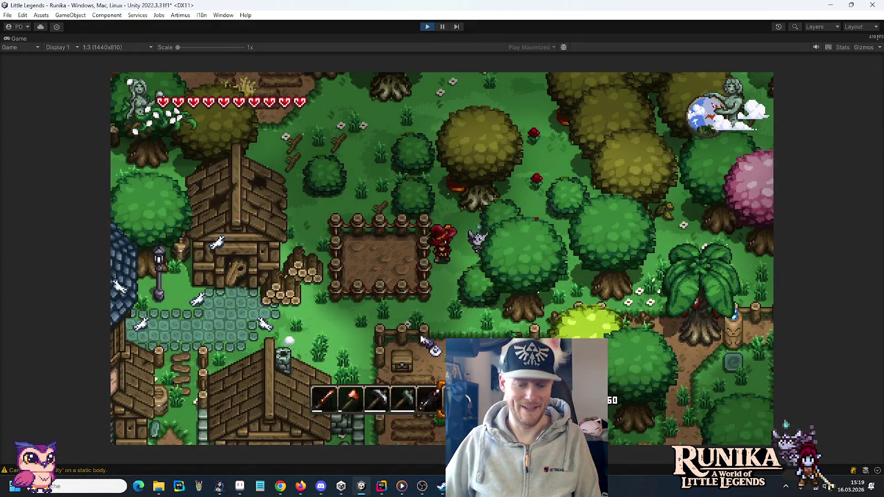
Step: Add a WoodenBridge stack with /add WoodenBridge and take the bridges into hand
{"action": "type", "text": "/"}
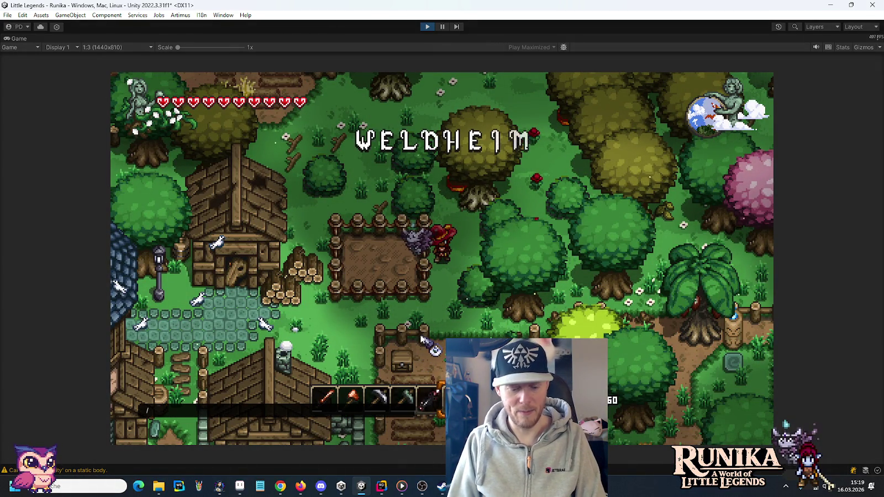
{"action": "type", "text": "add Woo"}
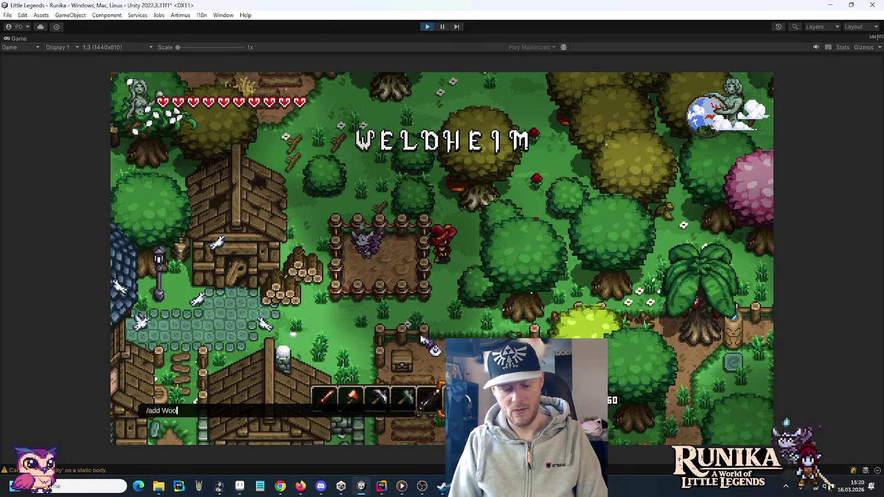
{"action": "type", "text": "denBridge"}
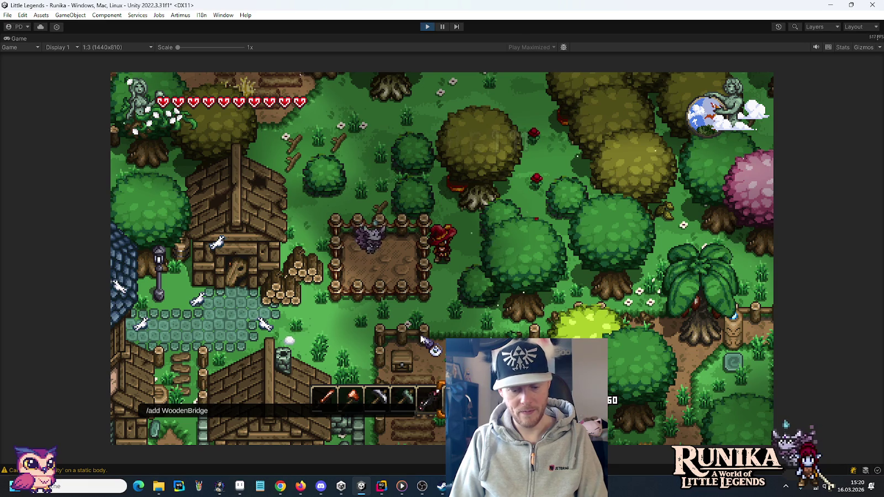
{"action": "key", "text": "Return"}
{"action": "key", "text": "e"}
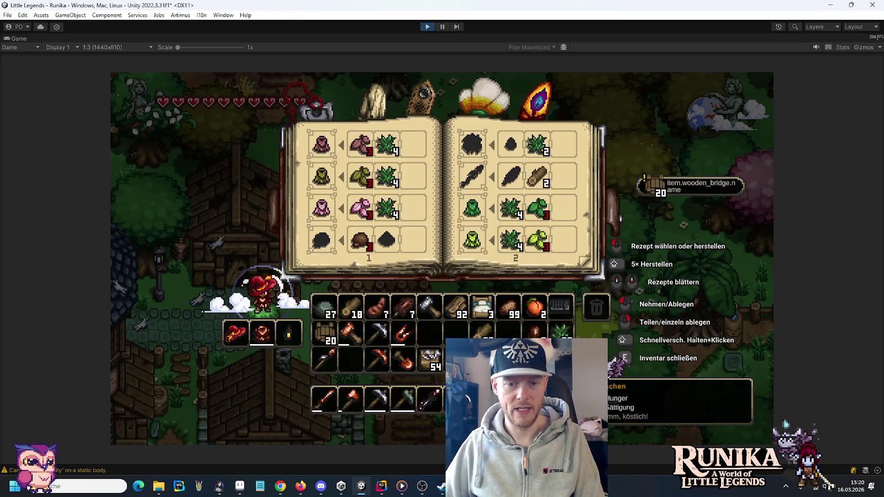
{"action": "left_click", "coordinate": [324, 332]}
{"action": "key", "text": "e"}
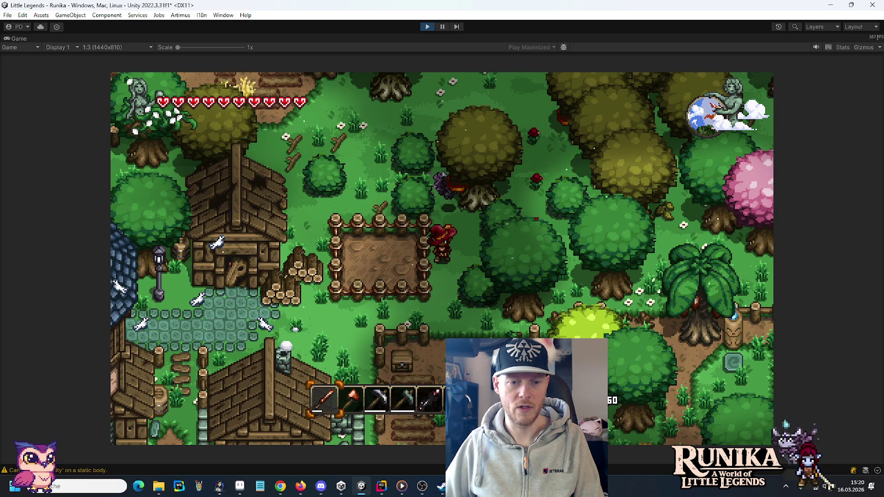
Step: Choose Speichern und Verlassen, then reload the same save slot from Laden
{"action": "key", "text": "Escape"}
{"action": "left_click", "coordinate": [468, 306]}
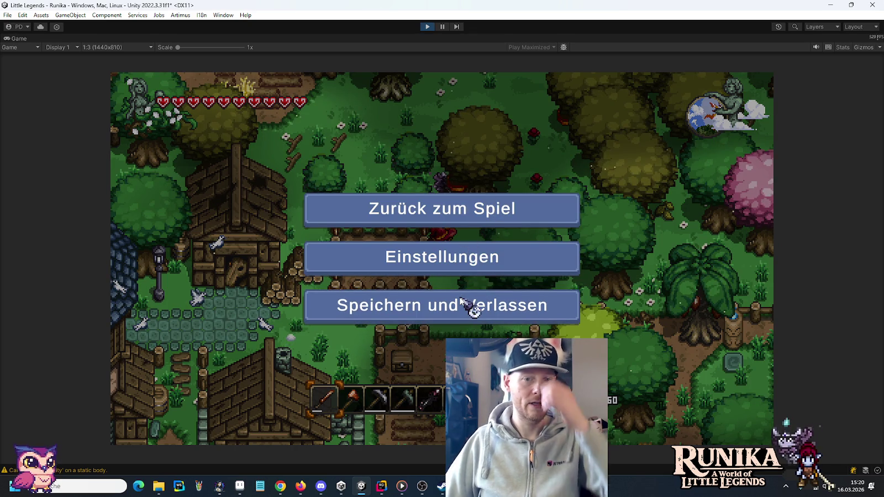
{"action": "left_click", "coordinate": [426, 256]}
{"action": "left_click", "coordinate": [355, 226]}
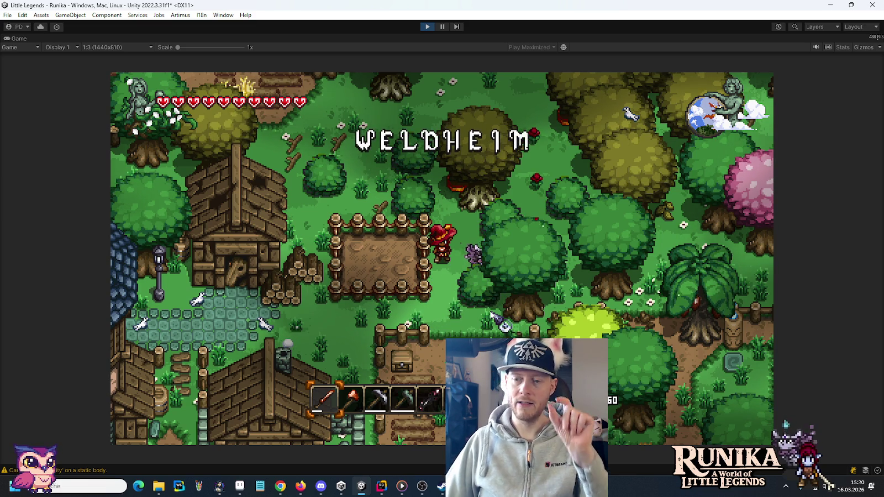
Step: Walk north-east through the forest to the lake shore and place a wooden bridge tile on the water
{"action": "key", "text": "d"}
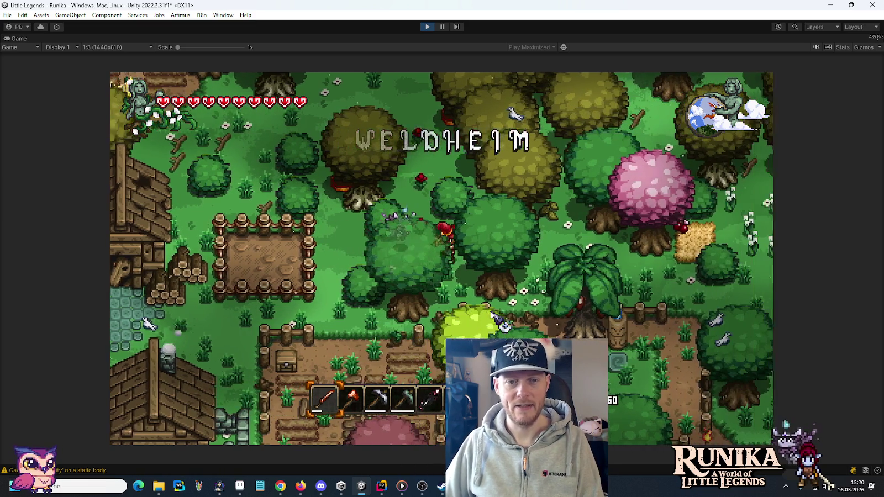
{"action": "key", "text": "d"}
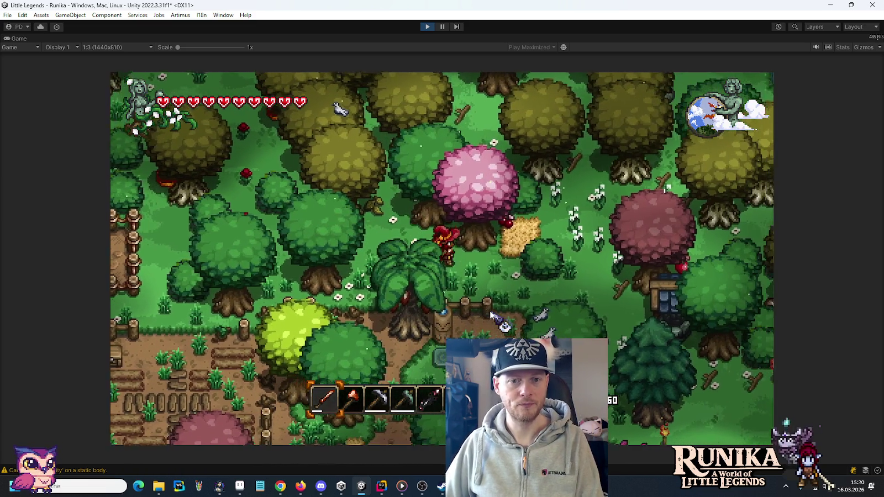
{"action": "key", "text": "d"}
{"action": "key", "text": "w"}
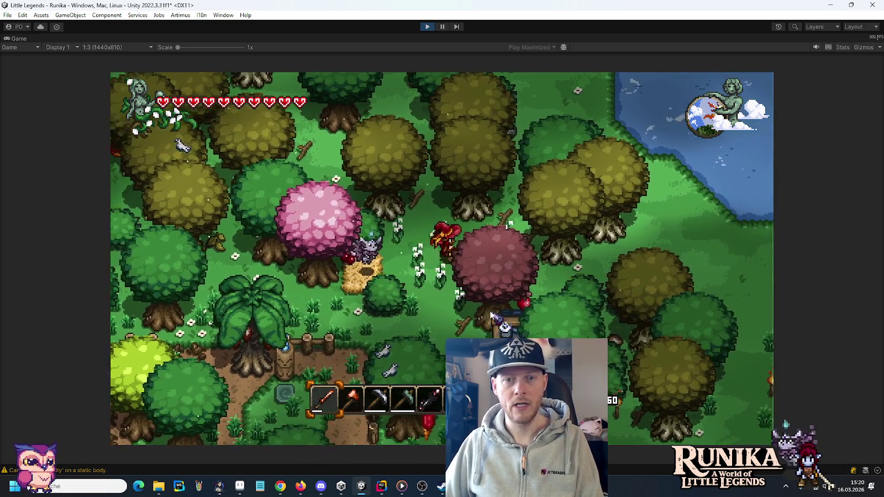
{"action": "key", "text": "d"}
{"action": "key", "text": "w"}
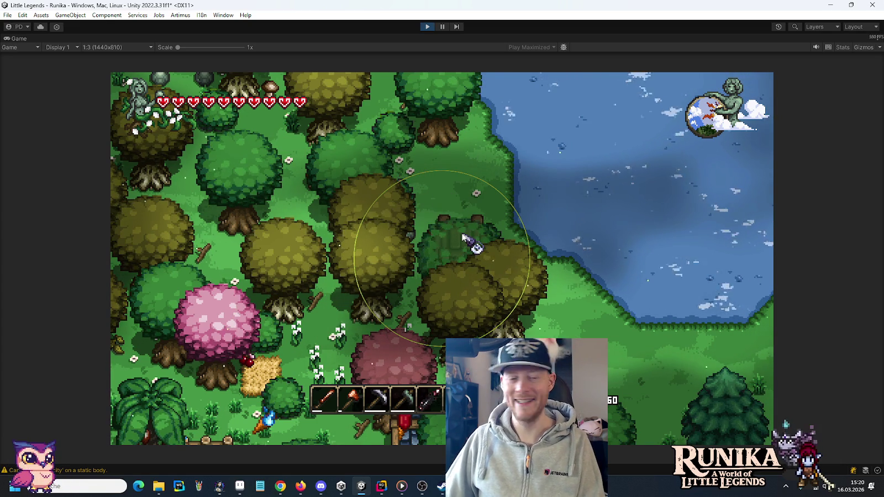
{"action": "key", "text": "w"}
{"action": "key", "text": "d"}
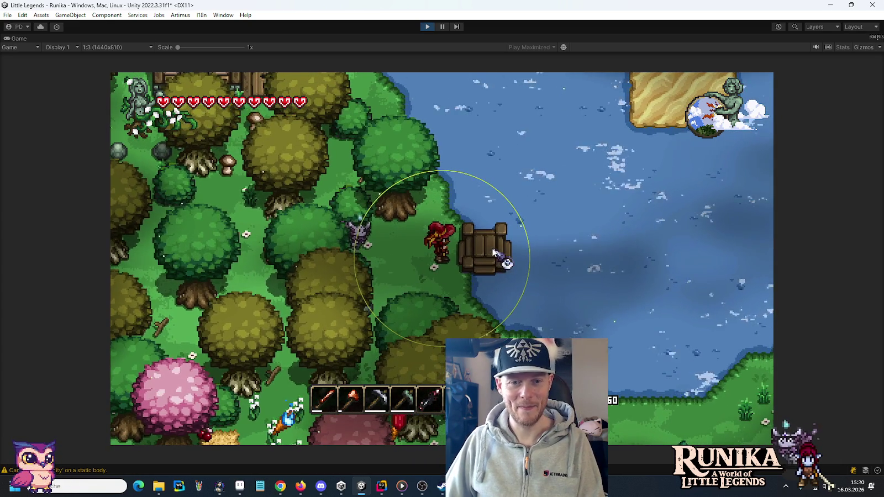
{"action": "left_click", "coordinate": [500, 254]}
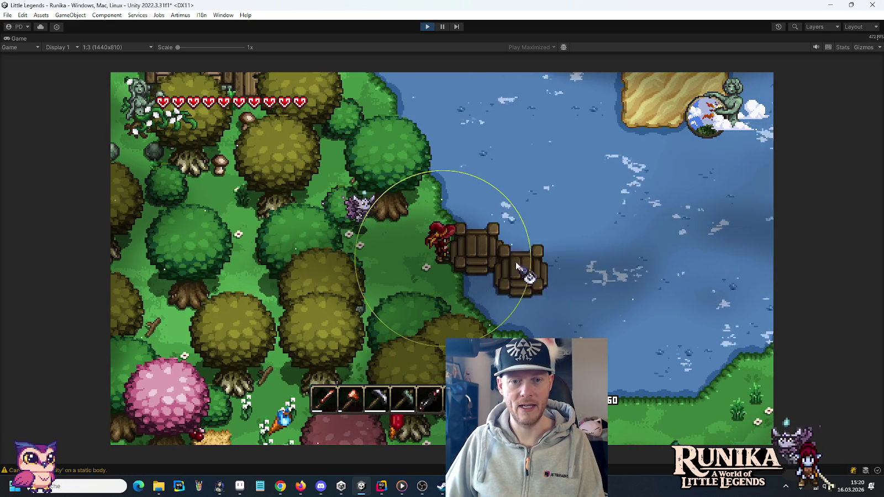
{"action": "left_click", "coordinate": [520, 257]}
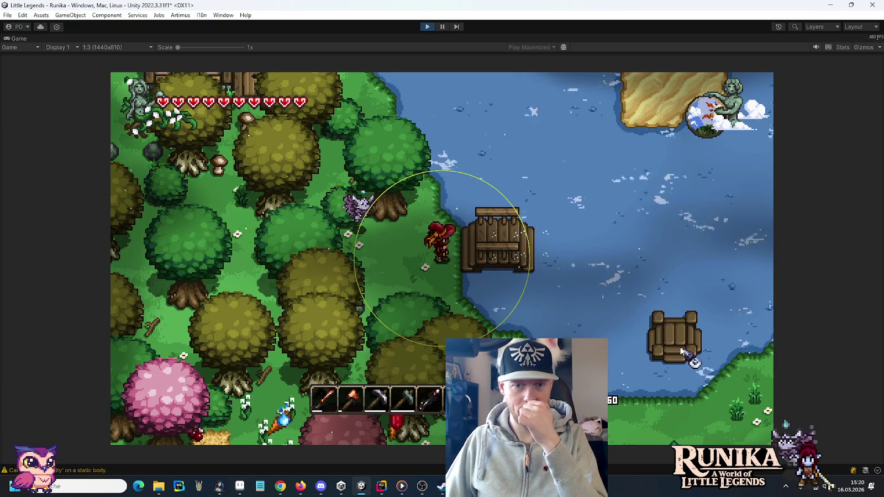
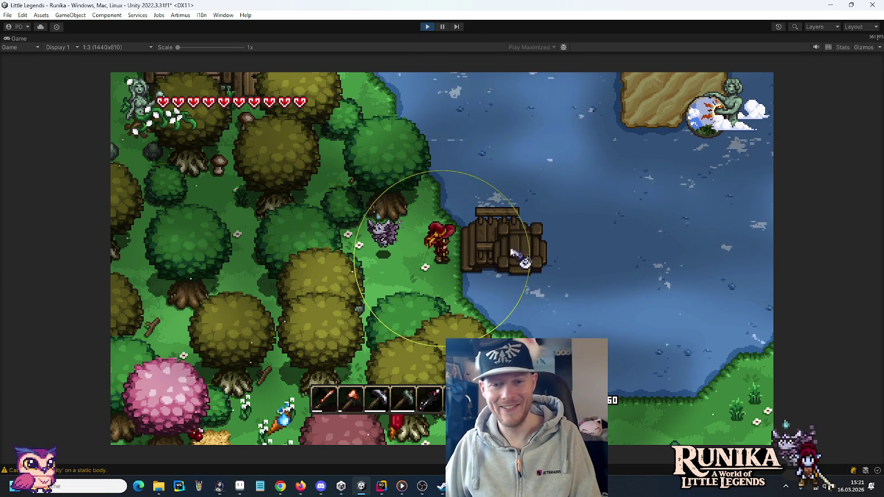
Step: Walk onto the raft, right along the new bridge span, then down the dock to the platform
{"action": "key", "text": "d"}
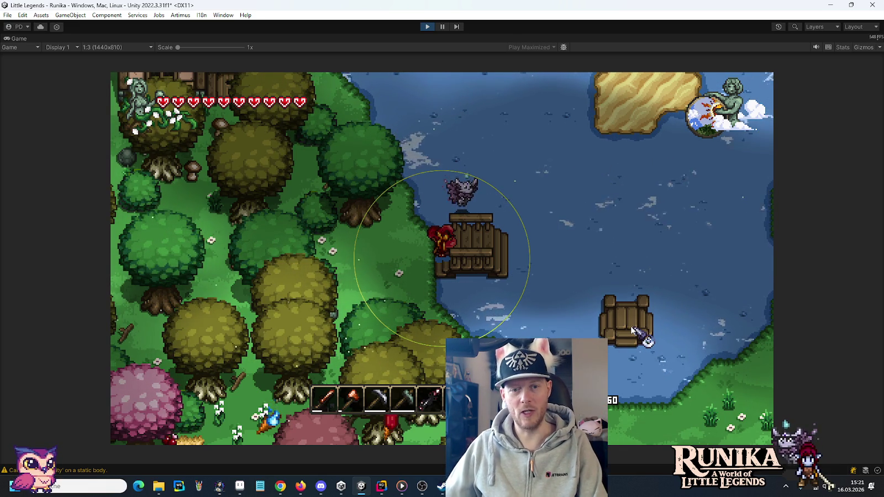
{"action": "key", "text": "a"}
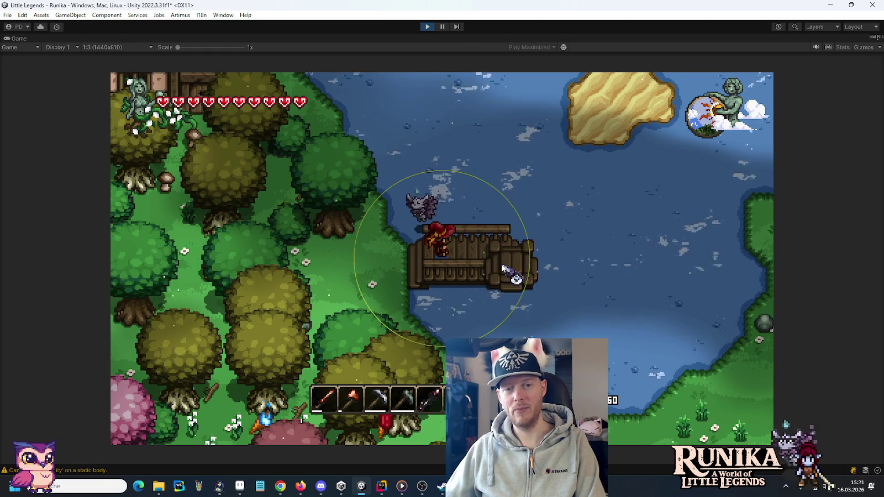
{"action": "key", "text": "d"}
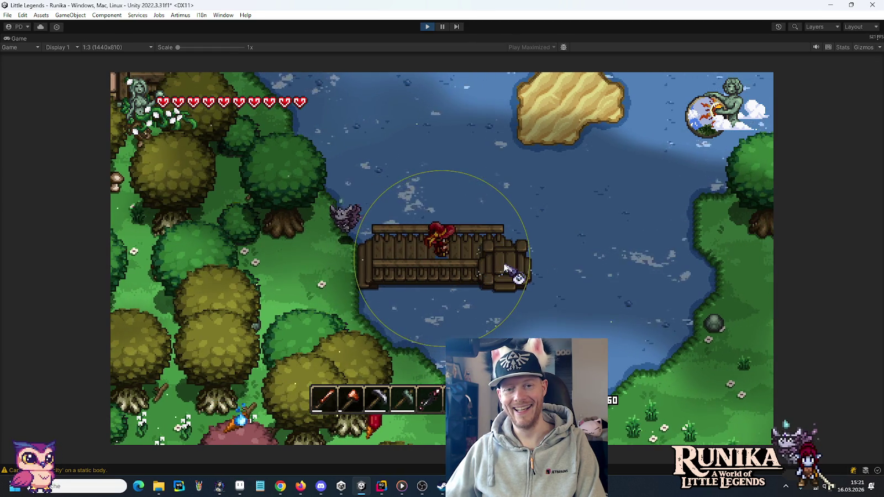
{"action": "key", "text": "d"}
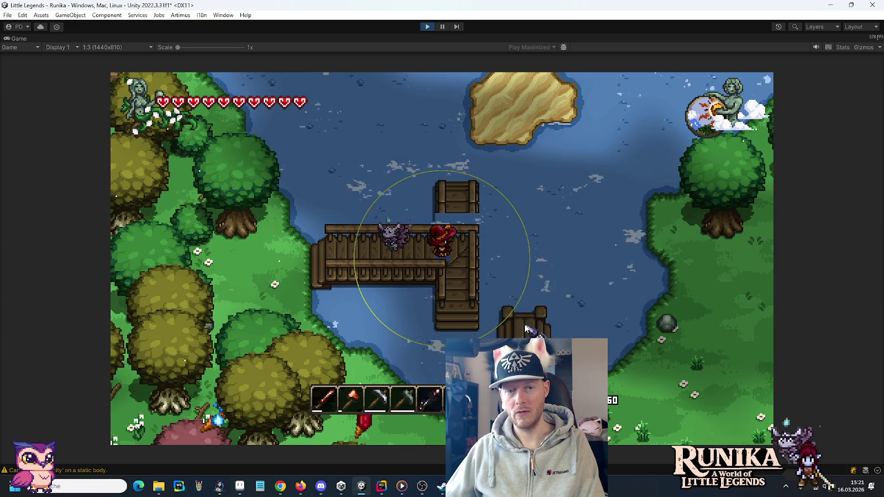
{"action": "key", "text": "s"}
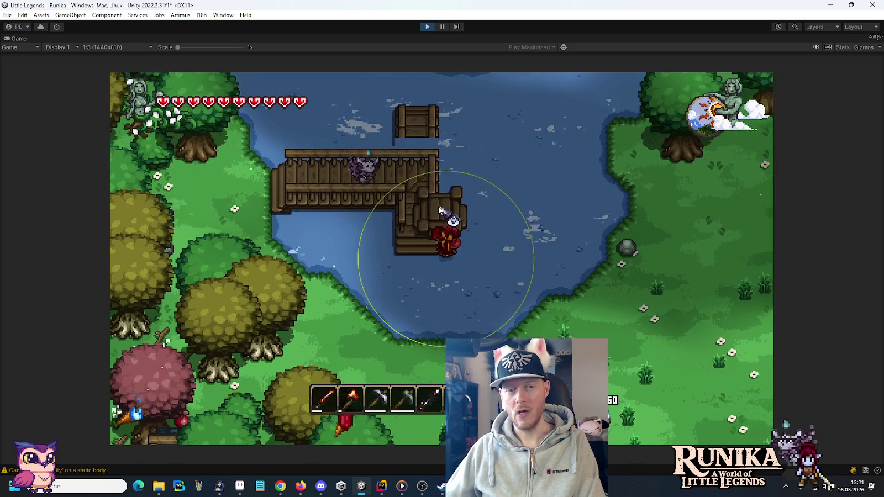
{"action": "key", "text": "w"}
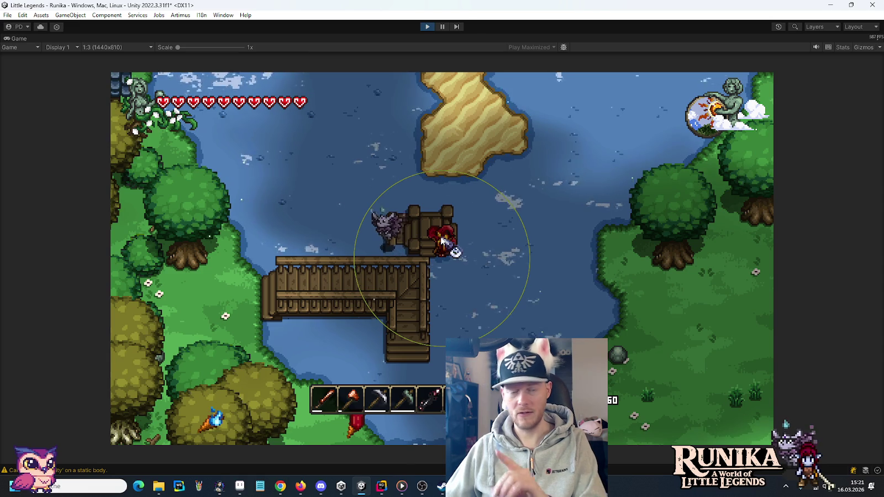
Step: Break the extra wooden piece and place a new one extending the pier upward
{"action": "left_click", "coordinate": [443, 243]}
{"action": "key", "text": "w"}
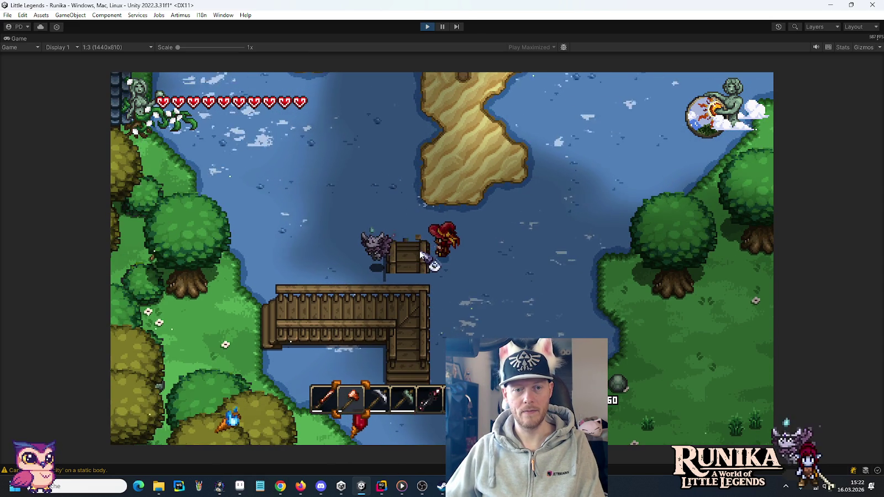
{"action": "left_click", "coordinate": [423, 255]}
{"action": "key", "text": "s"}
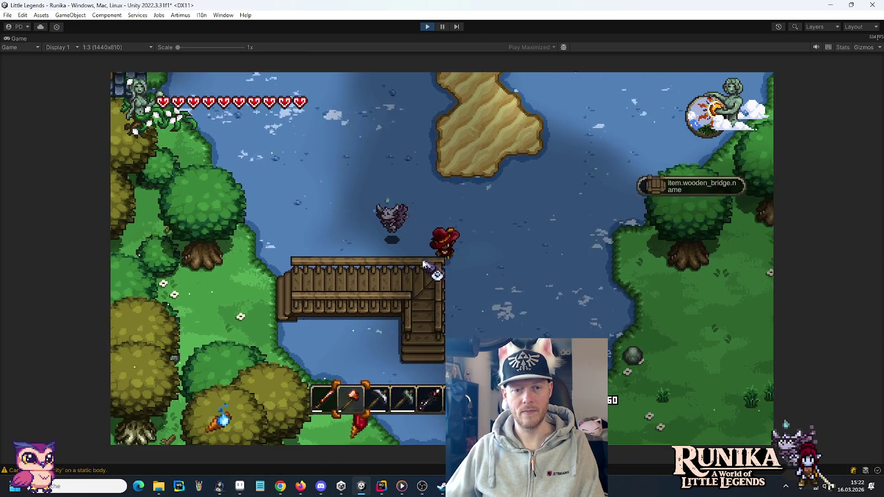
{"action": "left_click", "coordinate": [423, 259]}
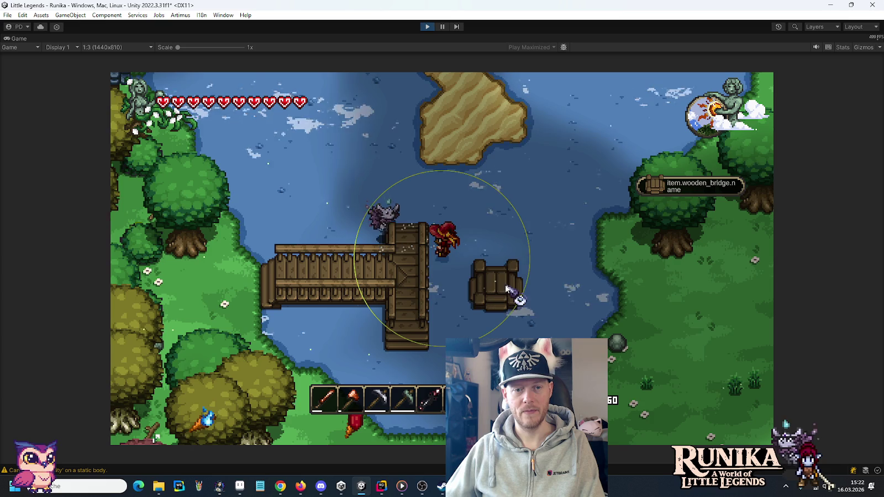
Step: Walk down and back up the new dock, then left along the bridge onto the grass
{"action": "key", "text": "a"}
{"action": "key", "text": "s"}
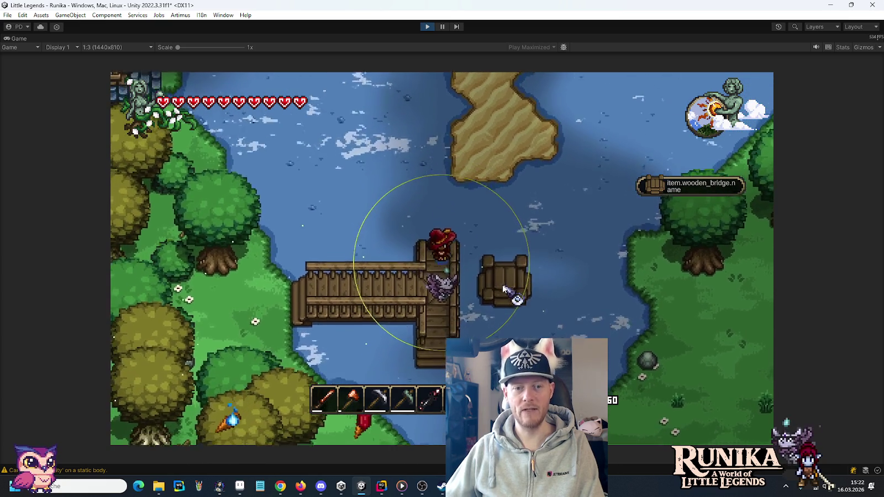
{"action": "key", "text": "w"}
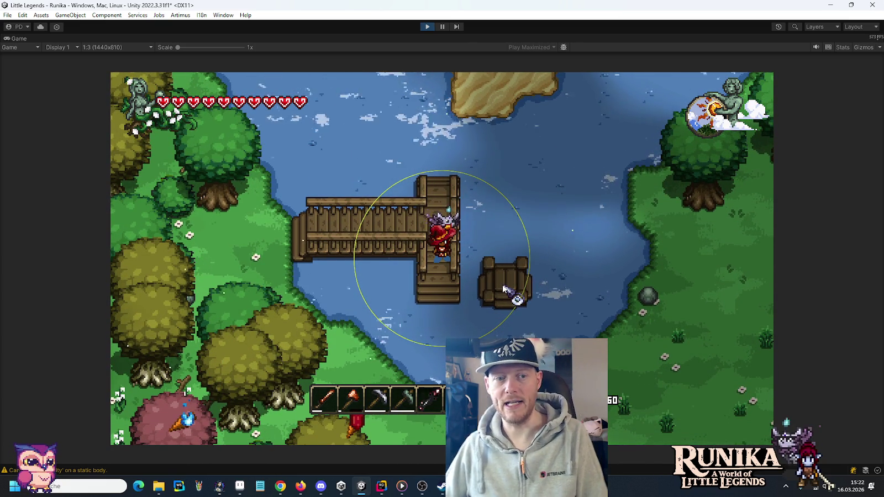
{"action": "key", "text": "a"}
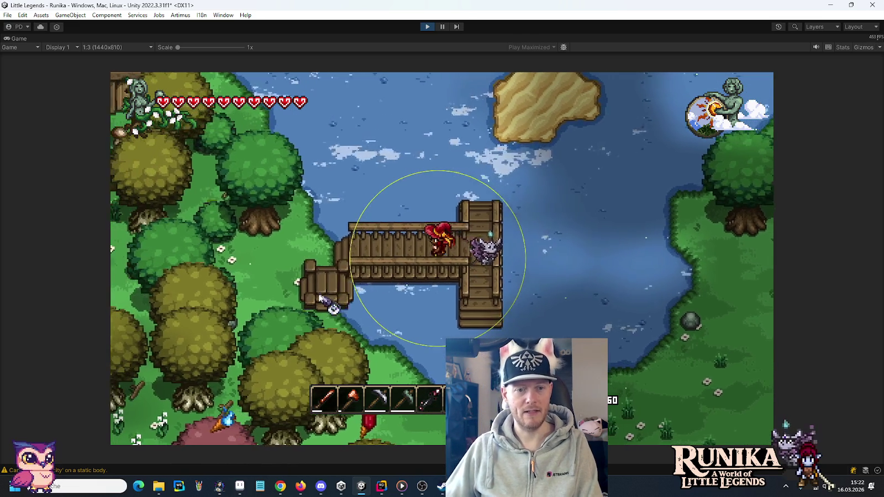
{"action": "key", "text": "a"}
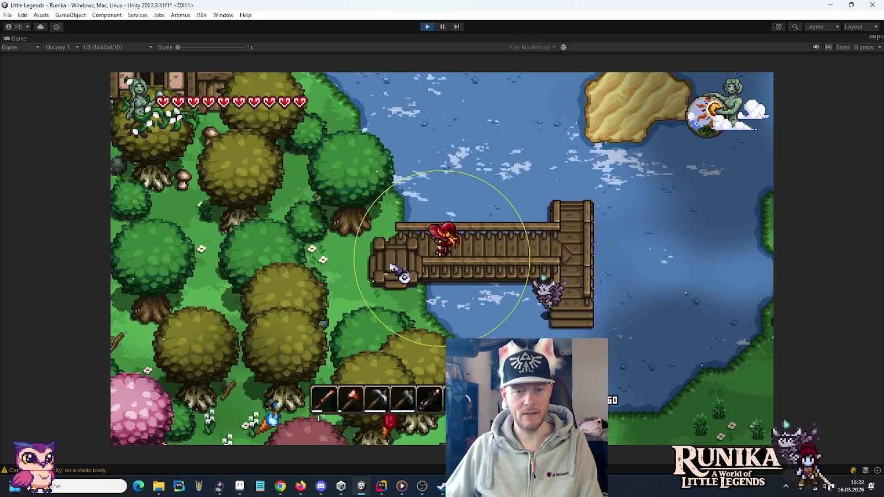
{"action": "key", "text": "a"}
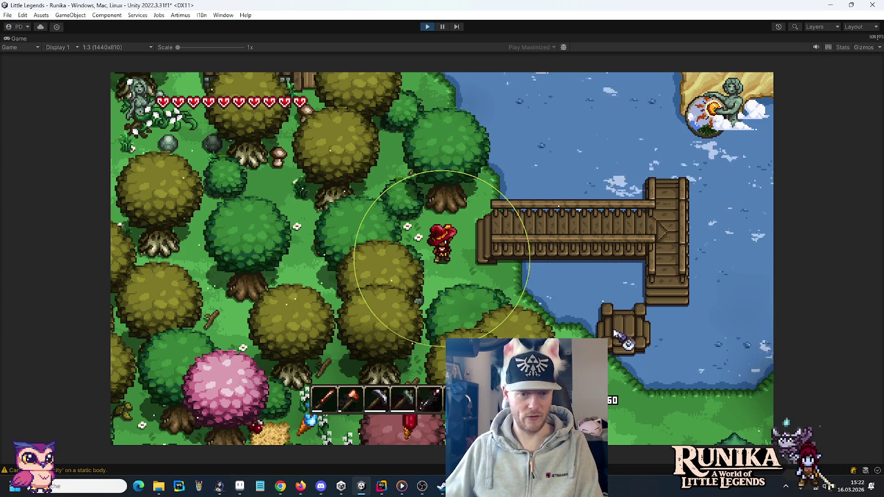
Step: Open and close the inventory, then walk right and down from the dock toward the farm
{"action": "key", "text": "Tab"}
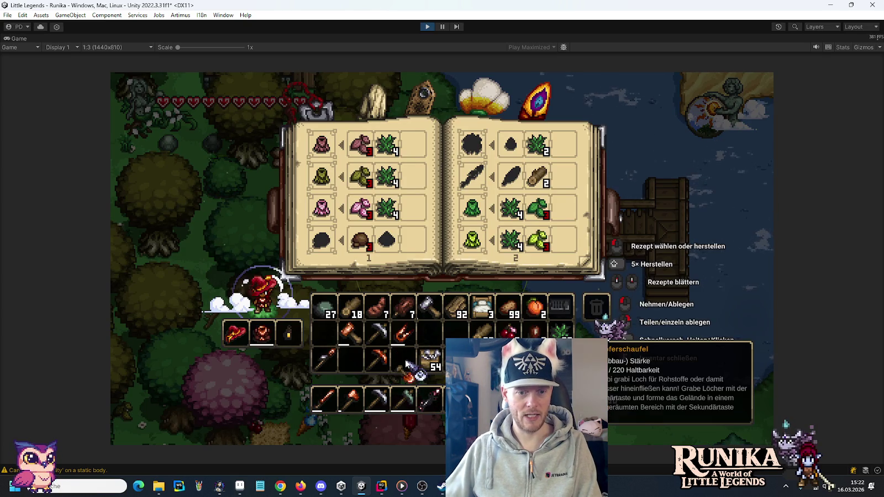
{"action": "key", "text": "Tab"}
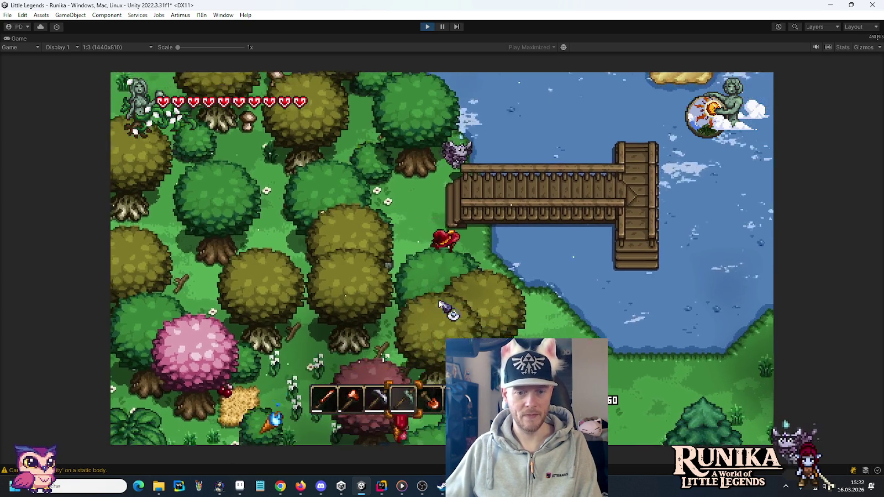
{"action": "key", "text": "d"}
{"action": "key", "text": "s"}
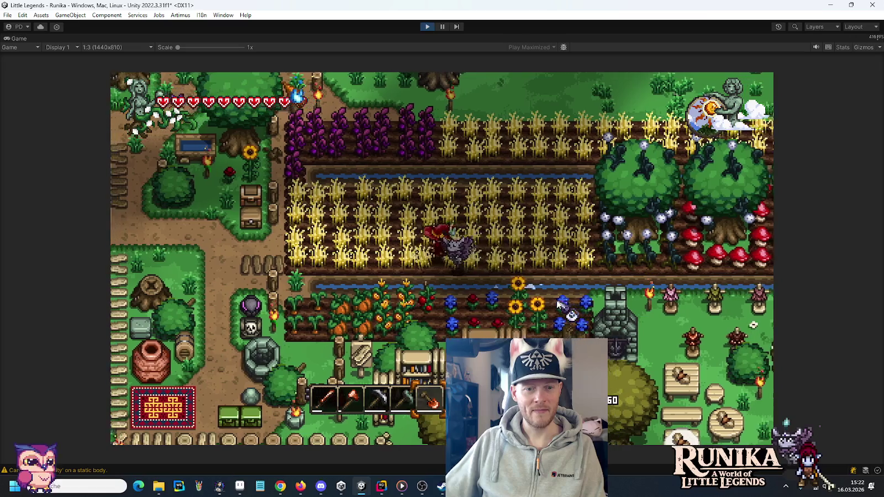
Step: Walk left across the farm into the village, then right past the well and tables
{"action": "key", "text": "a"}
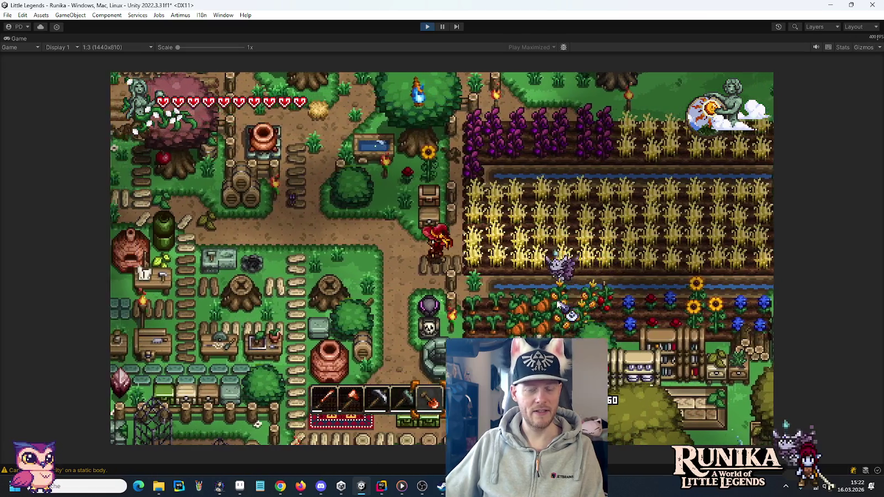
{"action": "key", "text": "a"}
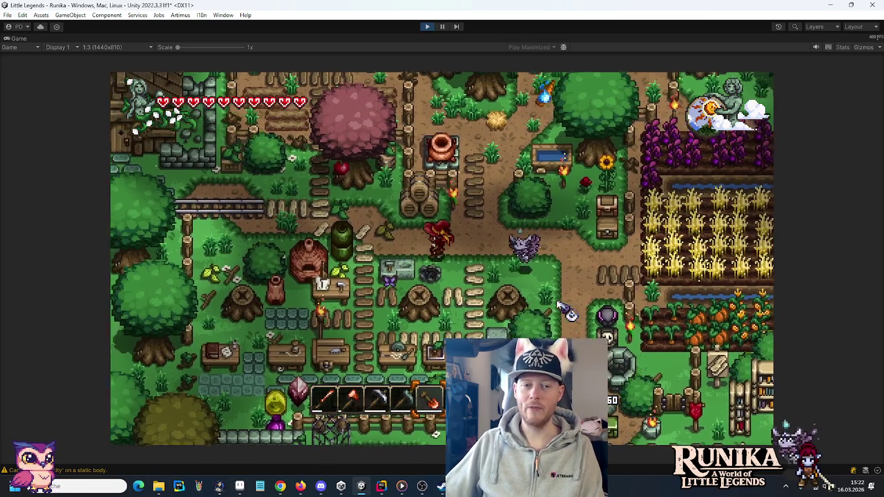
{"action": "key", "text": "a"}
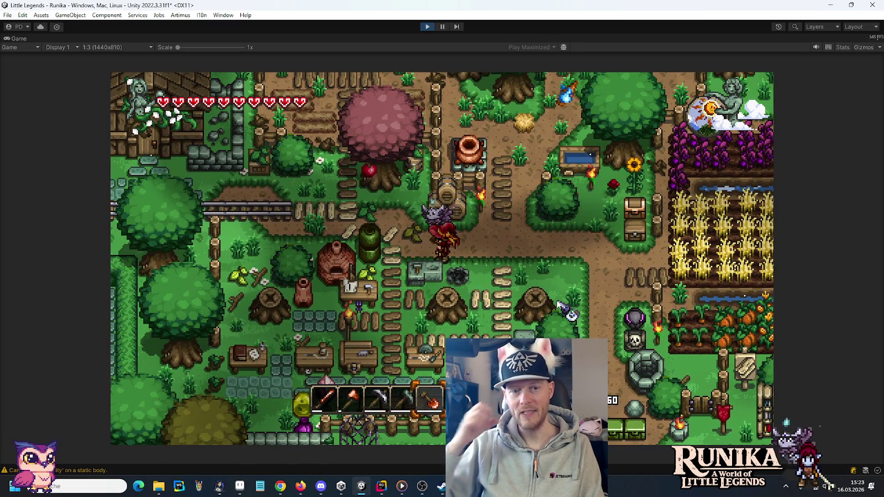
{"action": "key", "text": "d"}
{"action": "key", "text": "s"}
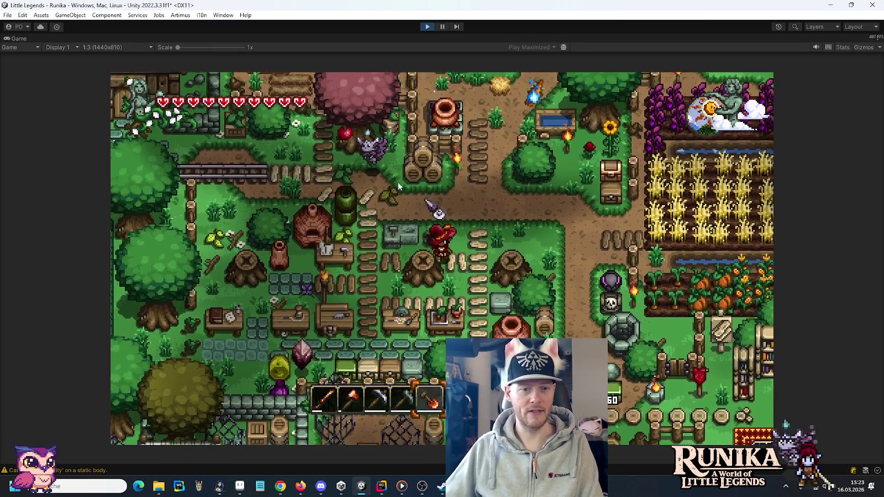
{"action": "key", "text": "w"}
{"action": "key", "text": "d"}
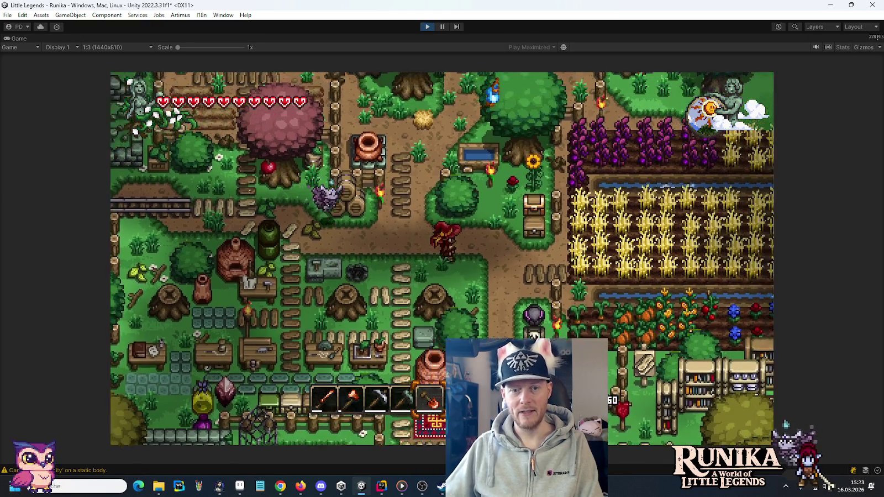
{"action": "key", "text": "s"}
{"action": "key", "text": "d"}
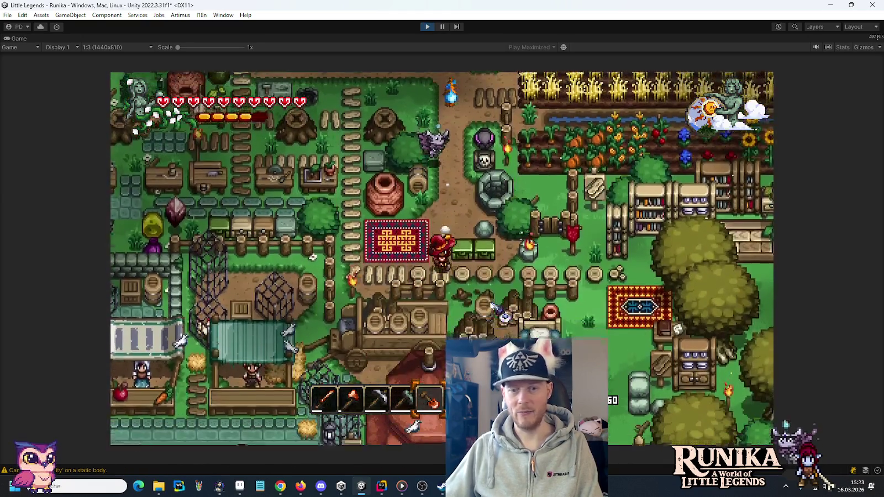
{"action": "key", "text": "d"}
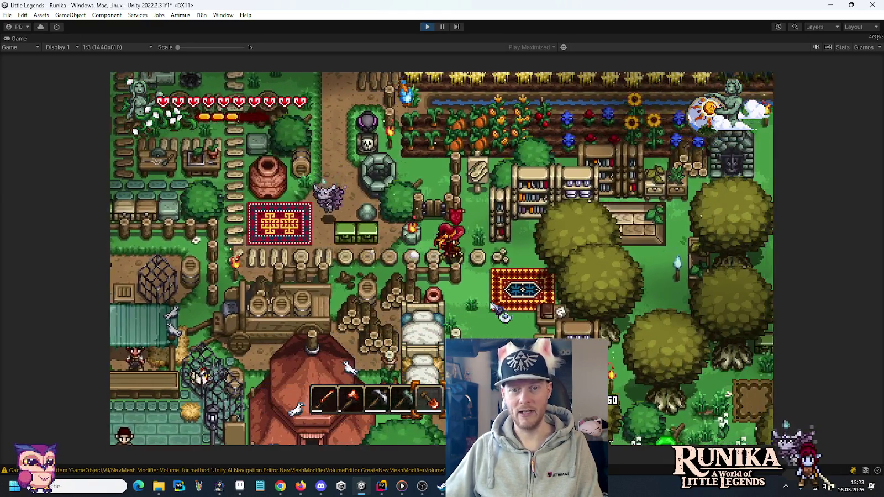
{"action": "key", "text": "d"}
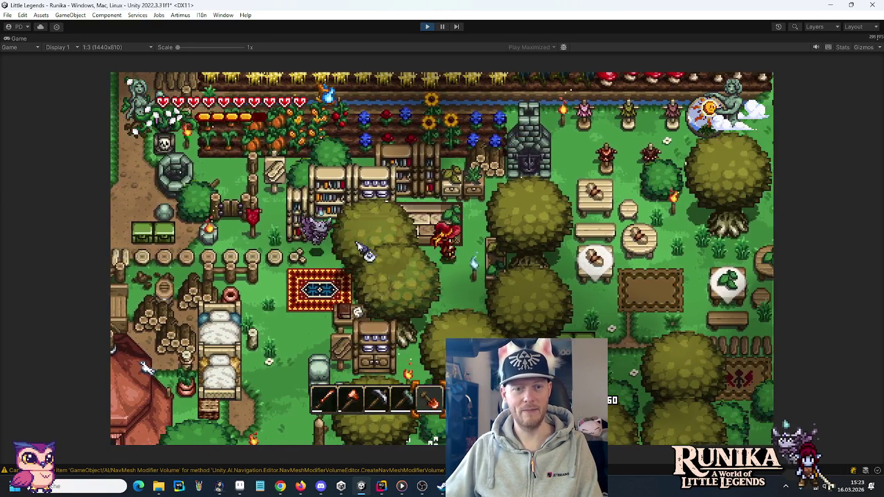
{"action": "key", "text": "d"}
{"action": "key", "text": "s"}
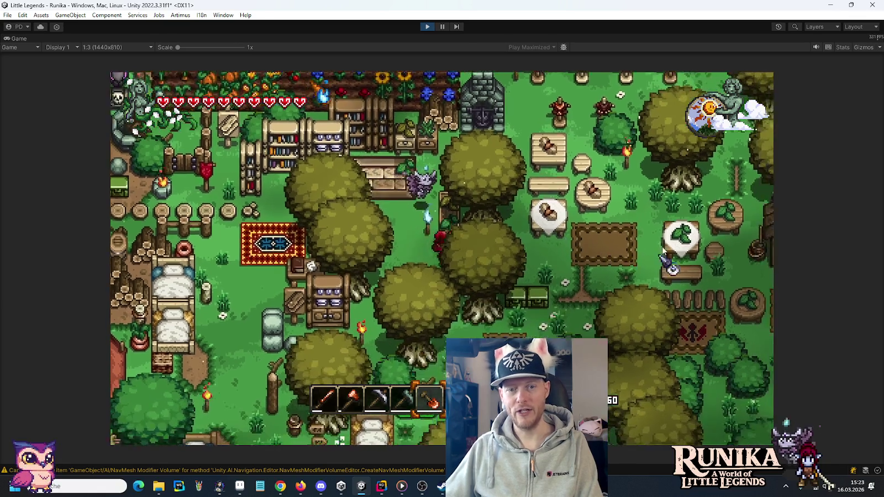
{"action": "key", "text": "d"}
{"action": "key", "text": "s"}
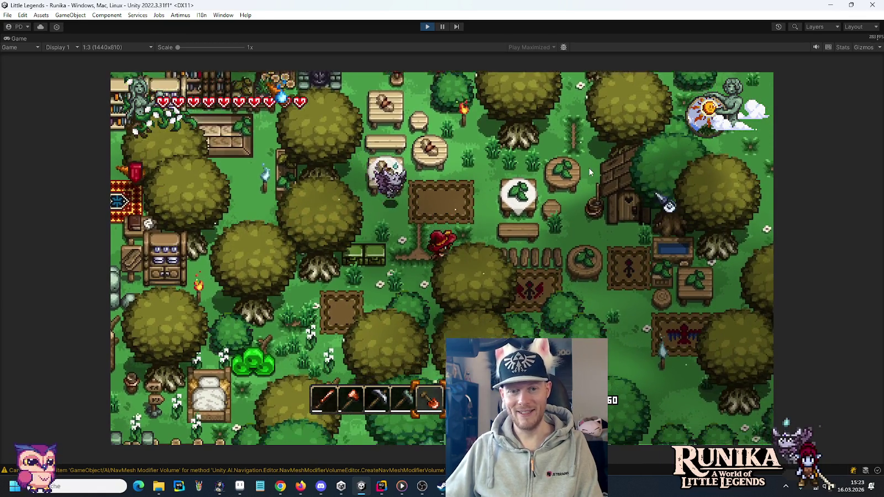
Step: Walk down and left through the trees, then up past the WELDHEIM farm to the lake bridge
{"action": "key", "text": "s"}
{"action": "key", "text": "a"}
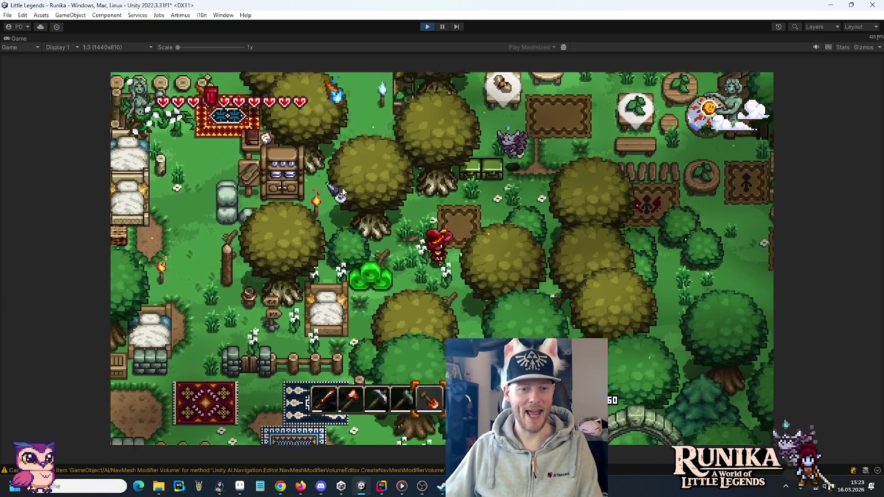
{"action": "key", "text": "s"}
{"action": "key", "text": "a"}
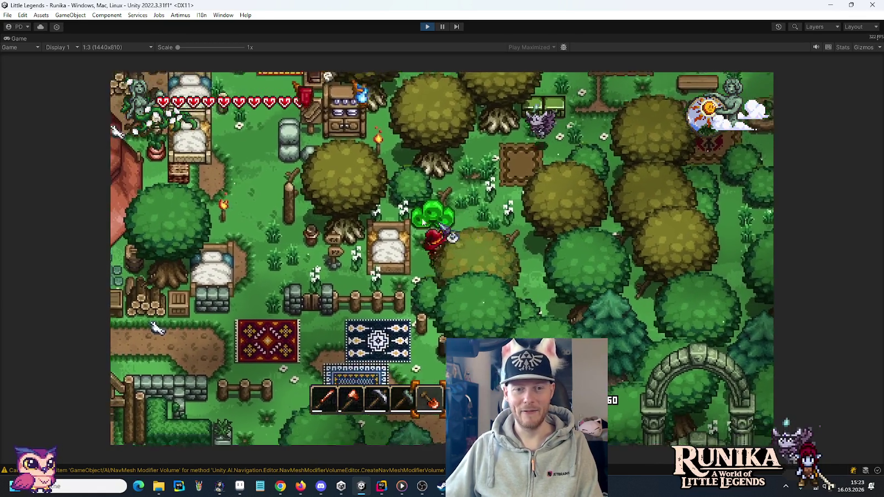
{"action": "key", "text": "a"}
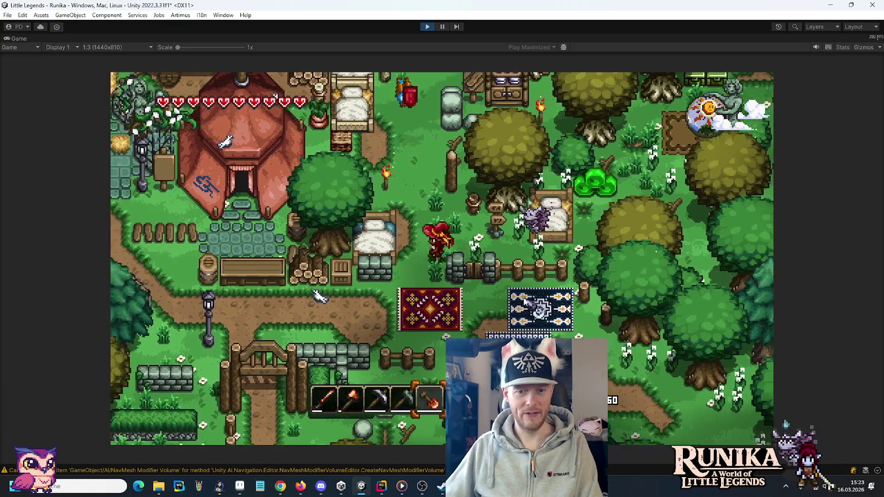
{"action": "key", "text": "s"}
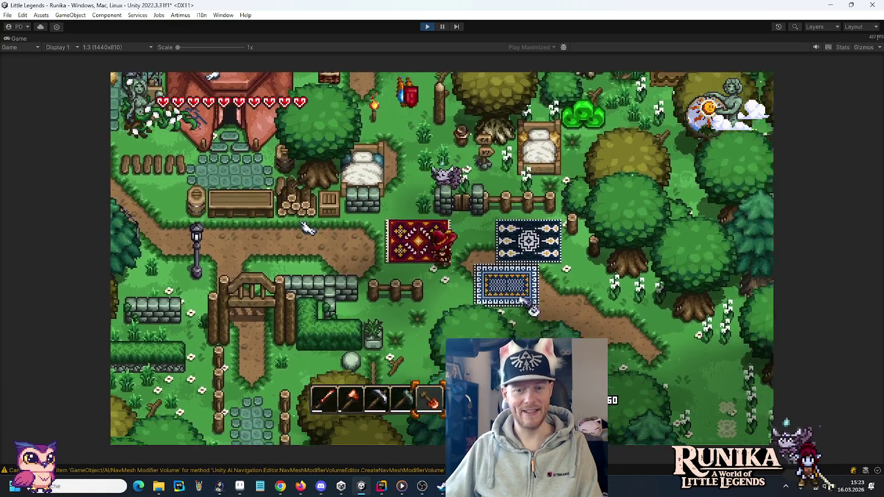
{"action": "key", "text": "a"}
{"action": "key", "text": "w"}
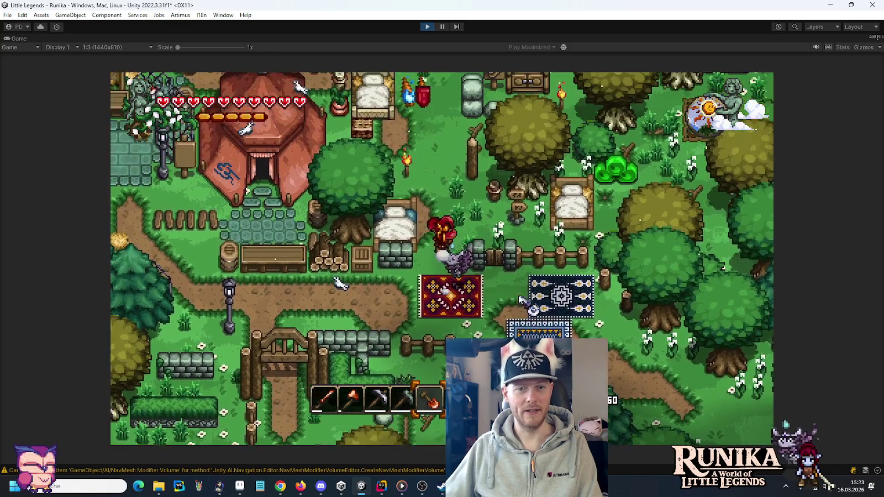
{"action": "key", "text": "w"}
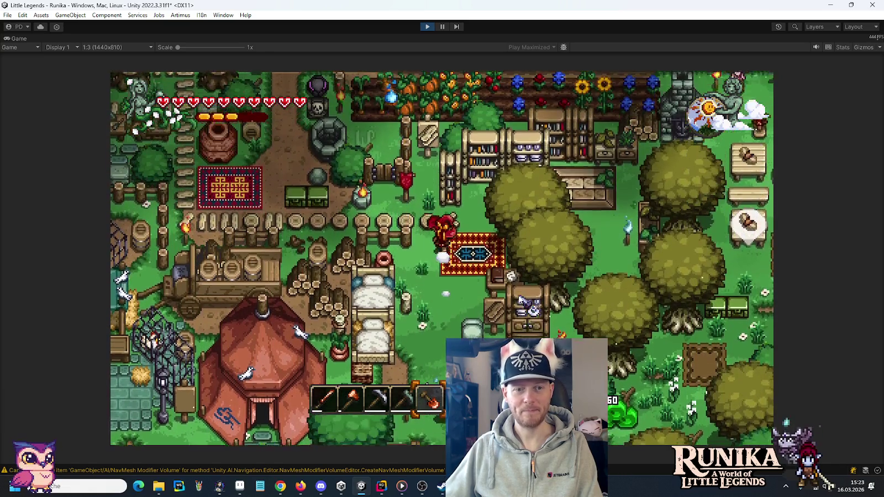
{"action": "key", "text": "a"}
{"action": "key", "text": "w"}
{"action": "key", "text": "a"}
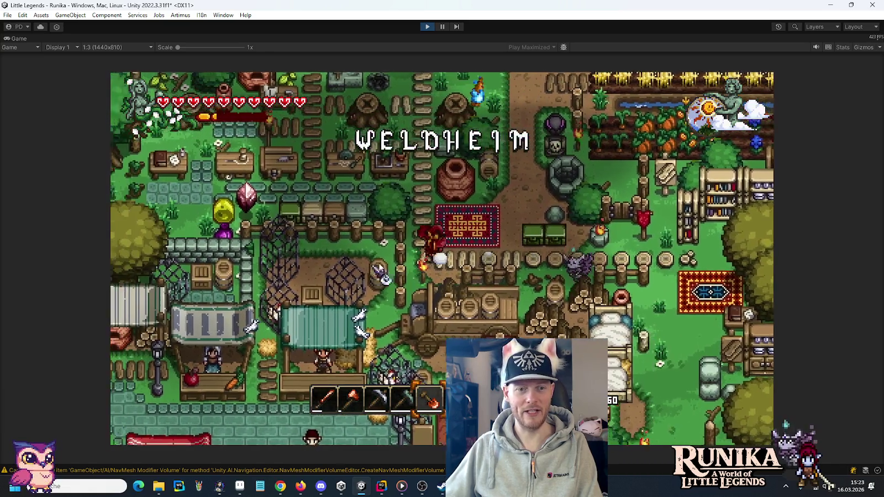
{"action": "key", "text": "w"}
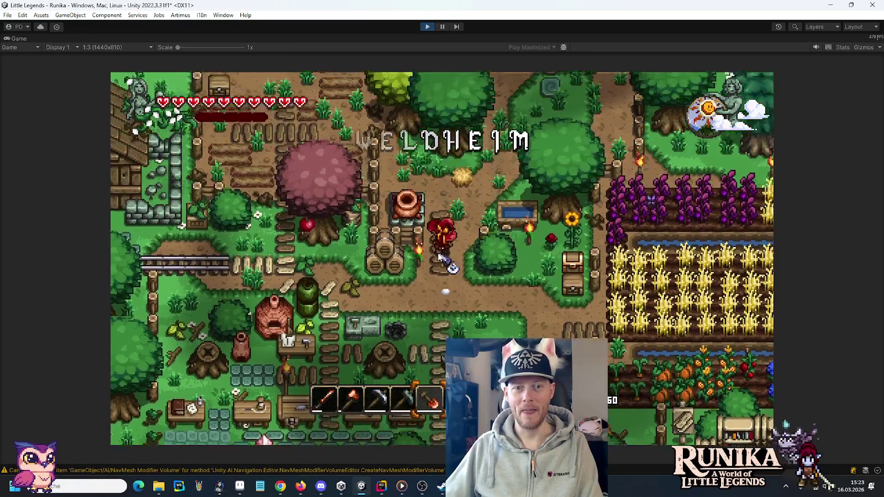
{"action": "key", "text": "d"}
{"action": "key", "text": "w"}
{"action": "key", "text": "d"}
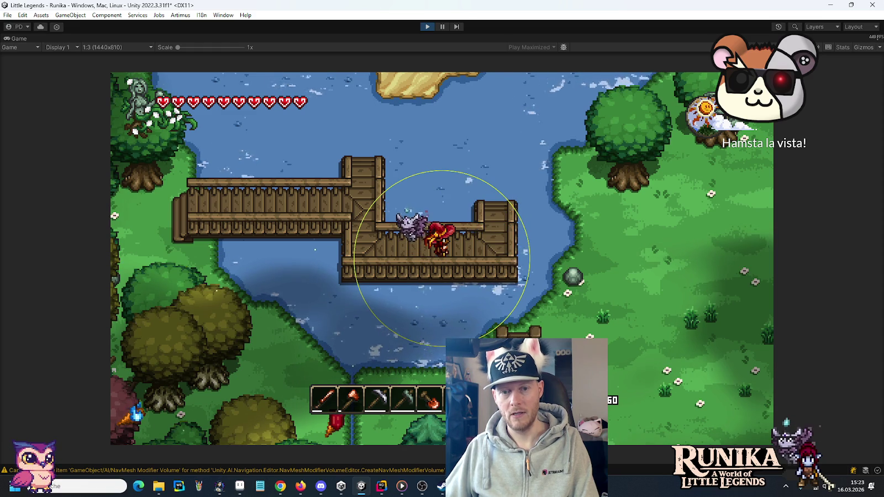
Step: Walk right across the bridge and place two new dock pieces at its right end
{"action": "key", "text": "d"}
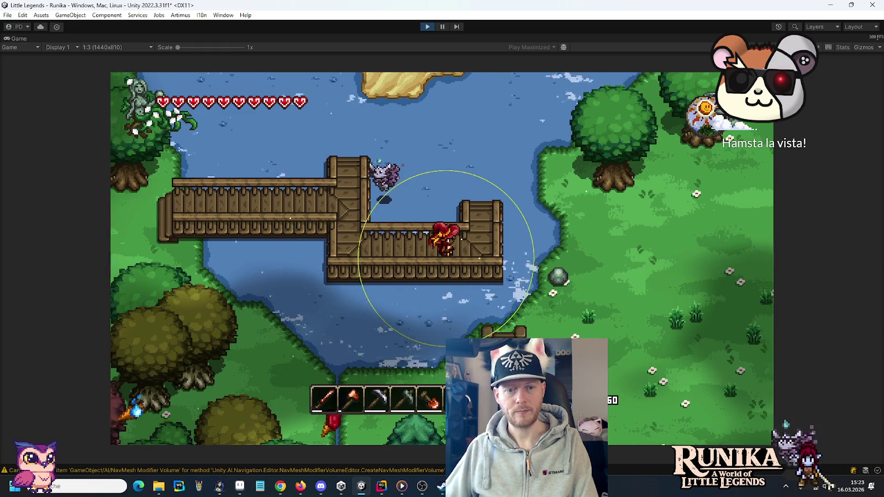
{"action": "key", "text": "w"}
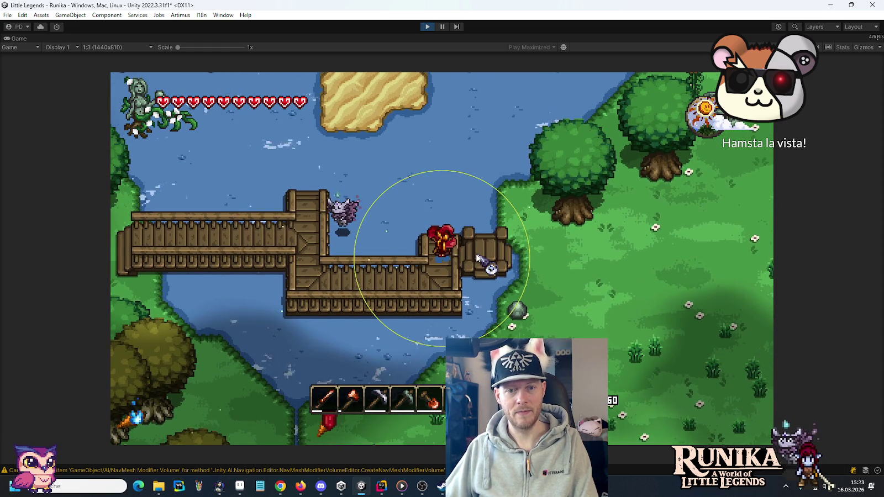
{"action": "left_click", "coordinate": [486, 260]}
{"action": "key", "text": "w"}
{"action": "key", "text": "d"}
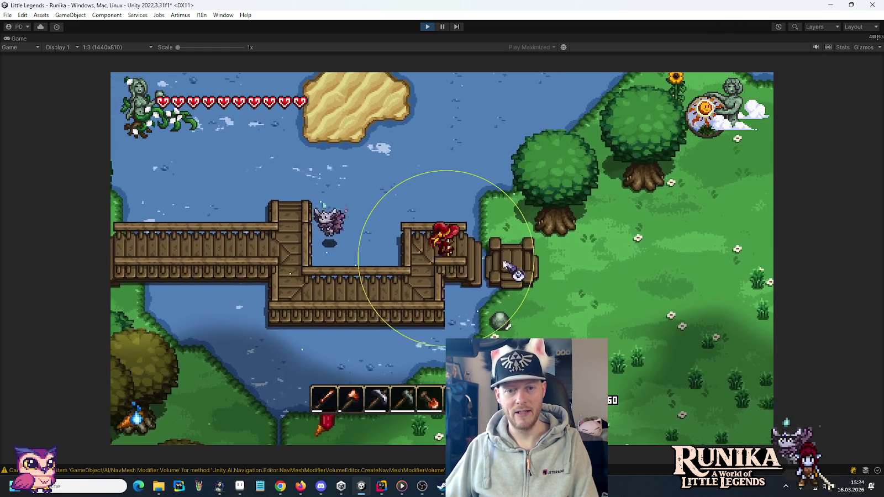
{"action": "left_click", "coordinate": [492, 254]}
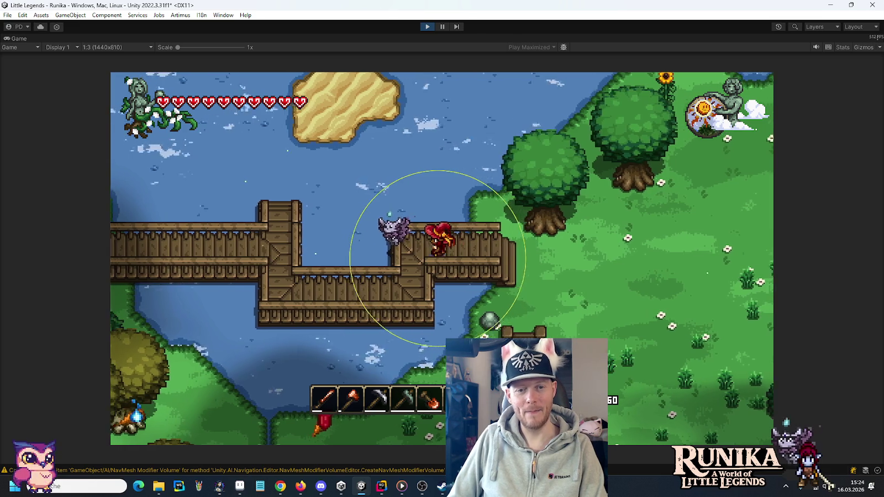
Step: Walk back and forth along the bridge, then step off its left end onto the grass
{"action": "key", "text": "a"}
{"action": "key", "text": "d"}
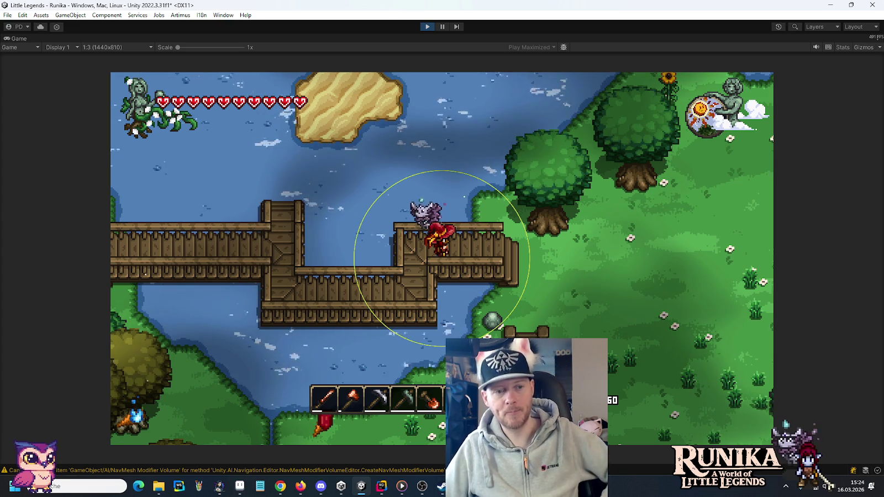
{"action": "key", "text": "a"}
{"action": "key", "text": "s"}
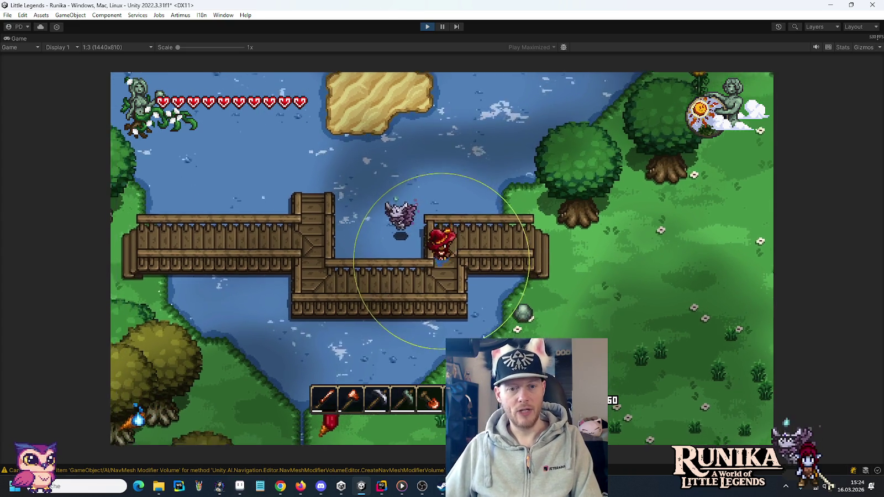
{"action": "key", "text": "a"}
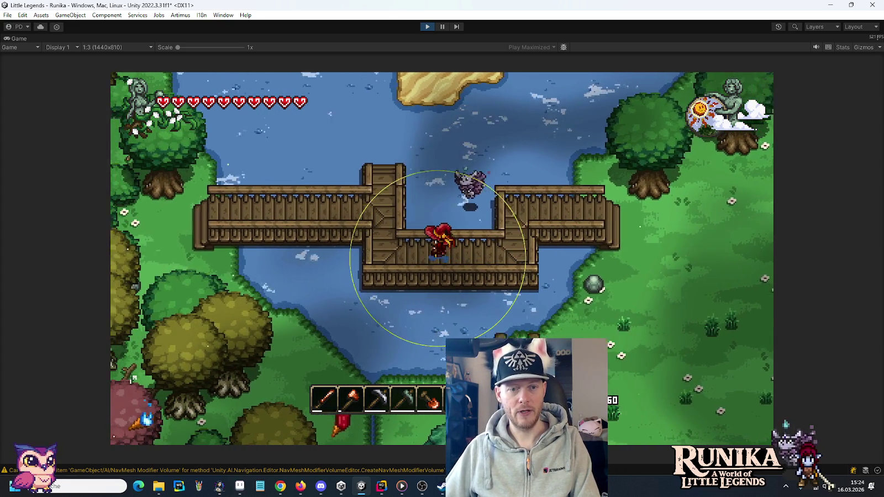
{"action": "key", "text": "w"}
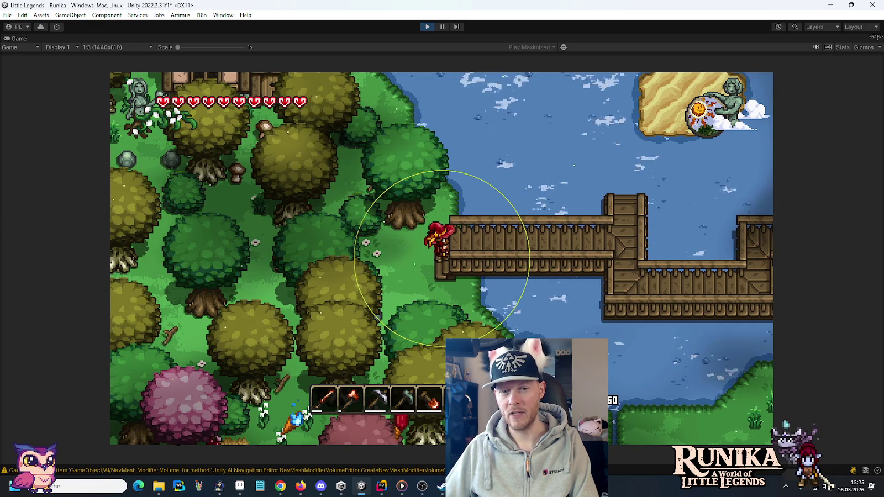
{"action": "key", "text": "d"}
{"action": "key", "text": "a"}
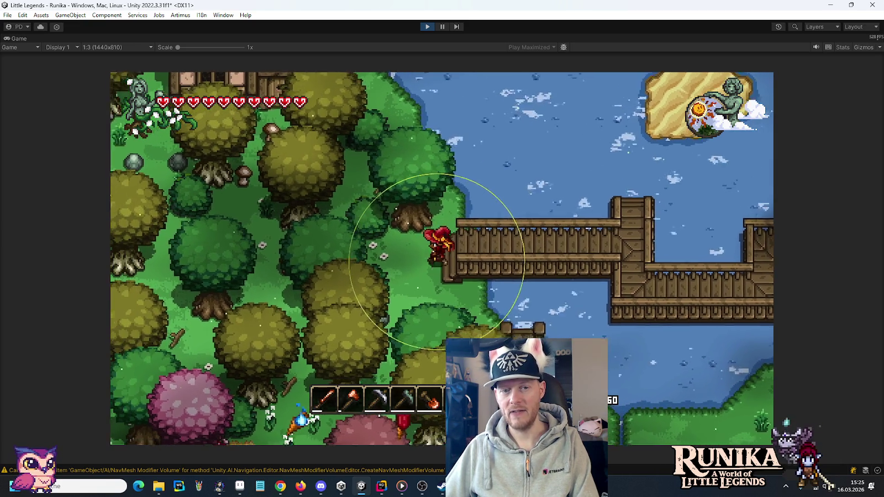
{"action": "key", "text": "a"}
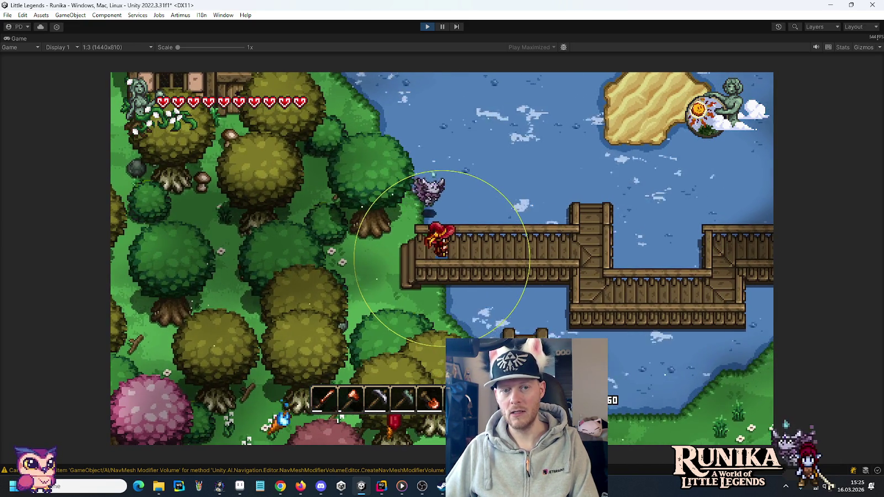
Step: Walk further right along the bridge, then stop the running game
{"action": "key", "text": "d"}
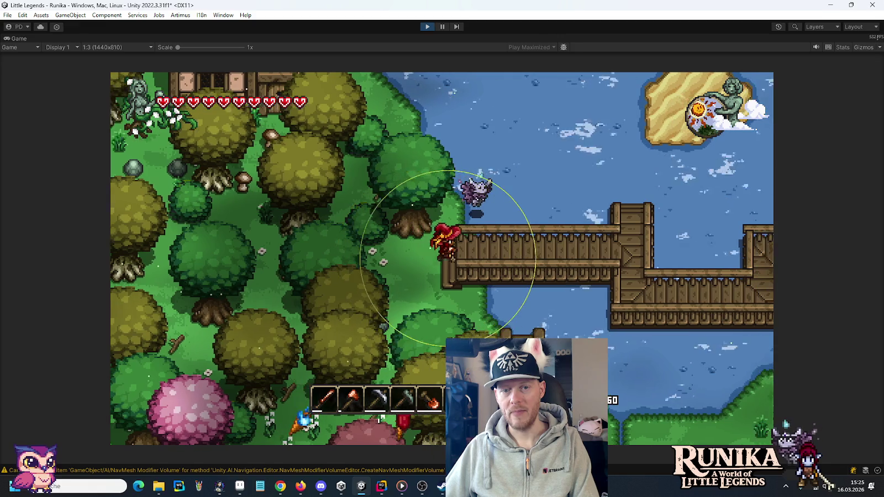
{"action": "key", "text": "d"}
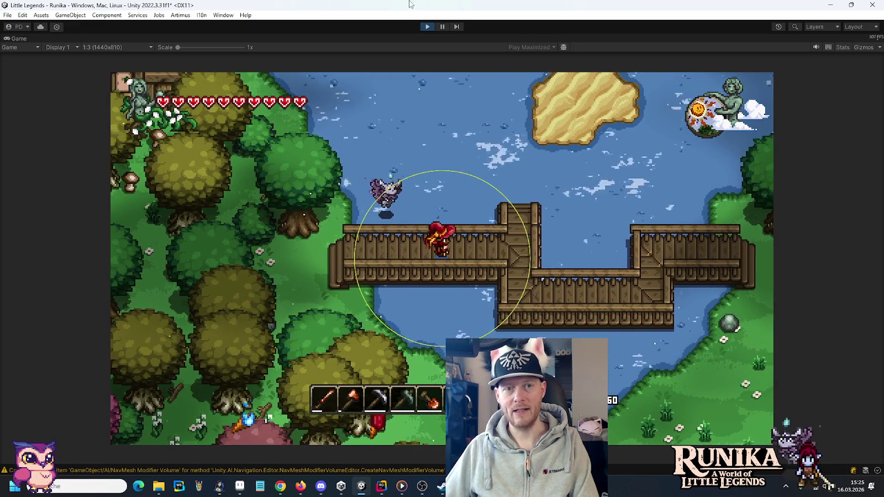
{"action": "left_click", "coordinate": [427, 26]}
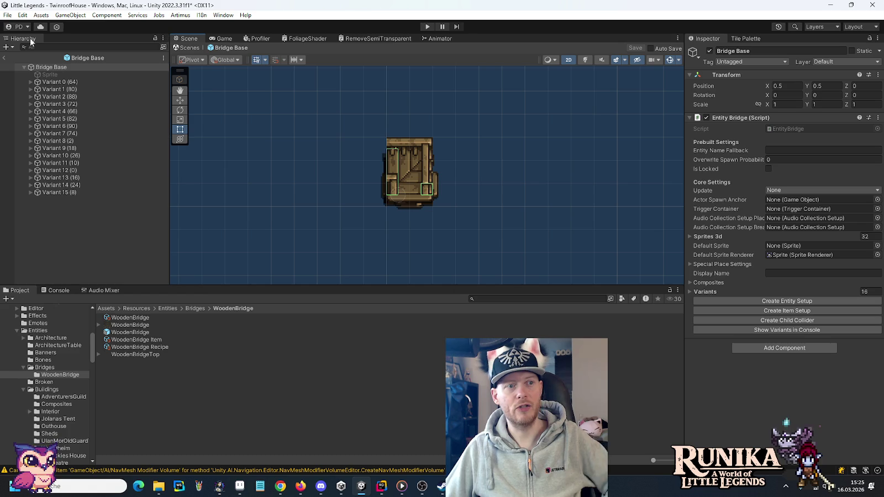
Step: Hide Bridge Base, show and select only Variant 13, and zoom the Scene view in
{"action": "left_click", "coordinate": [4, 68]}
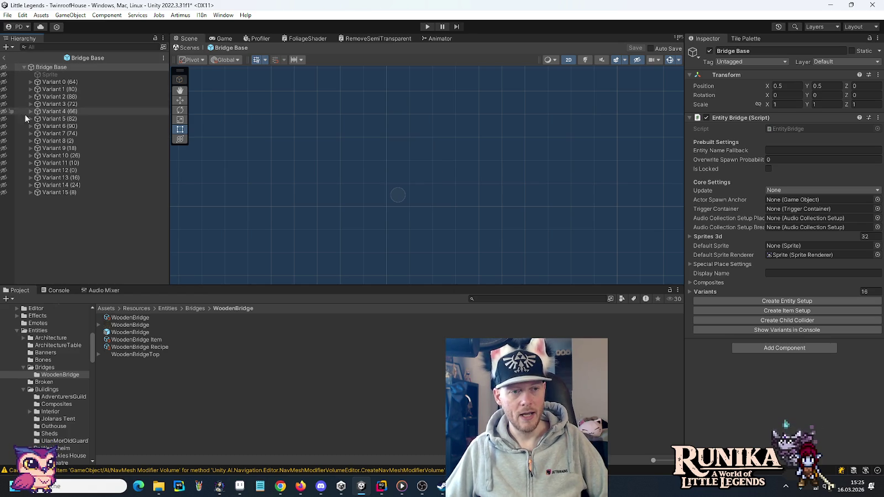
{"action": "left_click", "coordinate": [3, 177]}
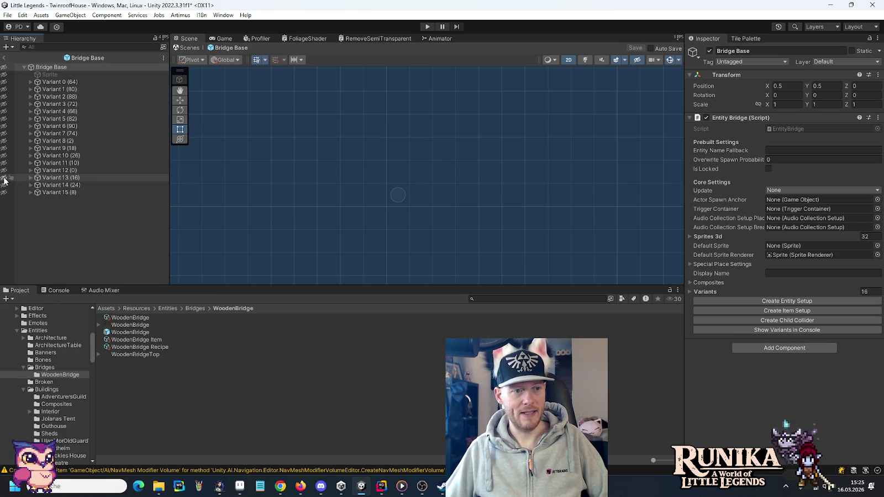
{"action": "left_click", "coordinate": [60, 178]}
{"action": "scroll", "coordinate": [399, 185], "scroll_direction": "up", "scroll_amount": 5}
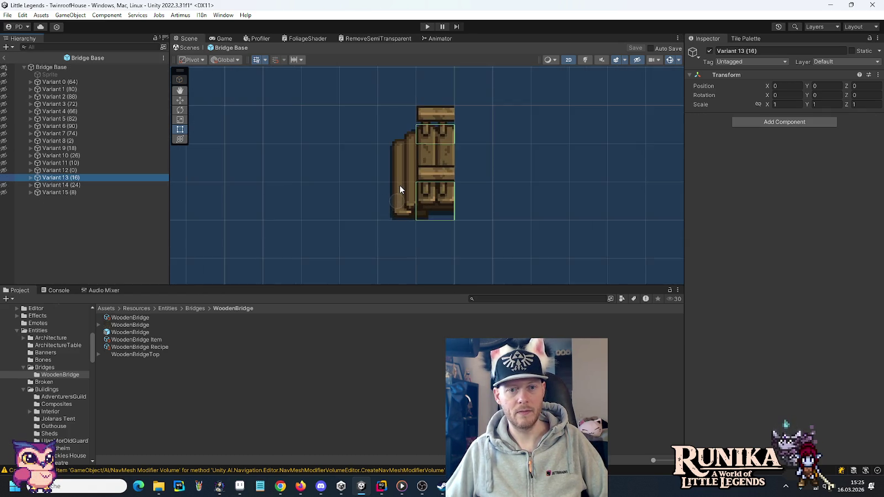
{"action": "scroll", "coordinate": [400, 189], "scroll_direction": "up", "scroll_amount": 1}
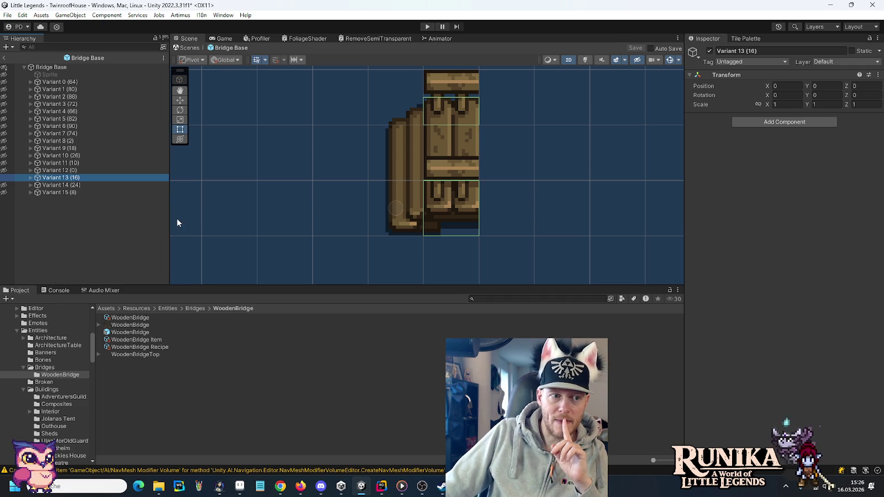
Step: Expand Variant 13 and duplicate its Collider, keeping the name Collider (1)
{"action": "left_click", "coordinate": [30, 177]}
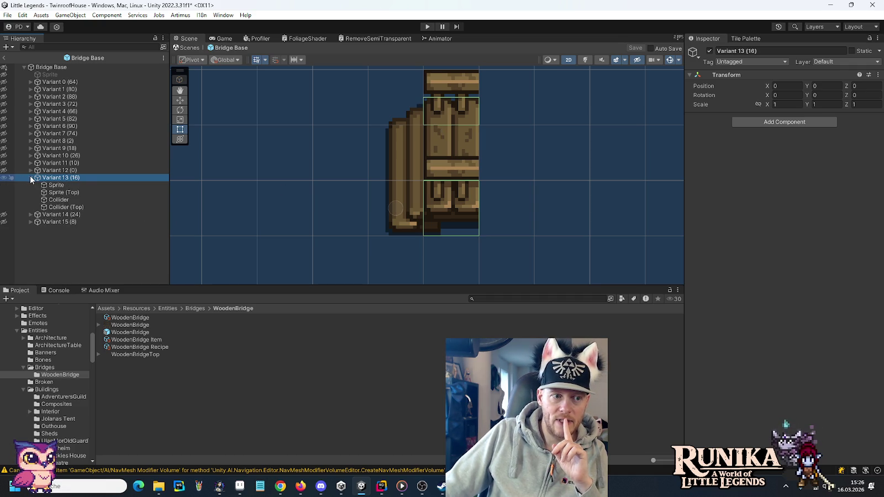
{"action": "left_click", "coordinate": [59, 203]}
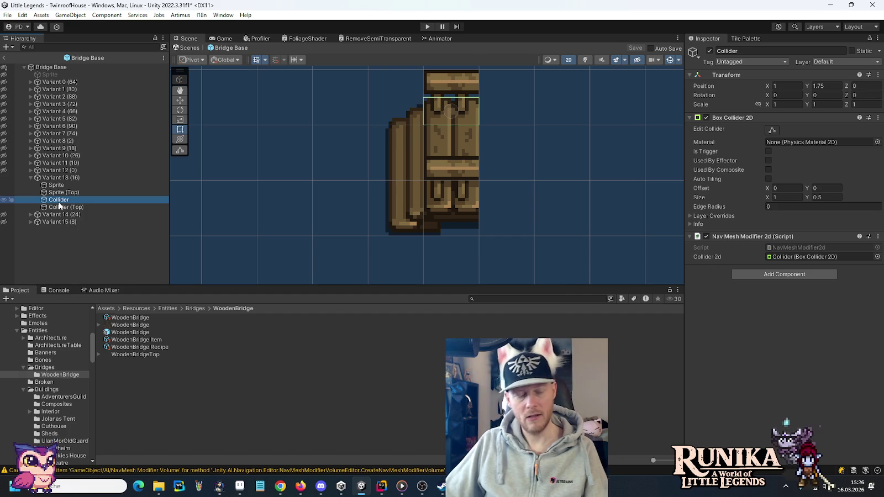
{"action": "key", "text": "ctrl+d"}
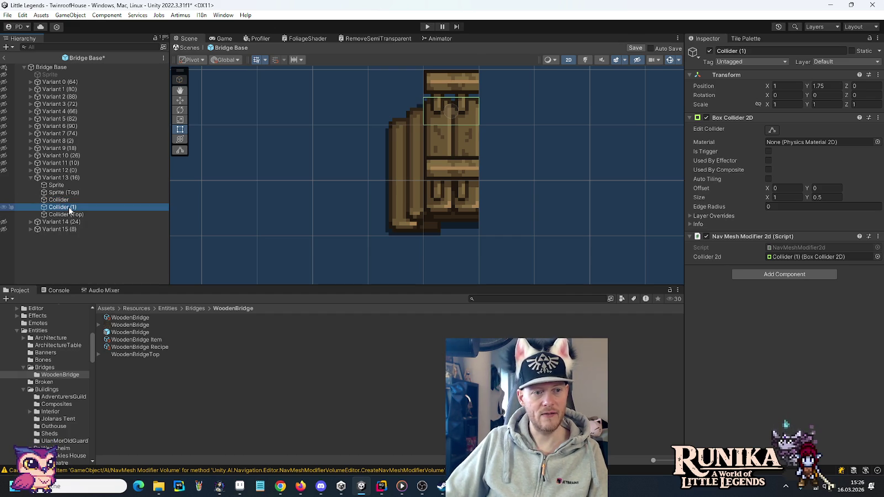
{"action": "left_click", "coordinate": [69, 209]}
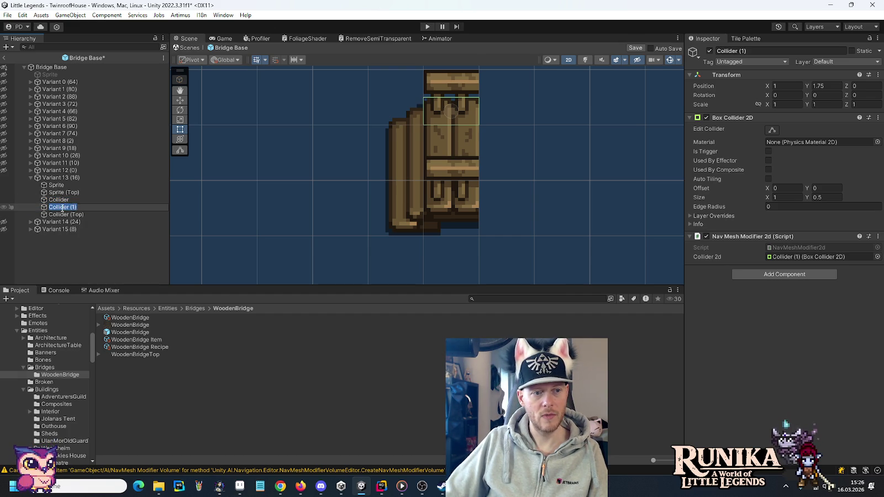
{"action": "key", "text": "Return"}
Step: Add a Circle Collider 2D with radius 0.25 to Collider (1), placed above NavMesh Modifier
{"action": "left_click", "coordinate": [754, 276]}
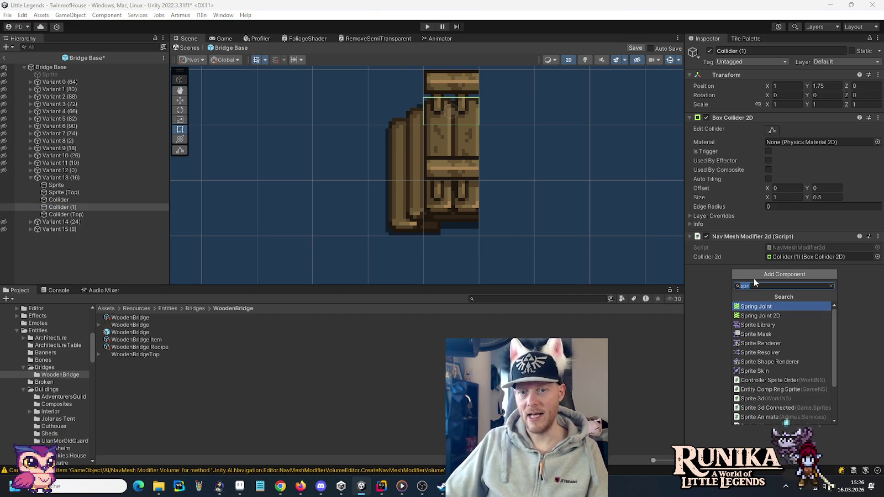
{"action": "type", "text": "cir"}
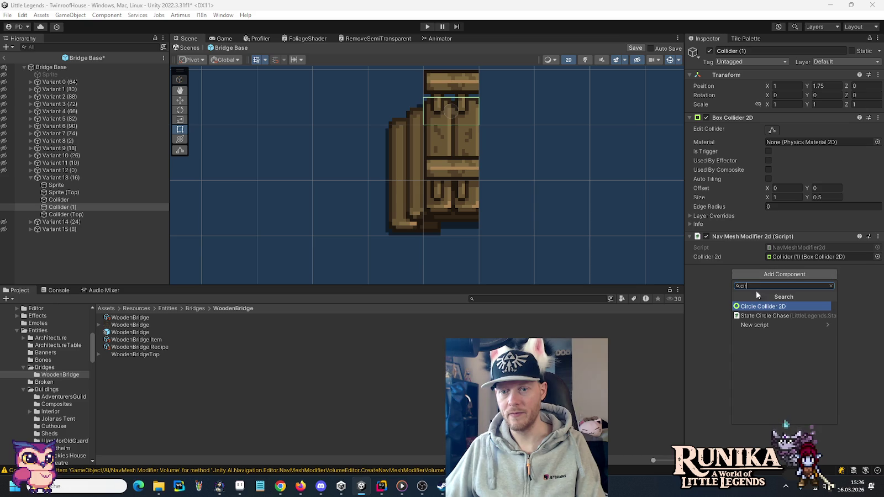
{"action": "left_click", "coordinate": [758, 307]}
{"action": "left_click", "coordinate": [749, 269]}
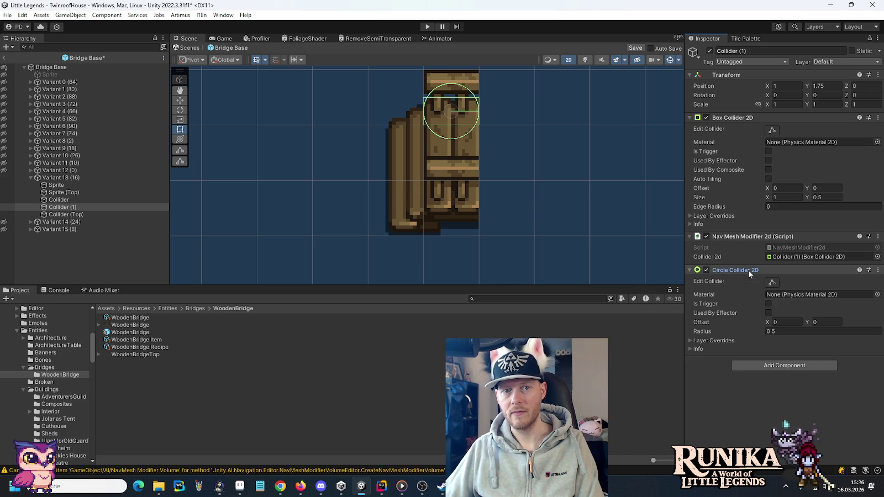
{"action": "left_click", "coordinate": [774, 332]}
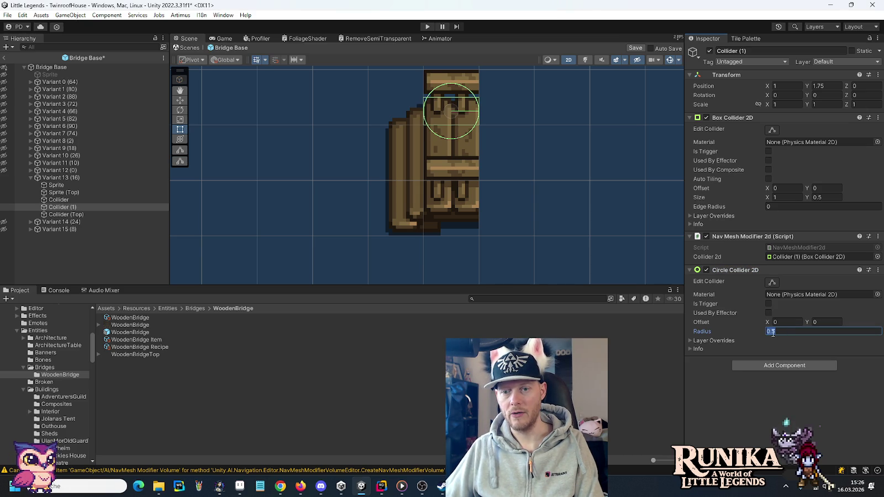
{"action": "type", "text": "2"}
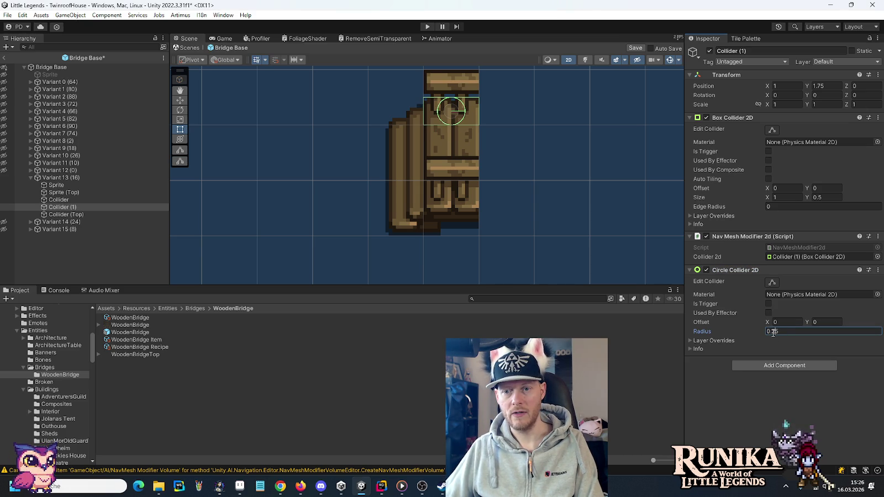
{"action": "key", "text": "Return"}
{"action": "left_click_drag", "start_coordinate": [738, 270], "coordinate": [736, 229]}
Step: Remove the Box Collider 2D and assign the circle collider to NavMesh Modifier's Collider 2d field
{"action": "right_click", "coordinate": [785, 118]}
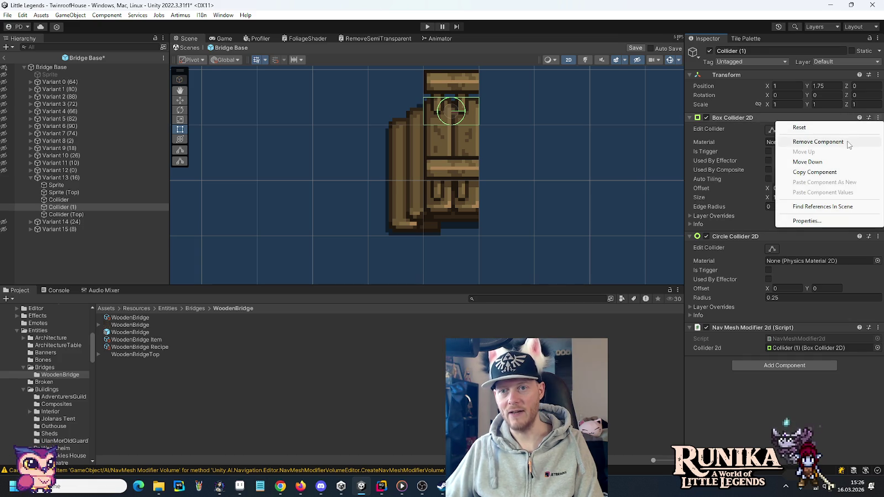
{"action": "left_click", "coordinate": [818, 141]}
{"action": "left_click_drag", "start_coordinate": [739, 126], "coordinate": [788, 230]}
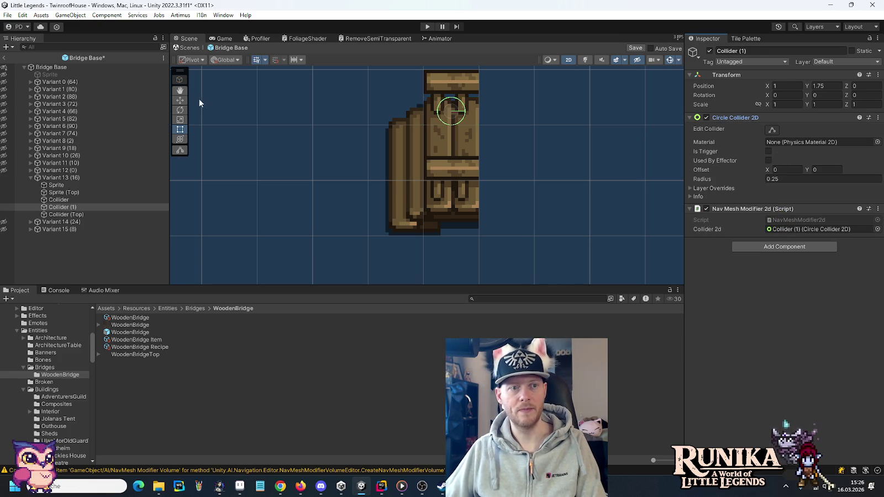
{"action": "left_click", "coordinate": [180, 100]}
Step: Shift Collider (1) to X 0.75, then make the plain Collider 0.75 wide at X 1.125
{"action": "left_click_drag", "start_coordinate": [482, 113], "coordinate": [468, 114]}
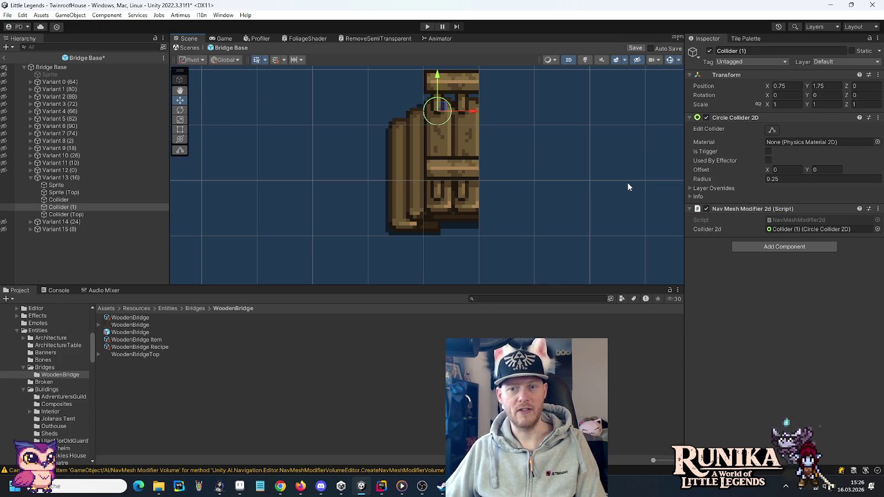
{"action": "left_click", "coordinate": [64, 202]}
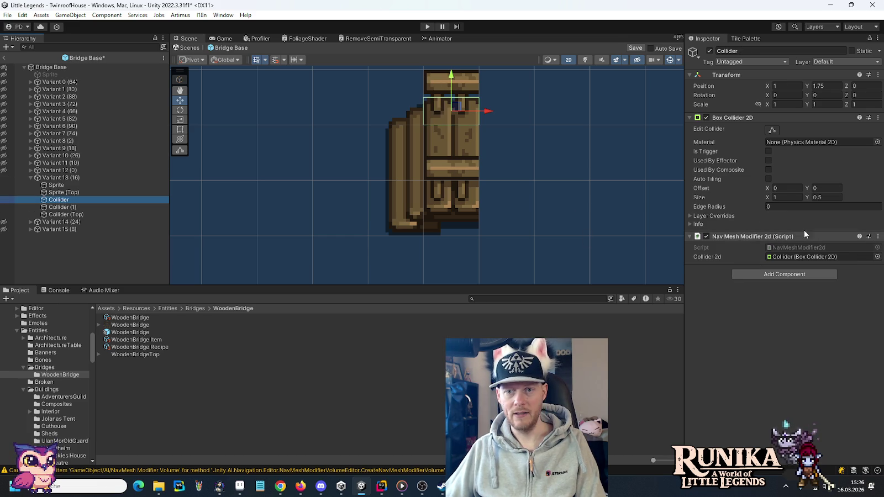
{"action": "left_click", "coordinate": [788, 197]}
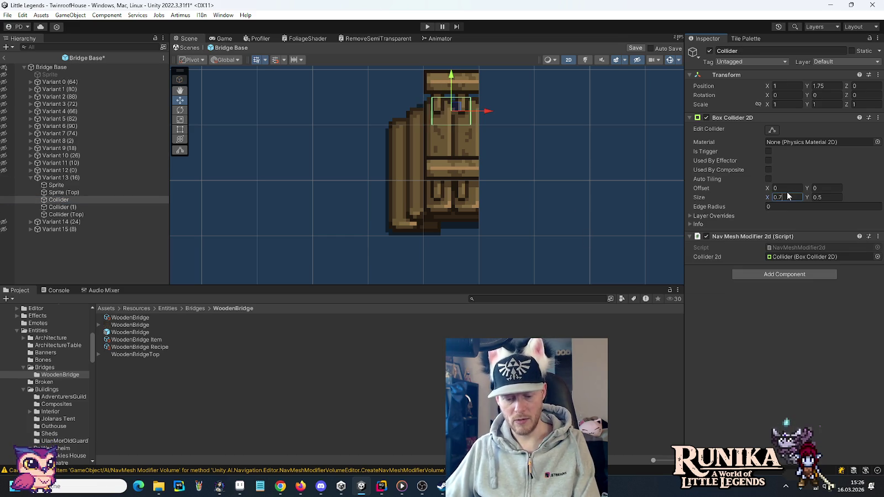
{"action": "type", "text": "0.75"}
{"action": "left_click_drag", "start_coordinate": [490, 115], "coordinate": [496, 113]}
{"action": "left_click", "coordinate": [798, 86]}
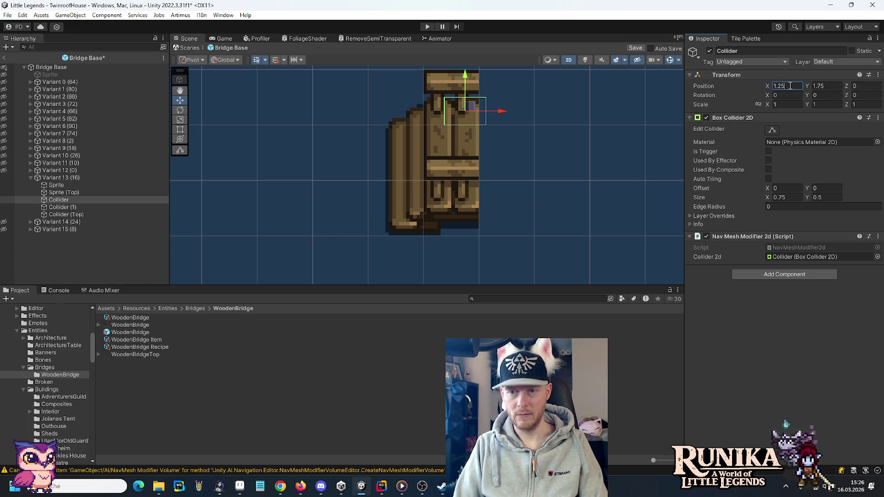
{"action": "type", "text": "1/8"}
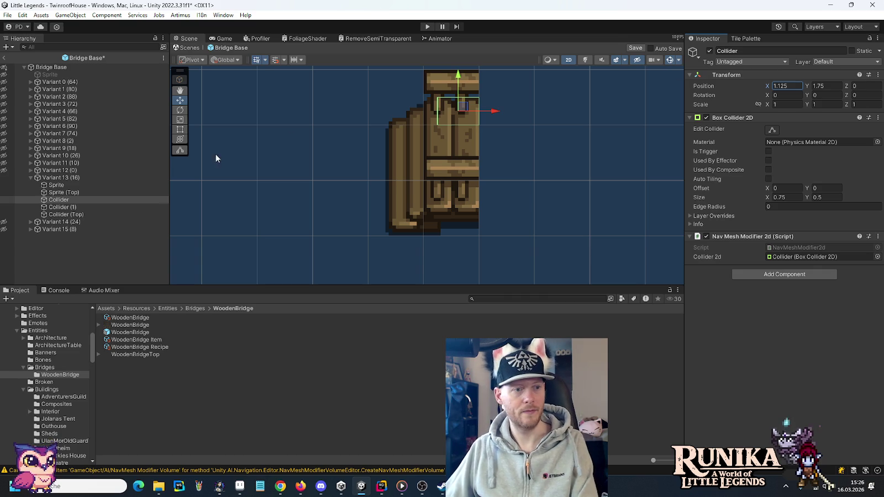
{"action": "left_click", "coordinate": [60, 178]}
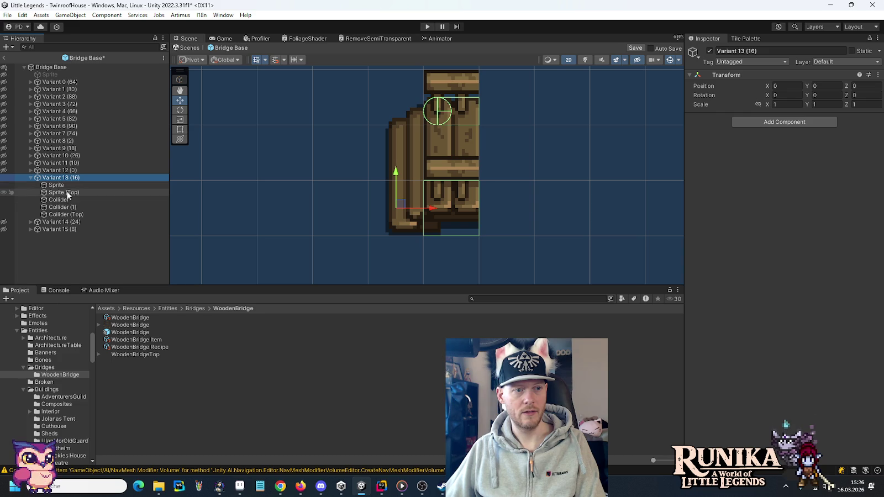
Step: Duplicate Collider (1) as Collider (Top 1) and move it down to Y 0.25
{"action": "left_click", "coordinate": [65, 208]}
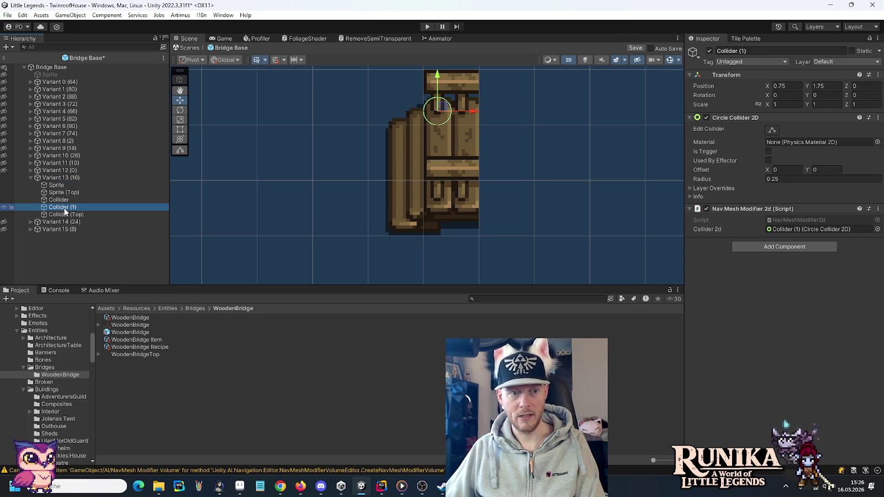
{"action": "key", "text": "ctrl+d"}
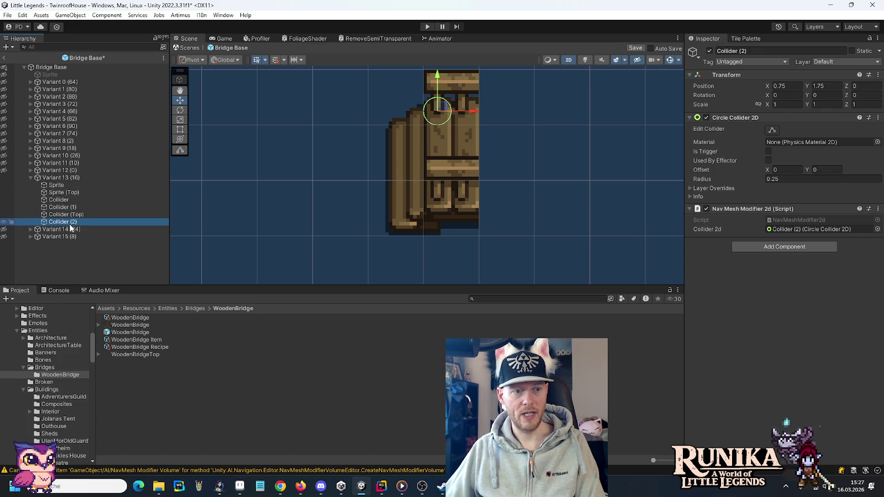
{"action": "left_click", "coordinate": [72, 222]}
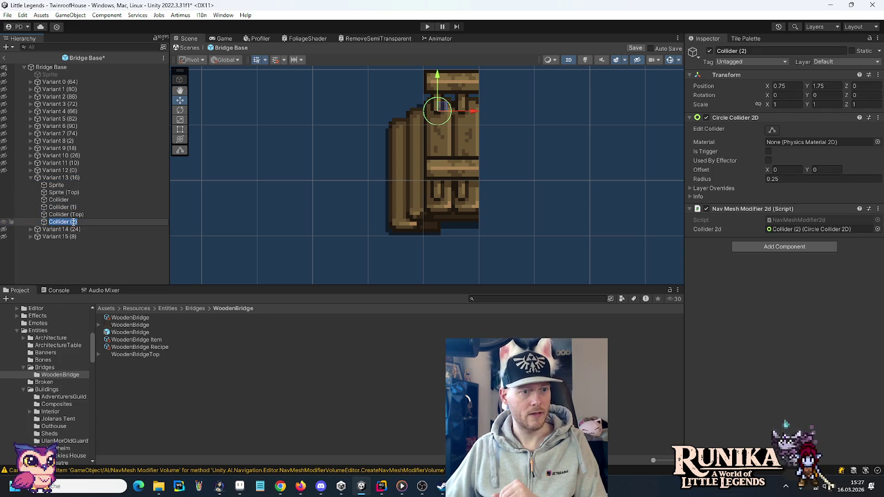
{"action": "left_click", "coordinate": [72, 222]}
{"action": "type", "text": "Top "}
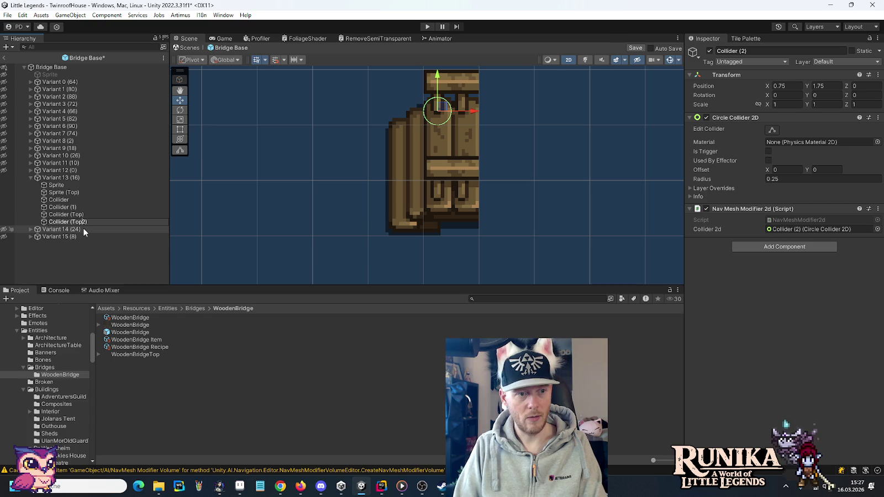
{"action": "type", "text": "1"}
{"action": "key", "text": "Return"}
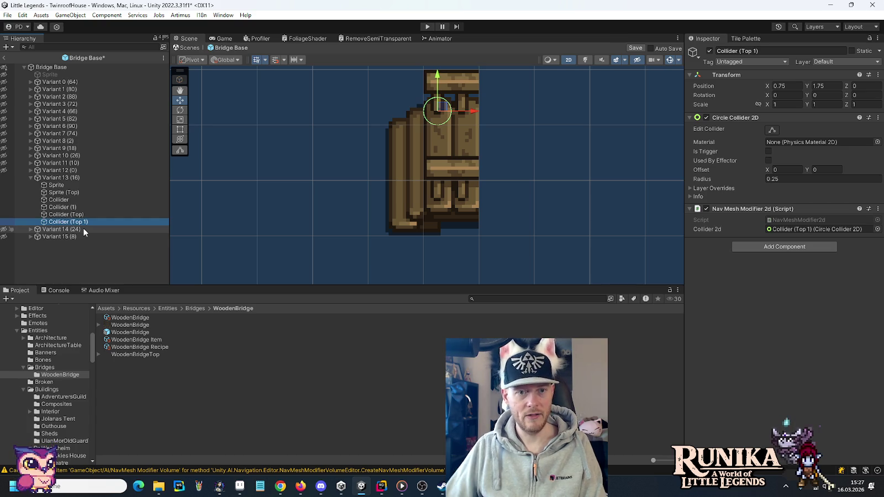
{"action": "left_click_drag", "start_coordinate": [437, 74], "coordinate": [441, 159]}
Step: Duplicate the plain Collider, move it down below Collider (Top 1), and name it Collider (Top 2)
{"action": "left_click", "coordinate": [74, 214]}
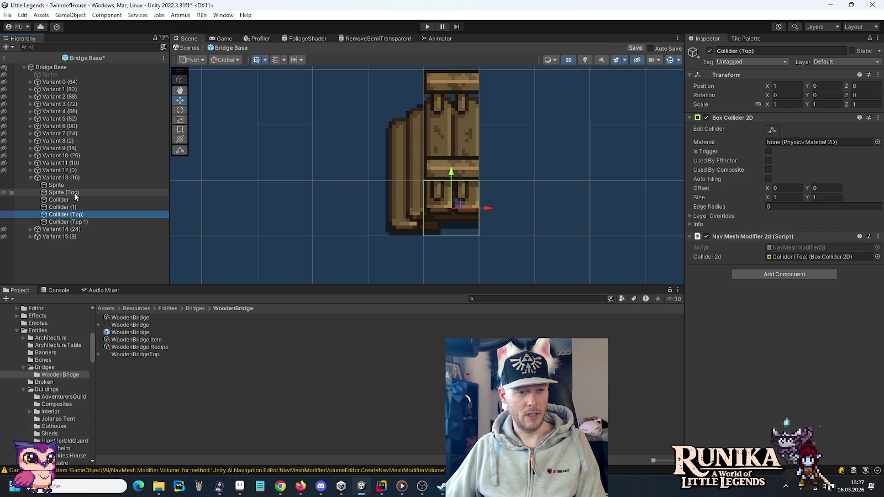
{"action": "left_click", "coordinate": [65, 185]}
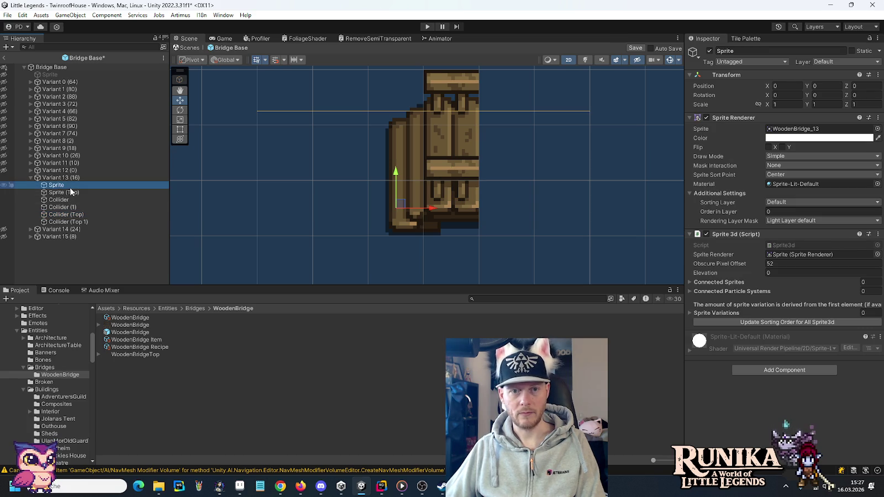
{"action": "left_click", "coordinate": [69, 200]}
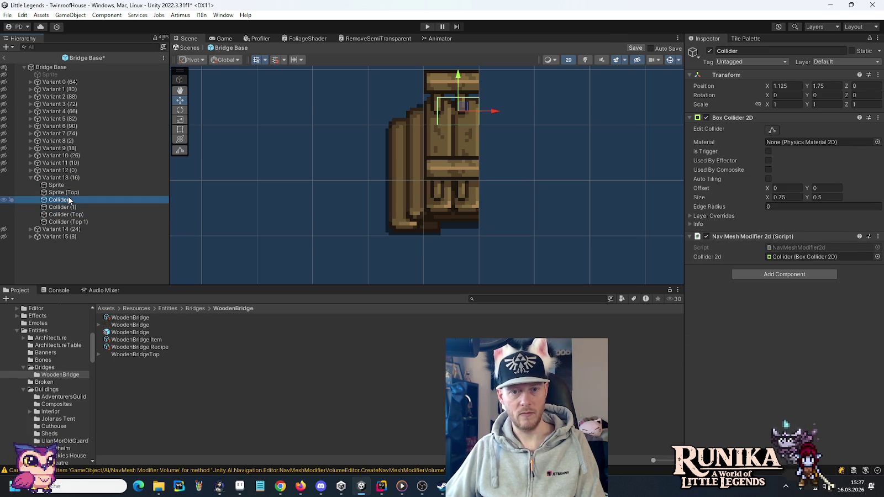
{"action": "key", "text": "ctrl+d"}
{"action": "left_click_drag", "start_coordinate": [458, 75], "coordinate": [457, 159]}
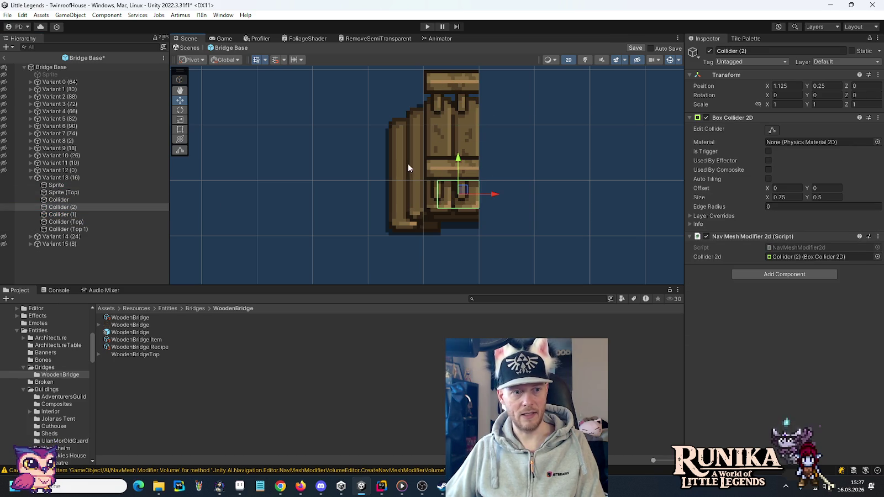
{"action": "left_click_drag", "start_coordinate": [71, 209], "coordinate": [83, 231]}
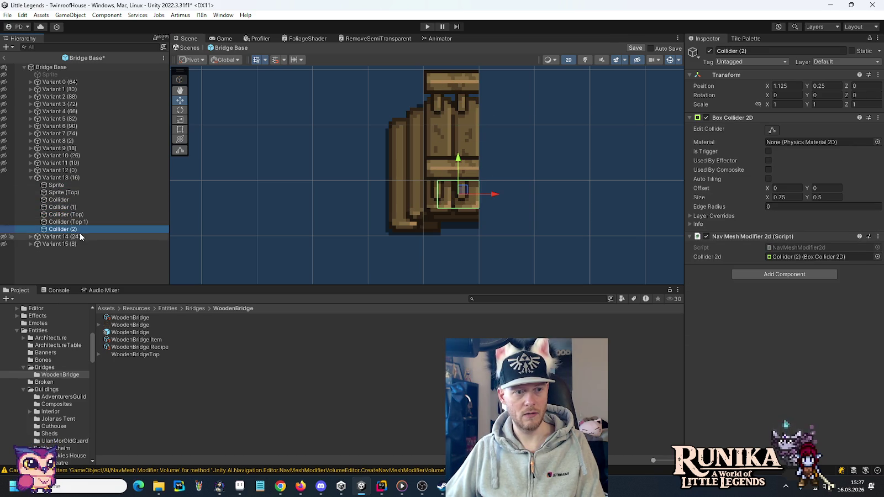
{"action": "key", "text": "F2"}
{"action": "type", "text": "Collider (Top 2)"}
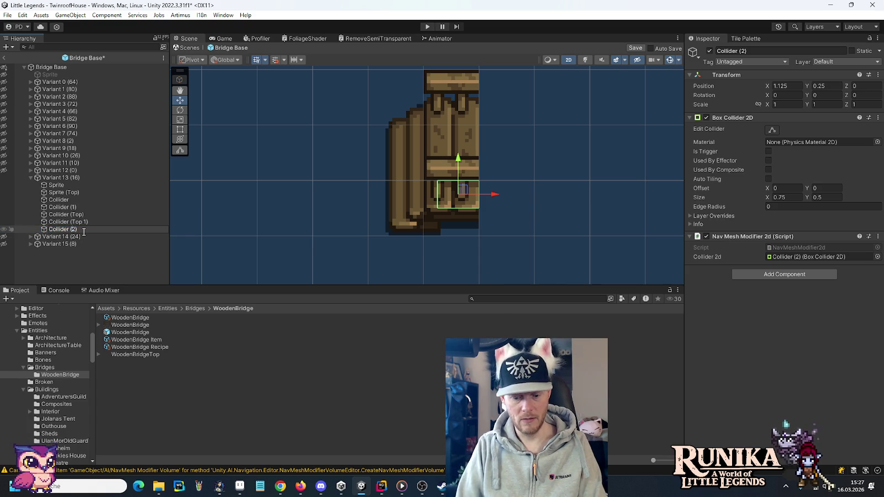
{"action": "key", "text": "Return"}
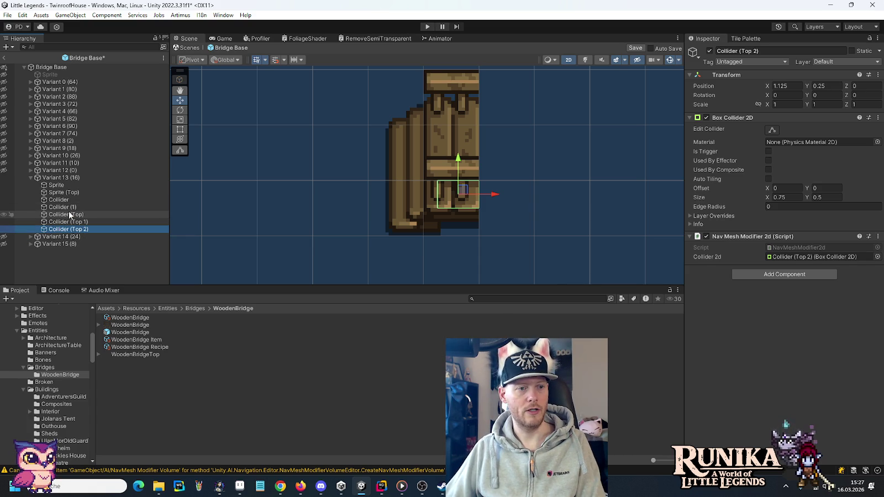
Step: Give Collider (Top) a box height of 0.75 and Y position -0.125
{"action": "left_click", "coordinate": [70, 215]}
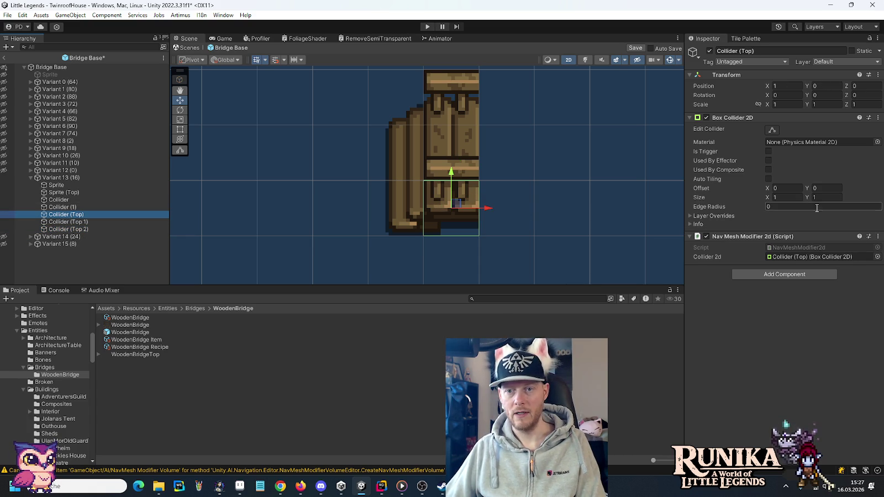
{"action": "left_click", "coordinate": [824, 198]}
{"action": "type", "text": "0.75"}
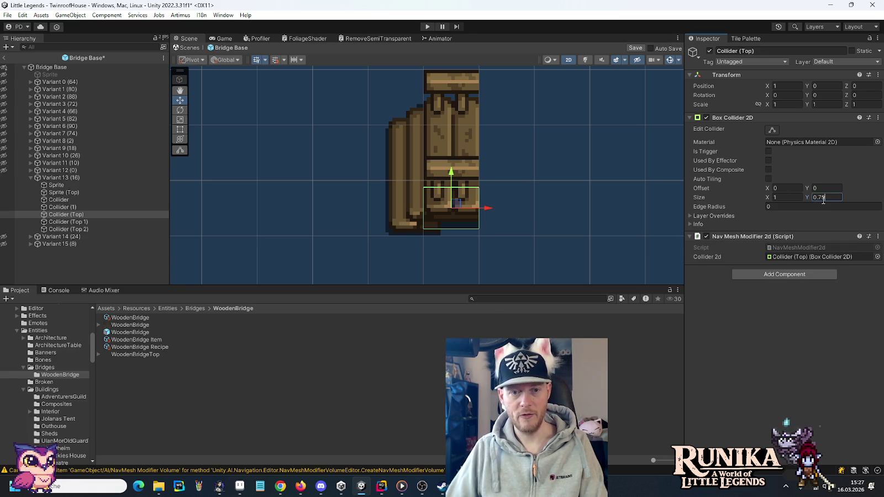
{"action": "left_click", "coordinate": [823, 86]}
{"action": "type", "text": "-0.125"}
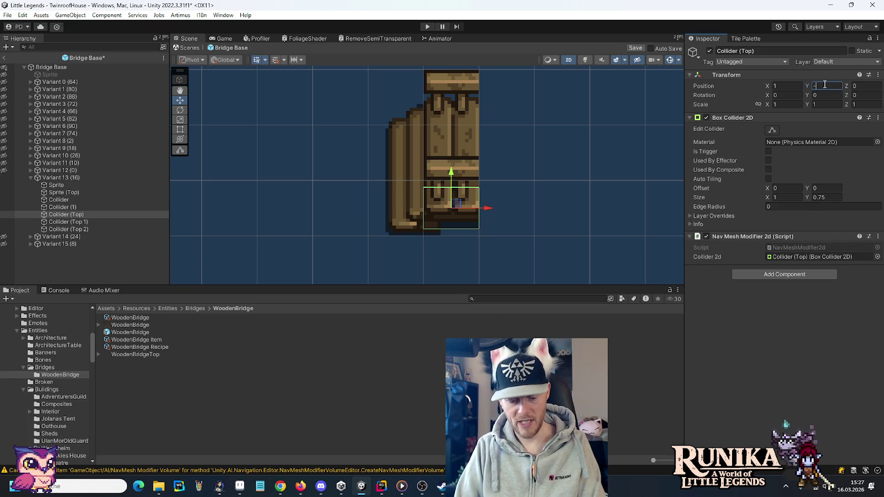
{"action": "left_click", "coordinate": [63, 178]}
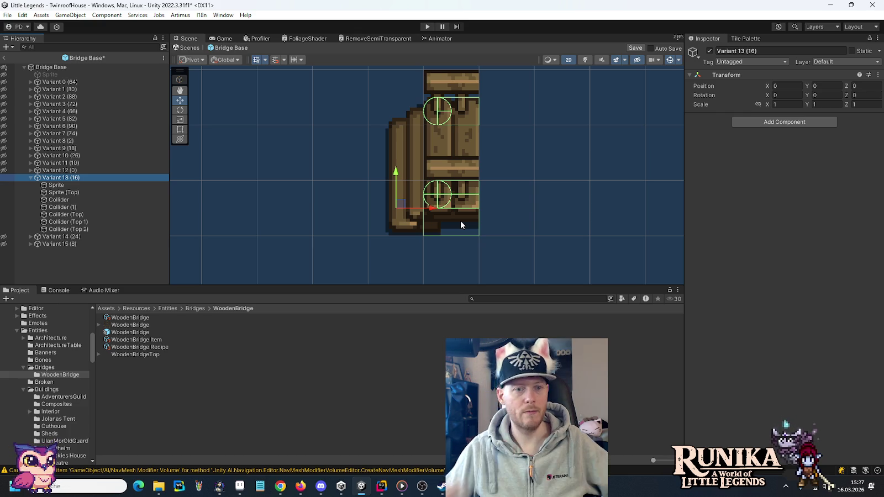
Step: Collapse Variant 13, expand Variant 15, and toggle its main sprite and pieces' visibility
{"action": "left_click", "coordinate": [31, 178]}
{"action": "left_click", "coordinate": [31, 193]}
{"action": "left_click", "coordinate": [65, 193]}
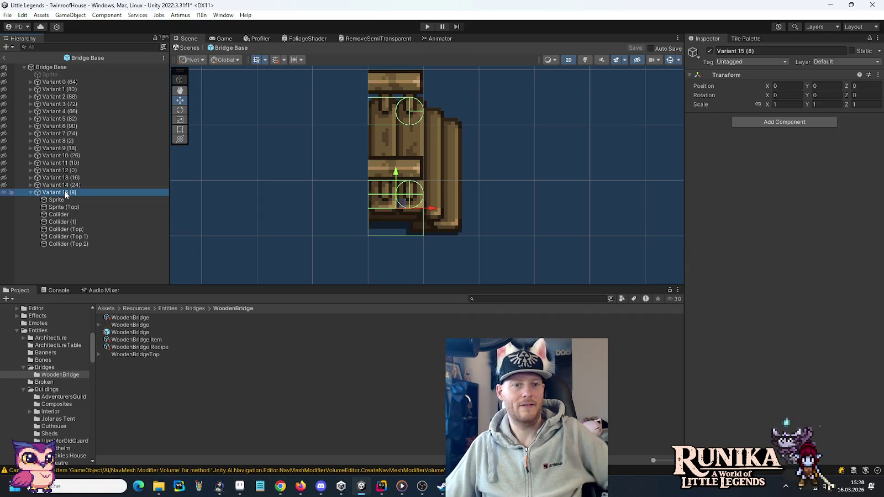
{"action": "left_click", "coordinate": [3, 201]}
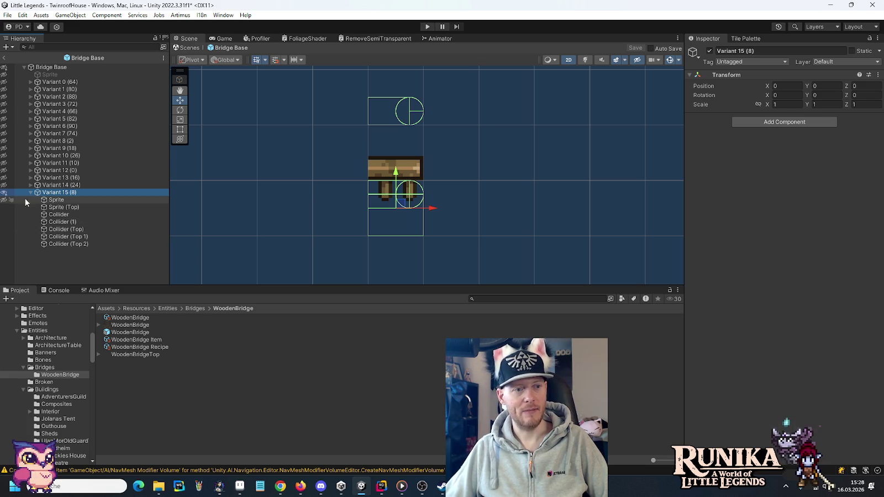
{"action": "left_click", "coordinate": [6, 193]}
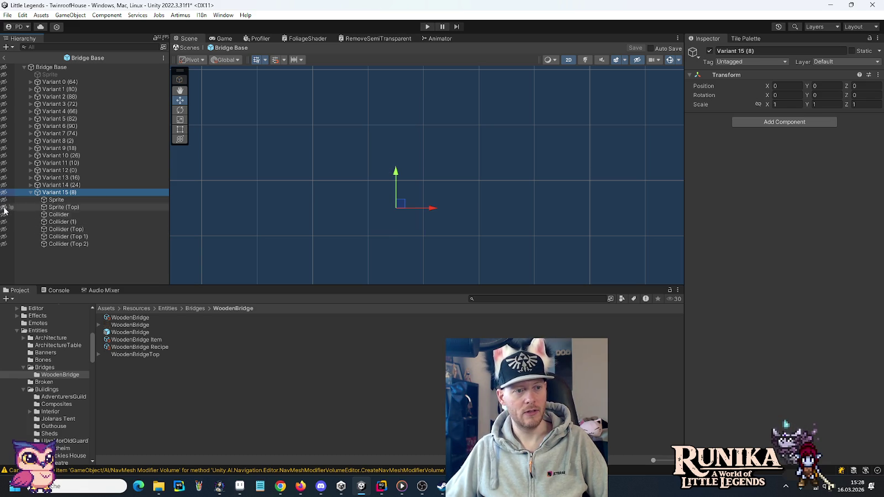
{"action": "left_click", "coordinate": [8, 194]}
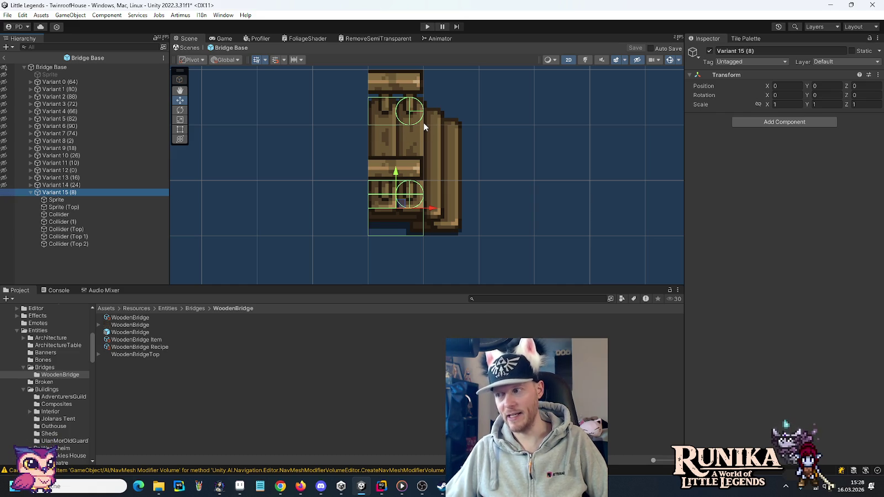
Step: Hide and collapse Variant 15, then show and expand Variant 0's wooden bridge tile
{"action": "left_click", "coordinate": [5, 193]}
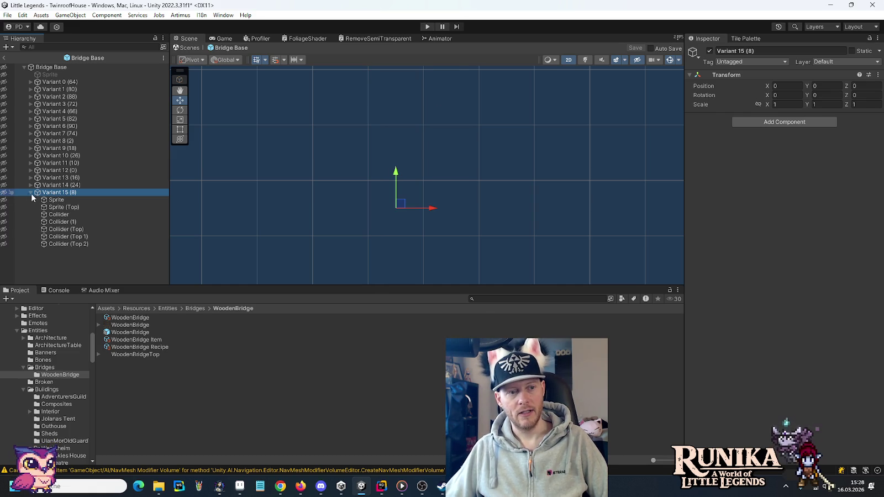
{"action": "left_click", "coordinate": [30, 193]}
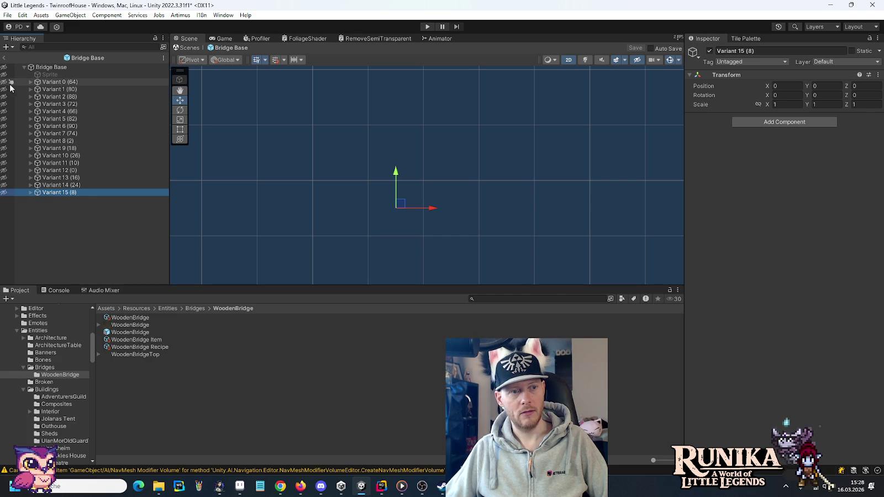
{"action": "left_click", "coordinate": [3, 83]}
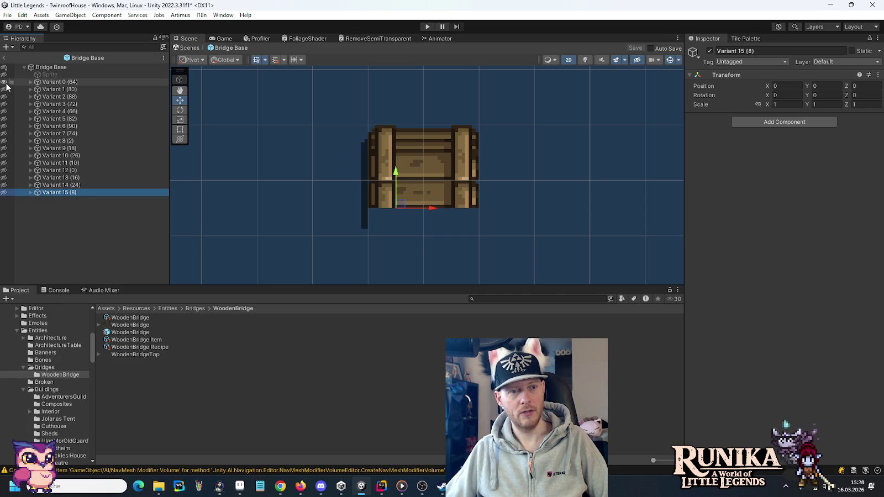
{"action": "left_click", "coordinate": [31, 82]}
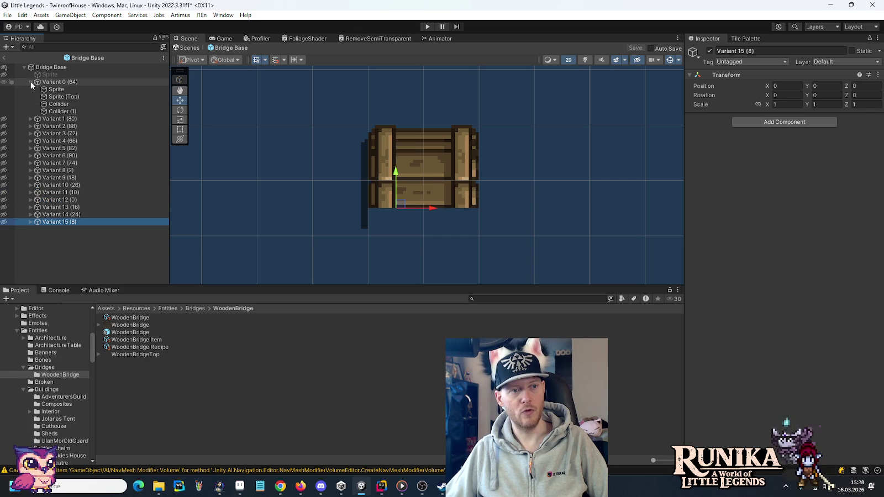
Step: Set Collider (1)'s box Size Y to 0.75 and Position Y to 0.5-1/8, then duplicate it
{"action": "left_click", "coordinate": [50, 111]}
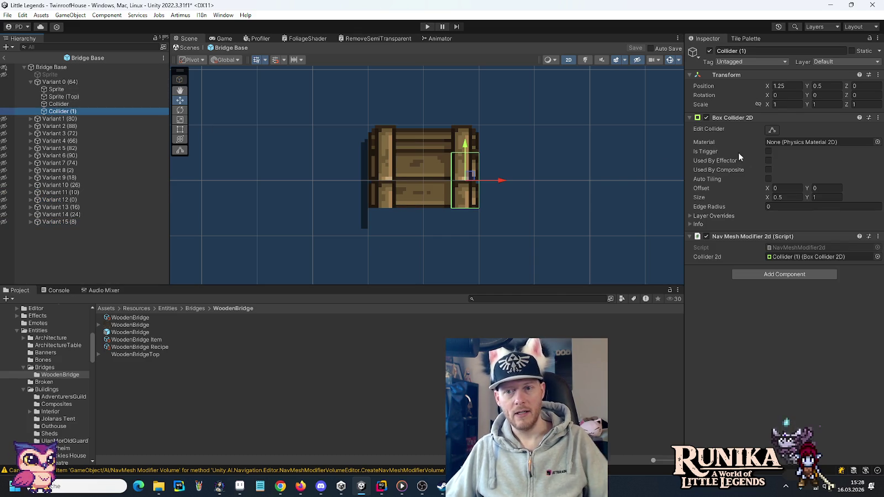
{"action": "left_click", "coordinate": [828, 198]}
{"action": "type", "text": "0.75"}
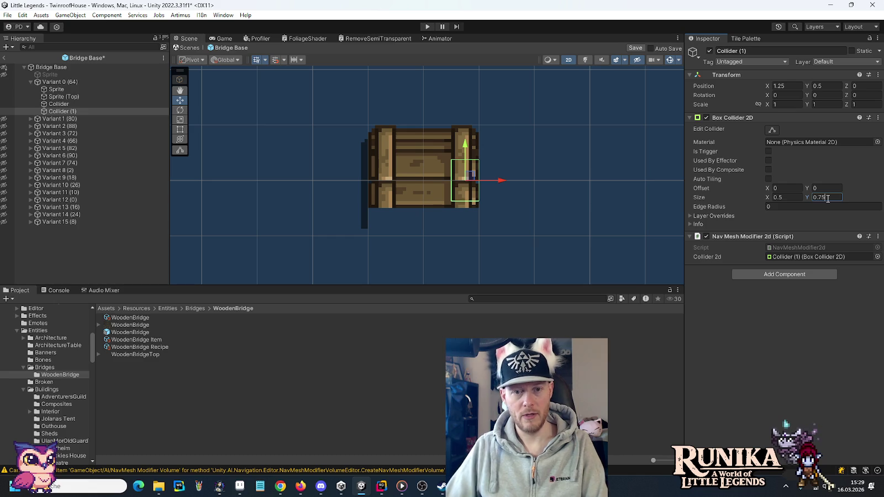
{"action": "left_click", "coordinate": [834, 86]}
{"action": "key", "text": "Right"}
{"action": "type", "text": "-1/8"}
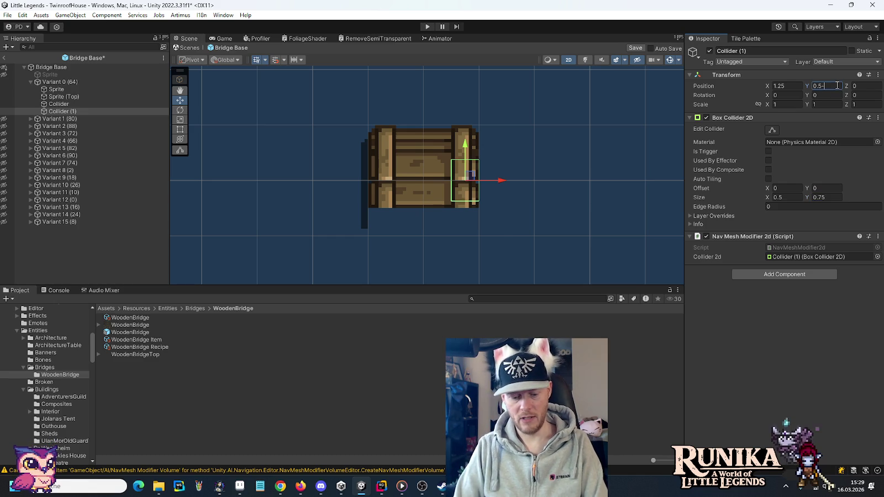
{"action": "key", "text": "Return"}
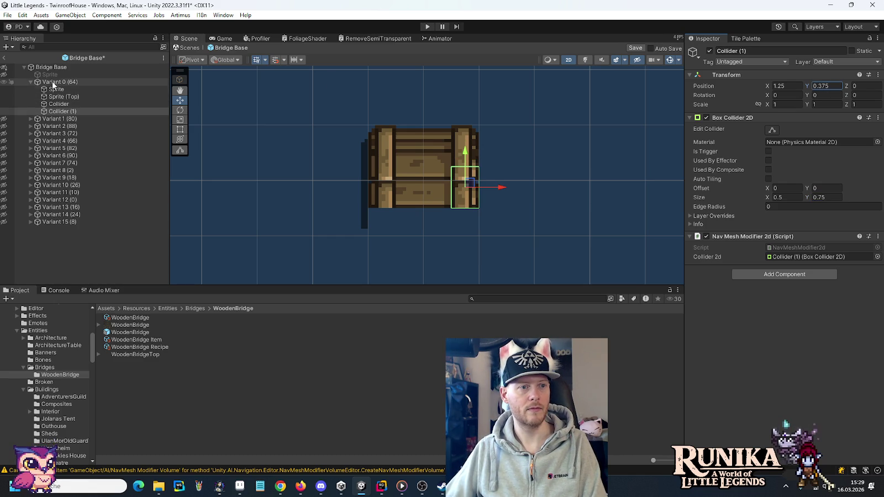
{"action": "left_click", "coordinate": [57, 112]}
{"action": "key", "text": "ctrl+d"}
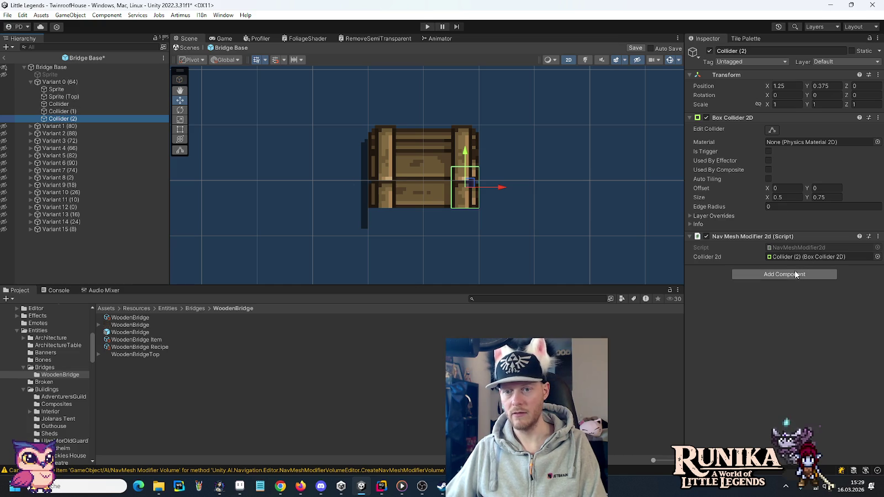
Step: Give Collider (2) a 0.25-radius Circle Collider 2D and remove its Box Collider 2D
{"action": "left_click", "coordinate": [813, 272]}
{"action": "type", "text": "cir"}
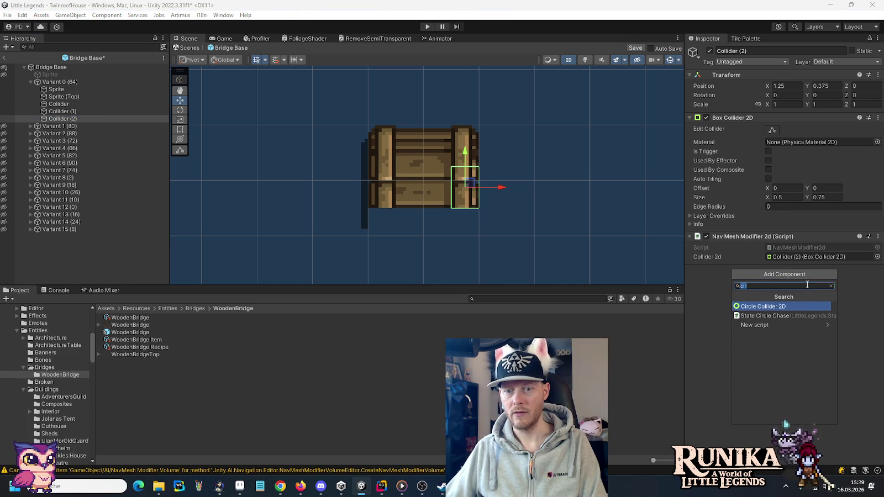
{"action": "key", "text": "Return"}
{"action": "left_click", "coordinate": [774, 332]}
{"action": "type", "text": "25"}
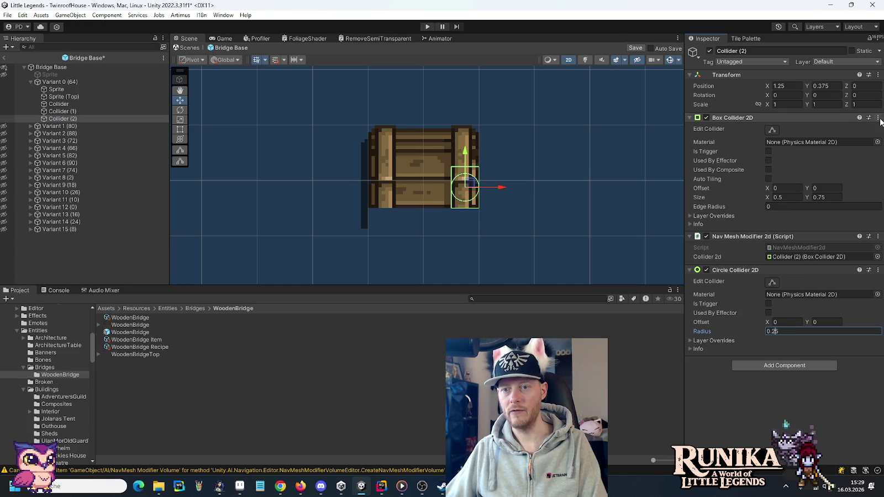
{"action": "right_click", "coordinate": [782, 119]}
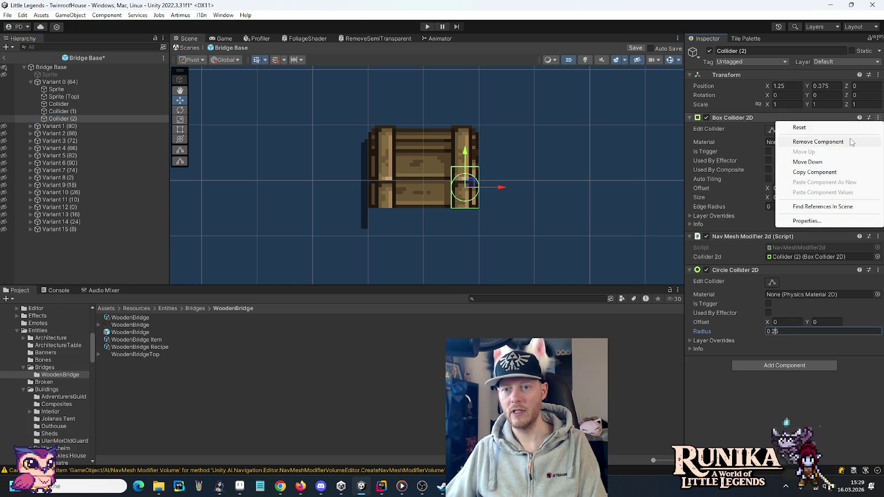
{"action": "left_click", "coordinate": [796, 140]}
{"action": "mouse_move", "coordinate": [735, 148]}
{"action": "left_mouse_down"}
{"action": "mouse_move", "coordinate": [740, 116]}
{"action": "mouse_move", "coordinate": [777, 229]}
{"action": "left_mouse_up"}
Step: Move Collider (2) up to Y position 0.5
{"action": "left_click_drag", "start_coordinate": [466, 157], "coordinate": [468, 130]}
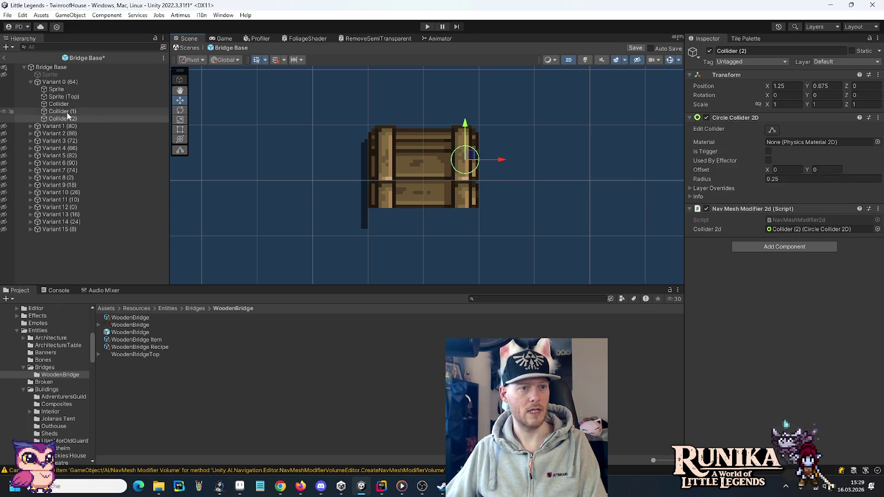
{"action": "left_click", "coordinate": [821, 86]}
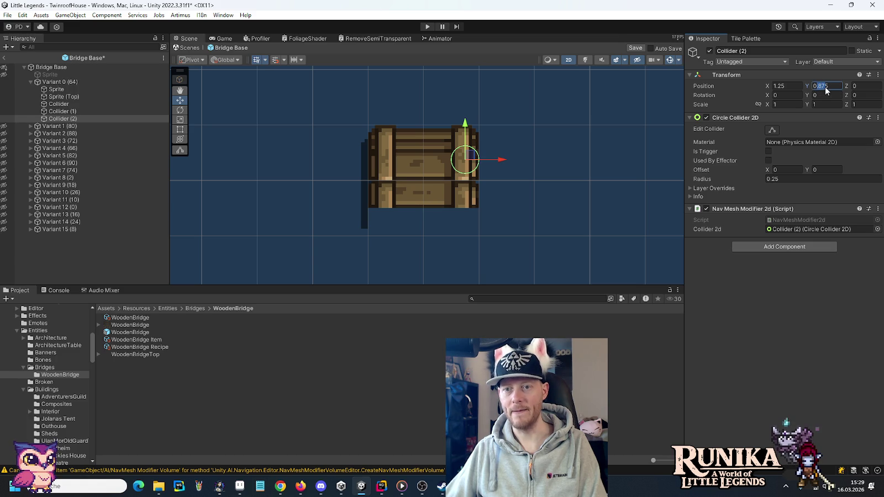
{"action": "type", "text": "5"}
{"action": "left_click", "coordinate": [76, 121]}
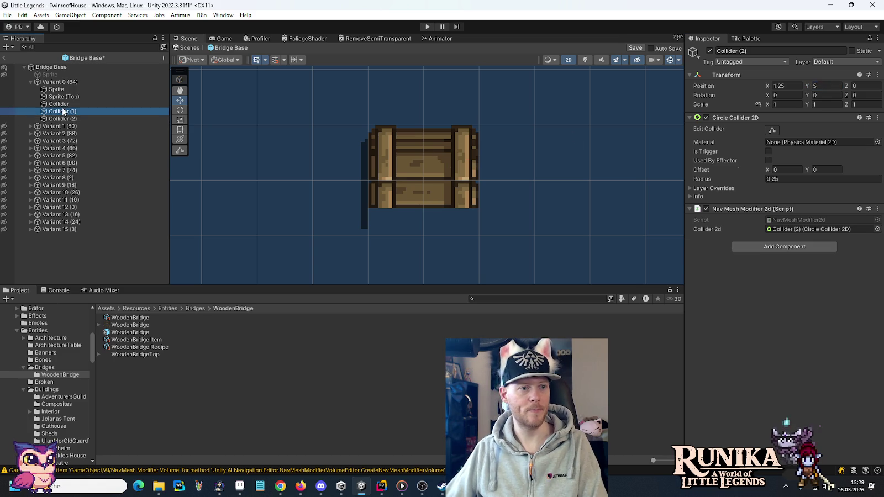
{"action": "left_click", "coordinate": [819, 86]}
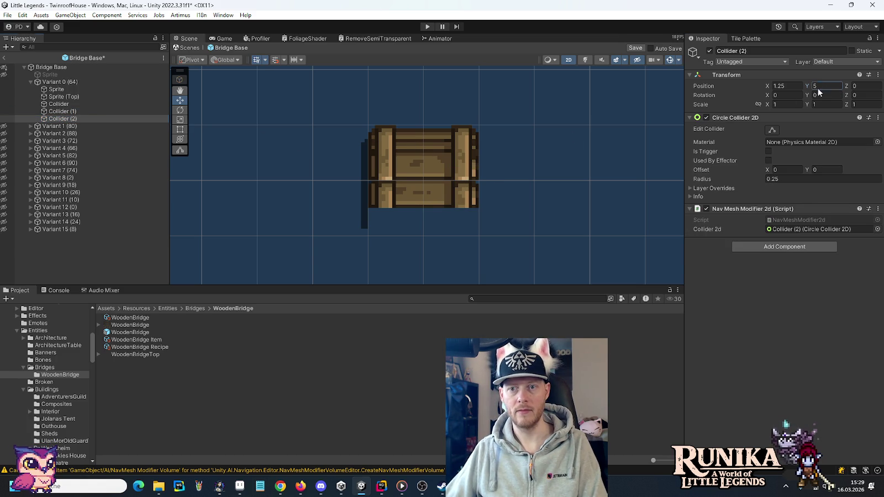
{"action": "type", "text": "0.5"}
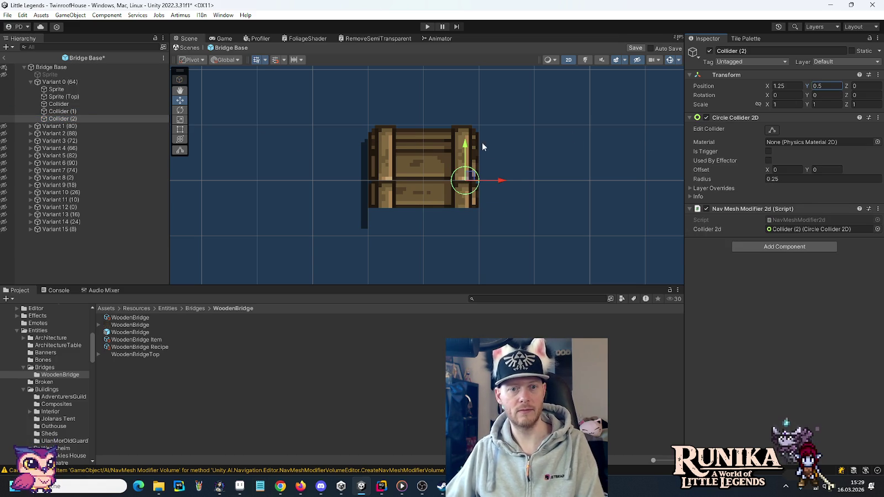
{"action": "key", "text": "Return"}
{"action": "left_click", "coordinate": [54, 82]}
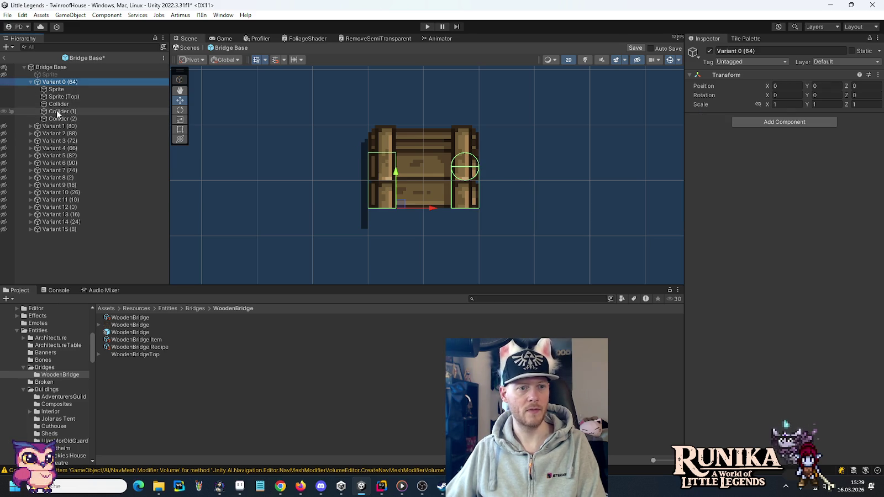
Step: Make Variant 0's first Collider box 0.75 tall and set its Y position to 0.375
{"action": "left_click", "coordinate": [57, 105]}
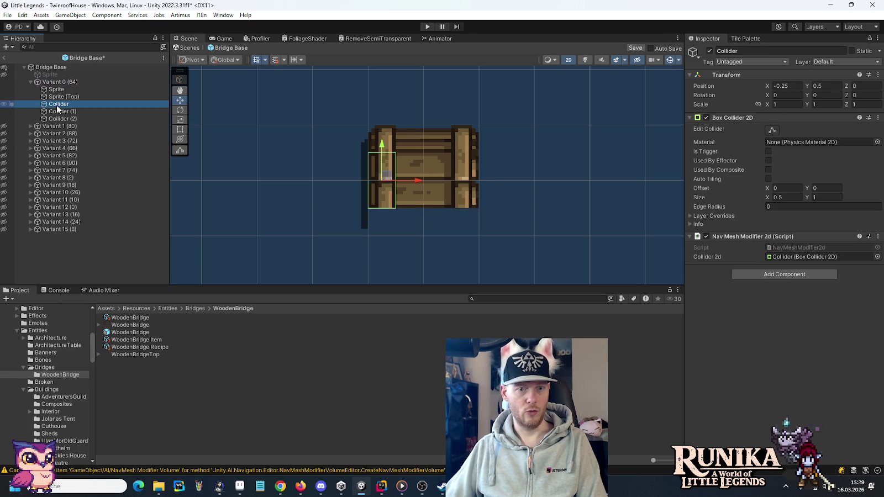
{"action": "left_click", "coordinate": [829, 198]}
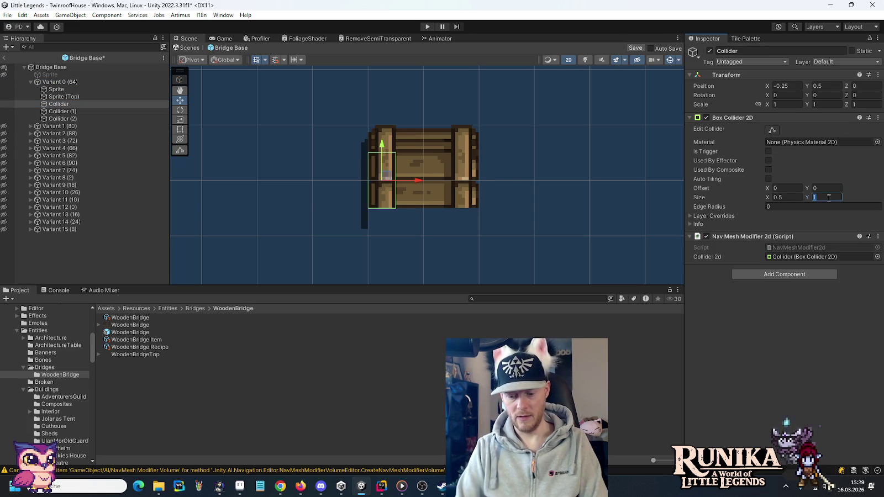
{"action": "type", "text": "0.7"}
{"action": "left_click", "coordinate": [828, 86]}
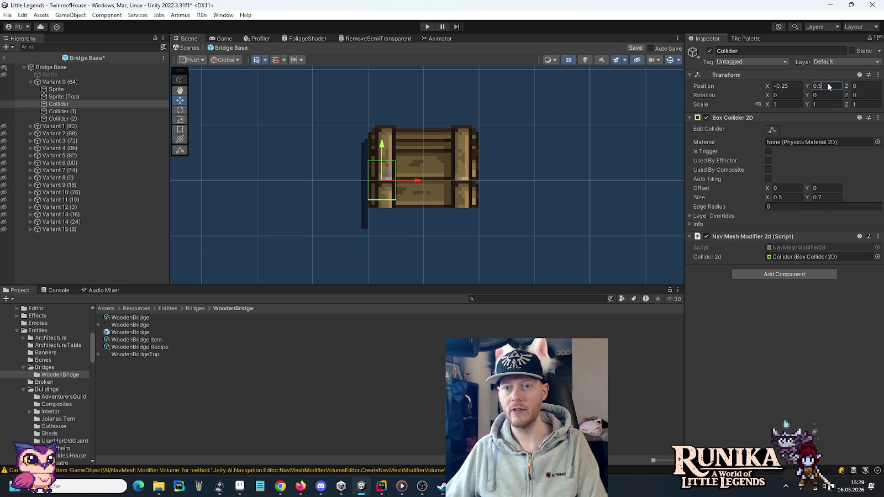
{"action": "type", "text": "0.375"}
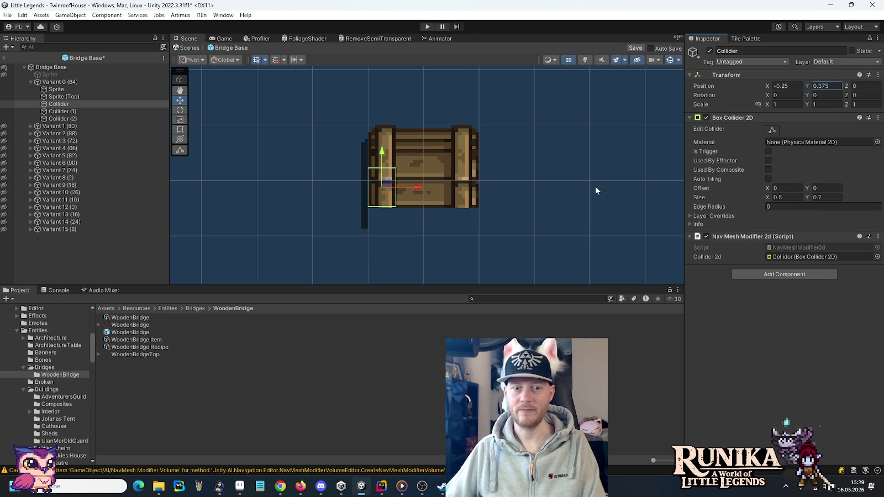
{"action": "scroll", "coordinate": [382, 224], "scroll_direction": "up", "scroll_amount": 5}
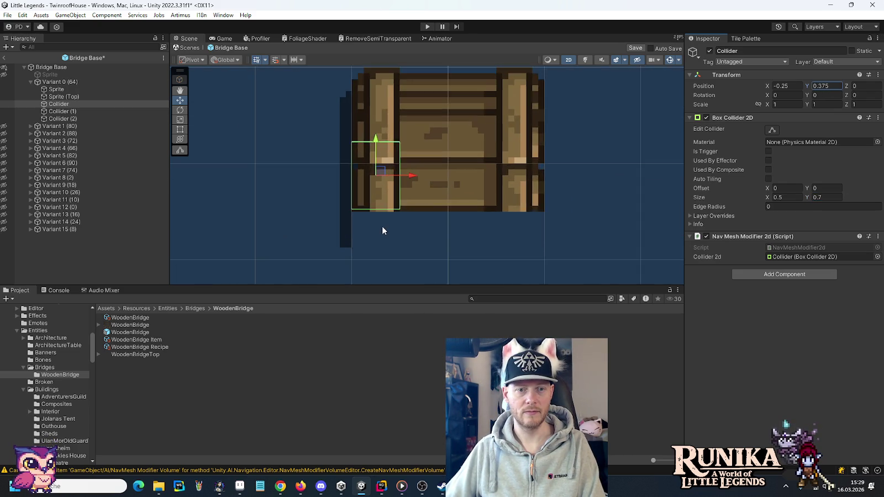
{"action": "scroll", "coordinate": [381, 226], "scroll_direction": "up", "scroll_amount": 1}
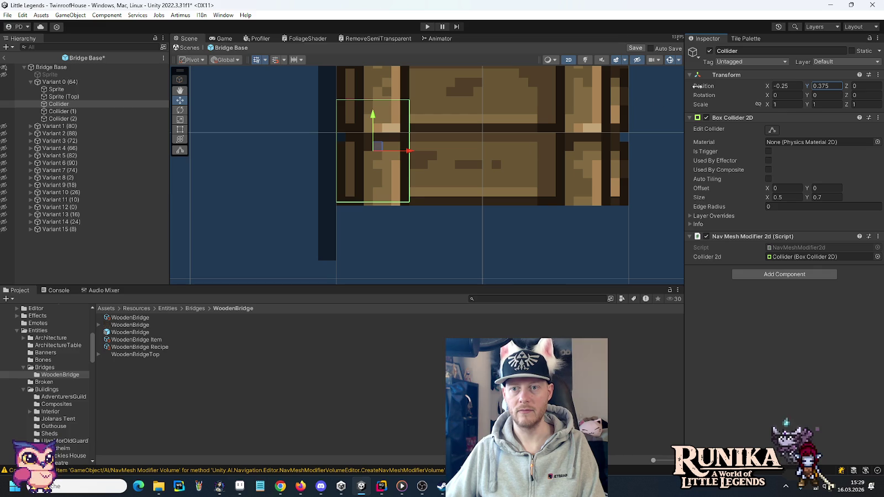
{"action": "left_click", "coordinate": [826, 198]}
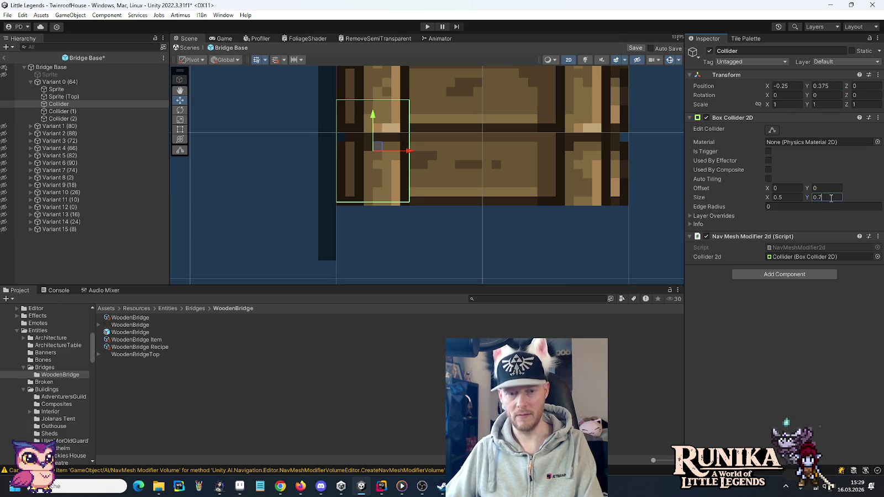
{"action": "type", "text": "5"}
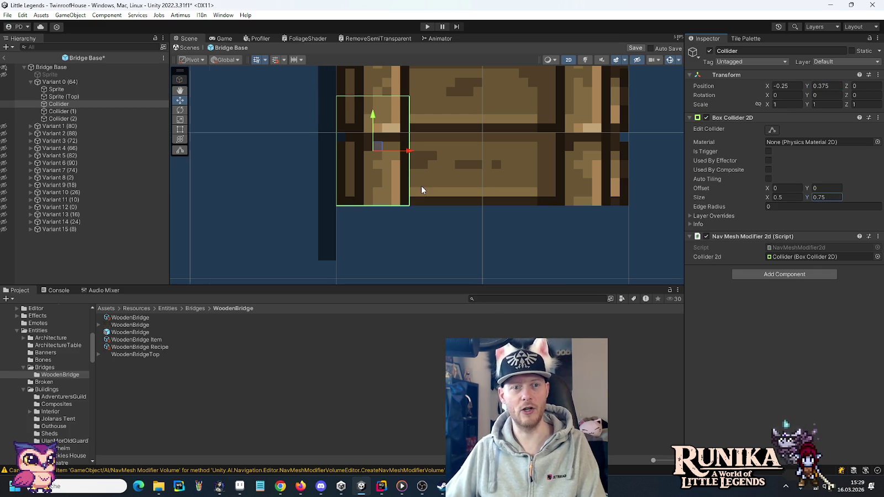
{"action": "scroll", "coordinate": [421, 190], "scroll_direction": "down", "scroll_amount": 1}
{"action": "left_click", "coordinate": [88, 118]}
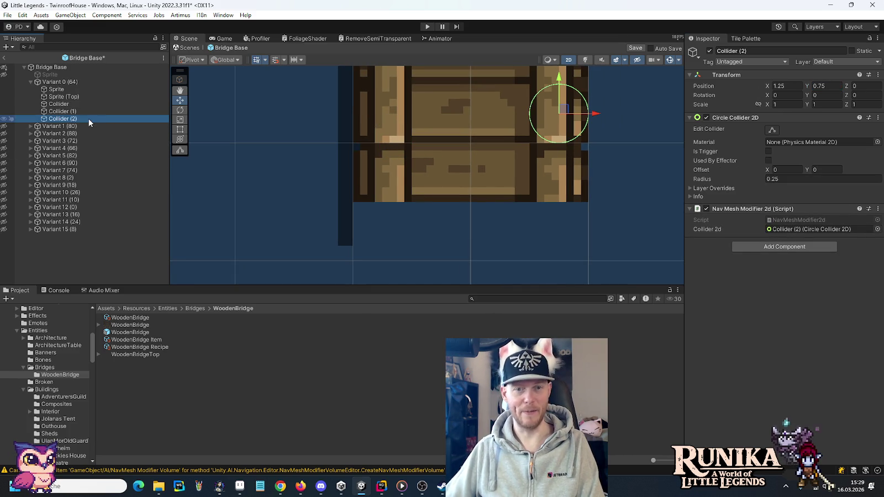
Step: Duplicate the circle collider as Collider (3) and move it to the left rail end at X -0.25
{"action": "key", "text": "ctrl+d"}
{"action": "left_click_drag", "start_coordinate": [599, 112], "coordinate": [427, 110]}
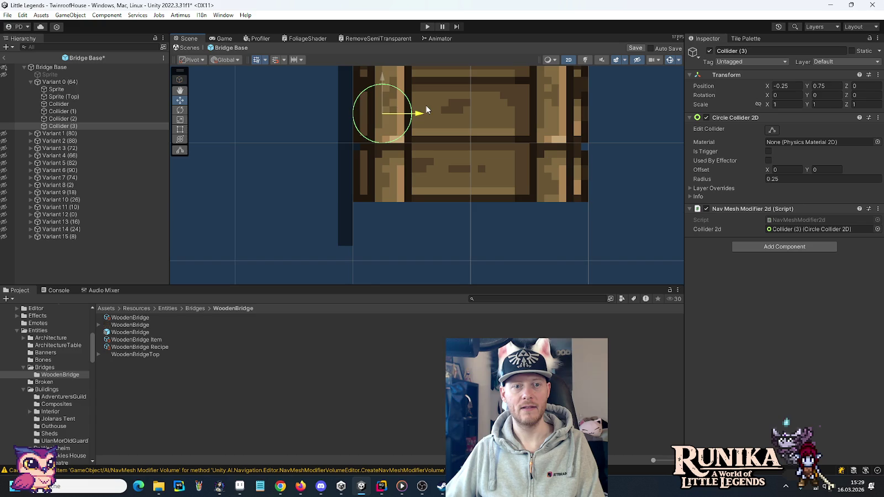
{"action": "scroll", "coordinate": [495, 170], "scroll_direction": "down", "scroll_amount": 5}
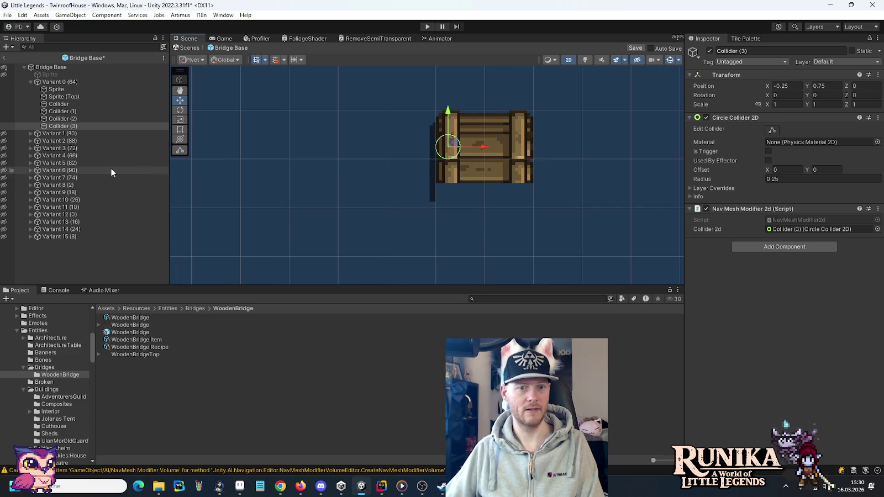
Step: Copy all four of Variant 0's colliders and collapse Variant 0
{"action": "left_click", "coordinate": [49, 82]}
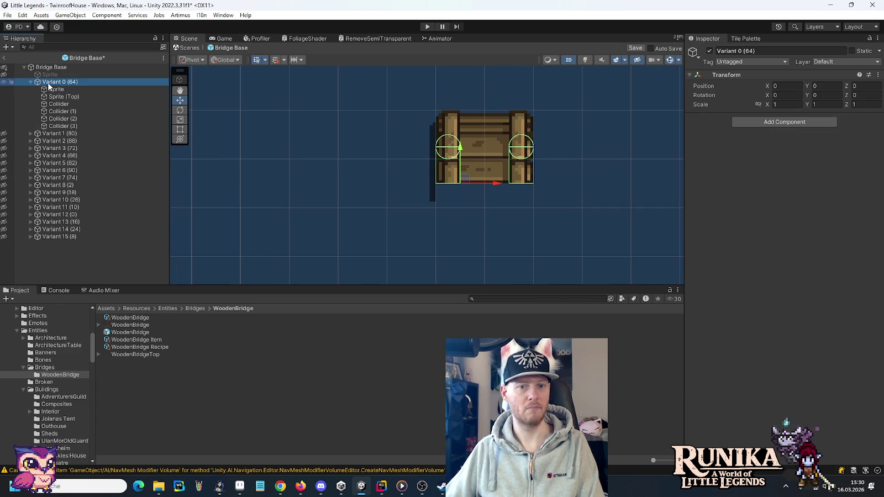
{"action": "left_click", "coordinate": [58, 126]}
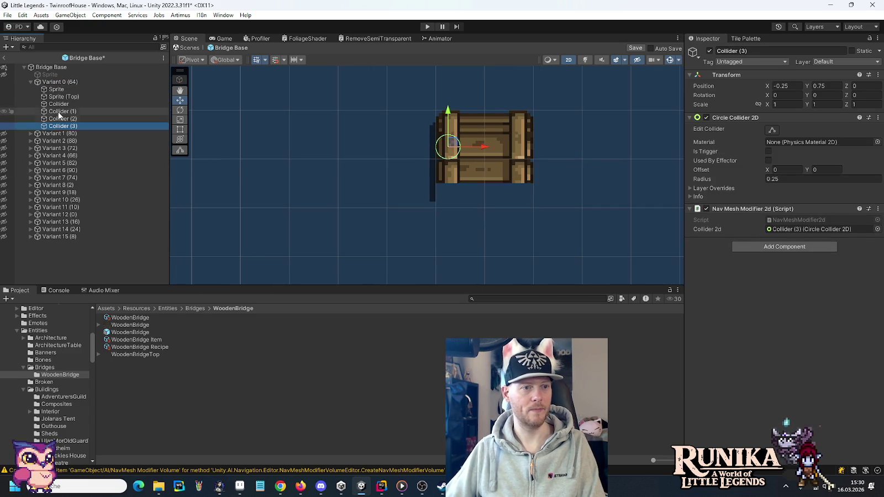
{"action": "left_click", "coordinate": [58, 104], "text": "shift"}
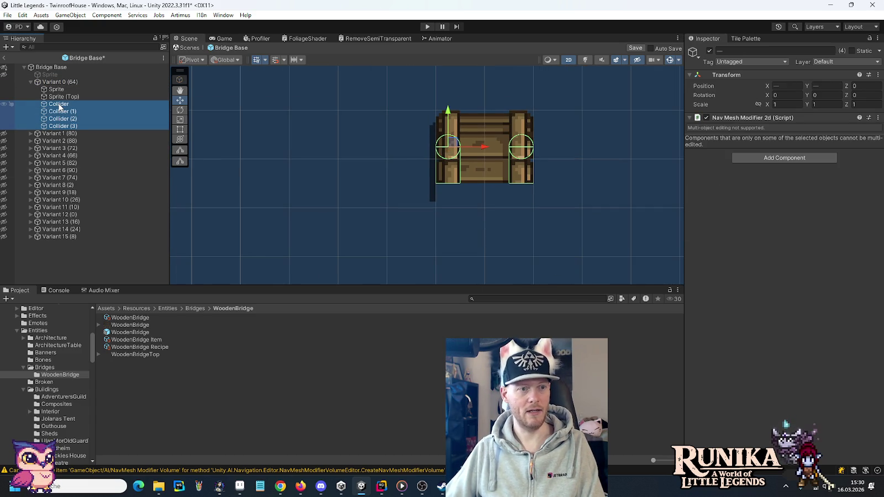
{"action": "right_click", "coordinate": [59, 107]}
{"action": "left_click", "coordinate": [34, 86]}
{"action": "left_click", "coordinate": [31, 82]}
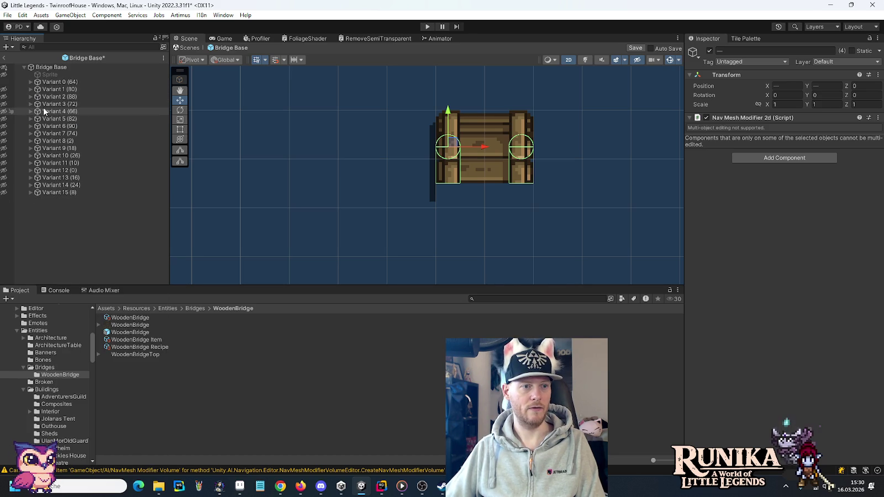
{"action": "left_click", "coordinate": [44, 141]}
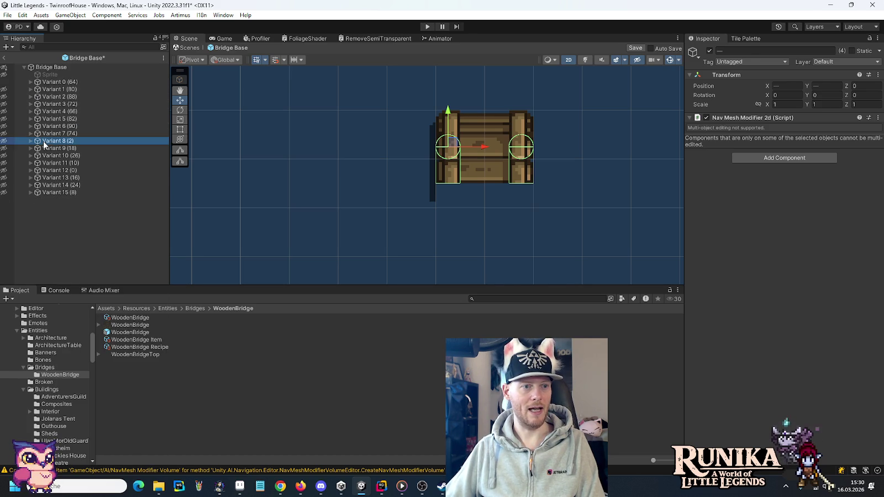
Step: Show Variant 8, delete its two old colliders, and paste in Variant 0's four colliders
{"action": "left_click", "coordinate": [4, 82]}
{"action": "left_click", "coordinate": [4, 141]}
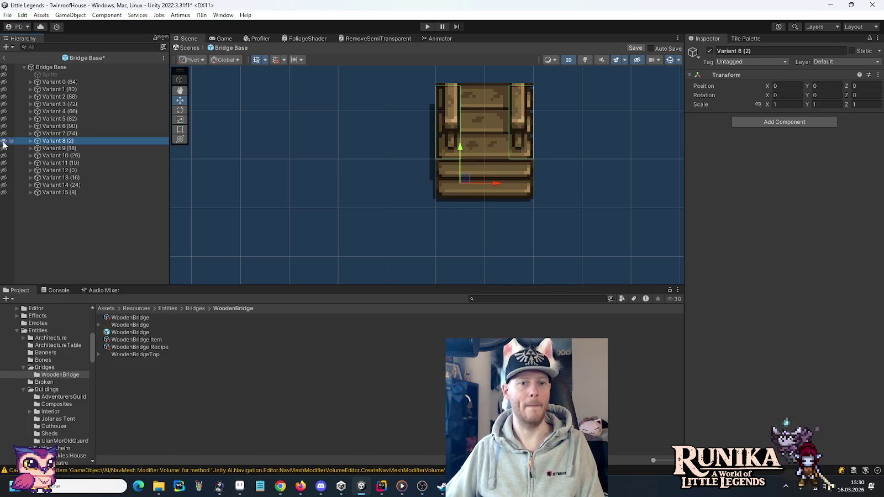
{"action": "left_click", "coordinate": [31, 141]}
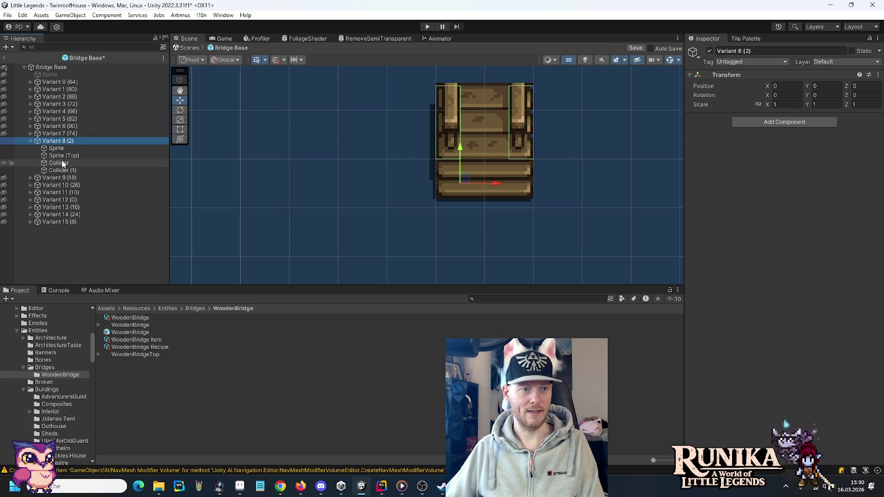
{"action": "left_click", "coordinate": [60, 163]}
{"action": "left_click", "coordinate": [61, 170], "text": "shift"}
{"action": "key", "text": "Delete"}
{"action": "right_click", "coordinate": [55, 141]}
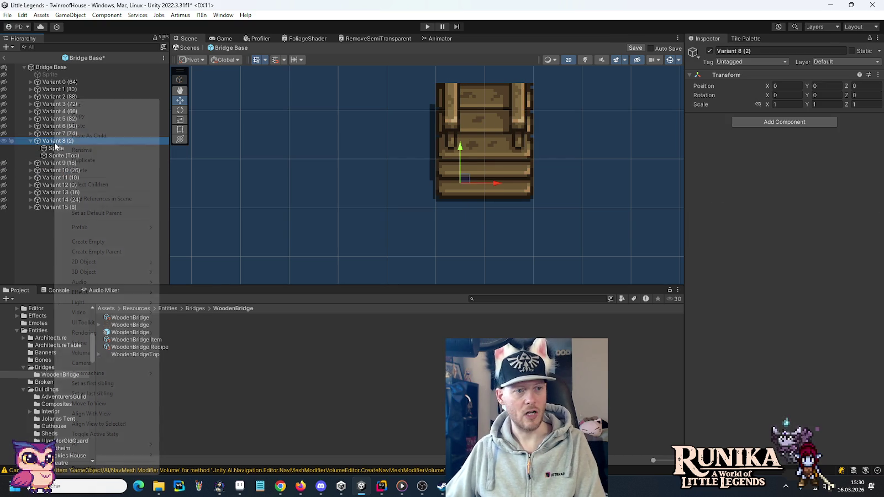
{"action": "left_click", "coordinate": [86, 135]}
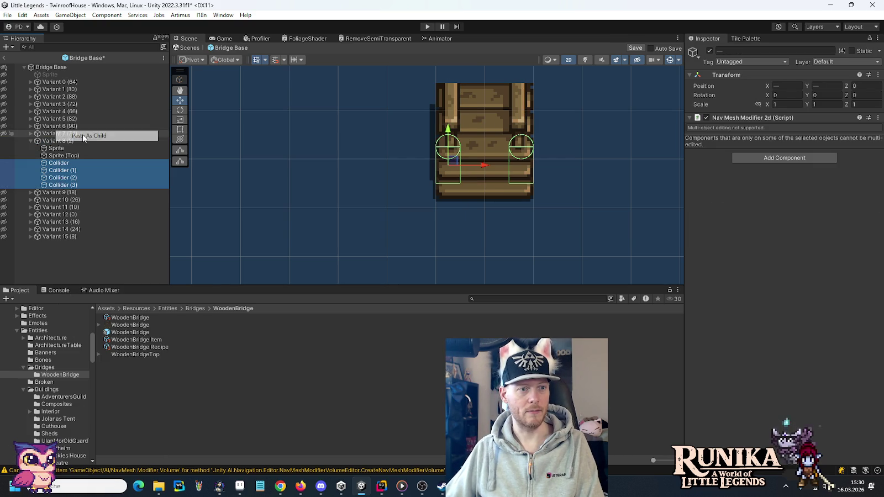
Step: Raise Variant 8's left box collider by one unit and set its height to 1
{"action": "left_click", "coordinate": [77, 176]}
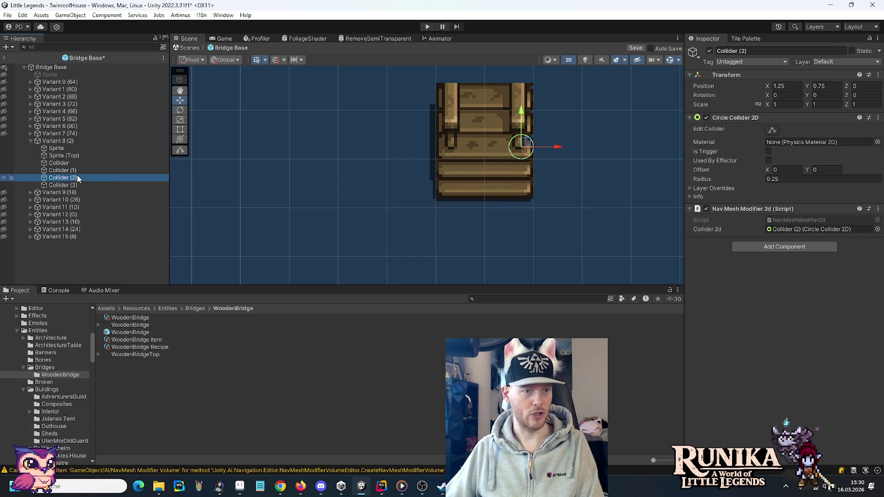
{"action": "left_click", "coordinate": [59, 163]}
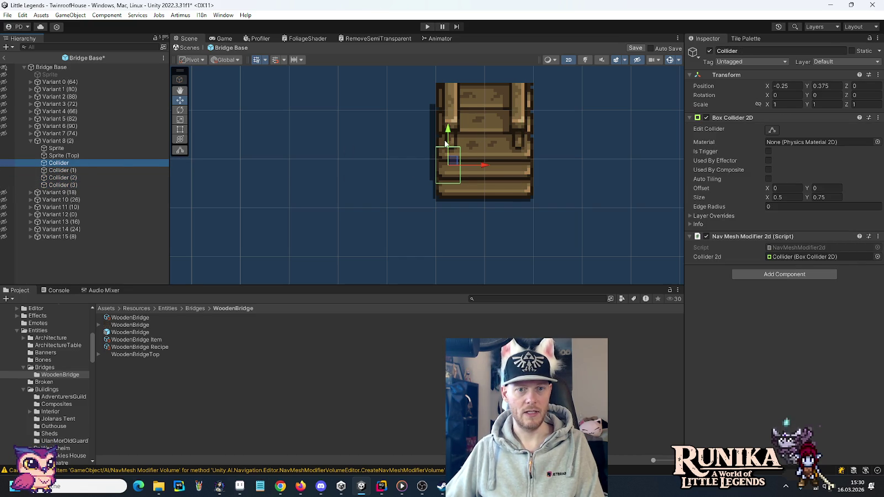
{"action": "mouse_move", "coordinate": [445, 144]}
{"action": "left_mouse_down"}
{"action": "mouse_move", "coordinate": [452, 77]}
{"action": "mouse_move", "coordinate": [452, 89]}
{"action": "left_mouse_up"}
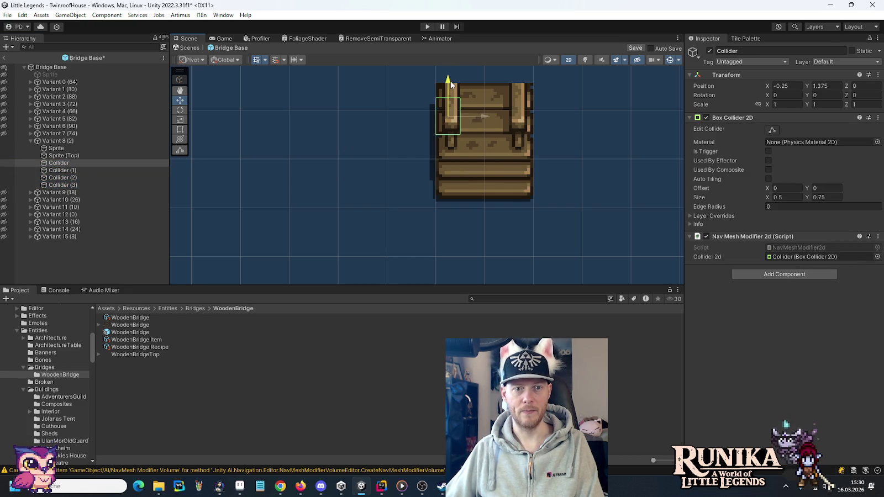
{"action": "left_click", "coordinate": [825, 197]}
{"action": "type", "text": "1.75"}
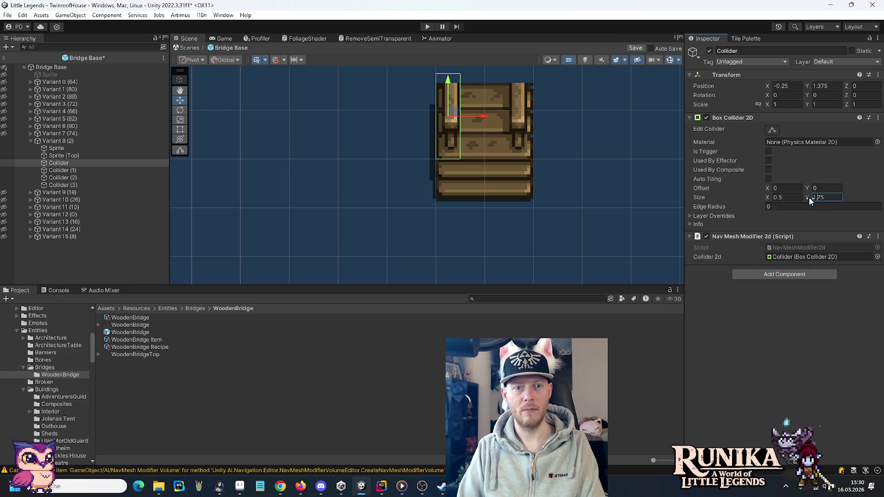
{"action": "key", "text": "BackSpace"}
{"action": "key", "text": "BackSpace"}
{"action": "type", "text": "25"}
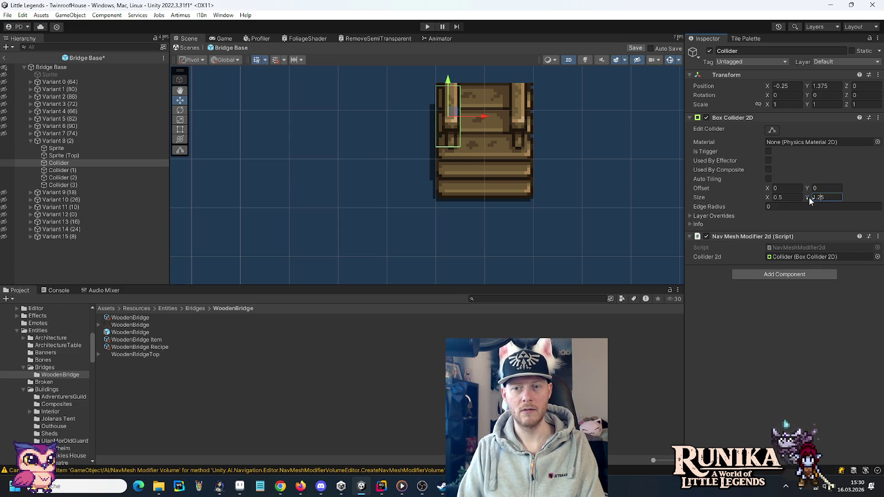
{"action": "key", "text": "BackSpace"}
{"action": "key", "text": "BackSpace"}
{"action": "key", "text": "BackSpace"}
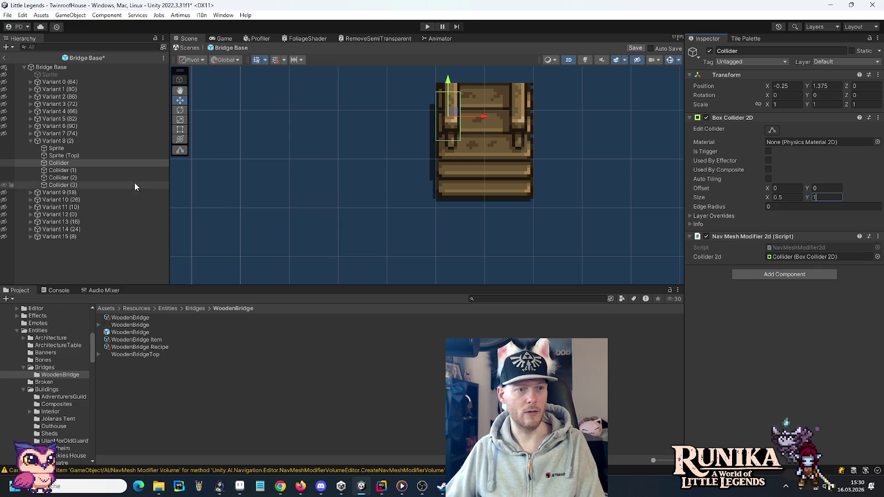
{"action": "key", "text": "Return"}
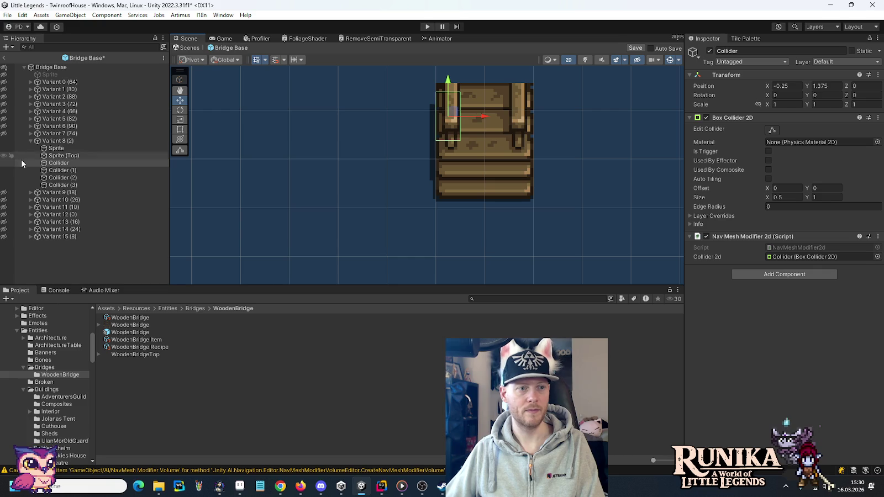
{"action": "left_click", "coordinate": [61, 171]}
{"action": "left_click", "coordinate": [63, 177]}
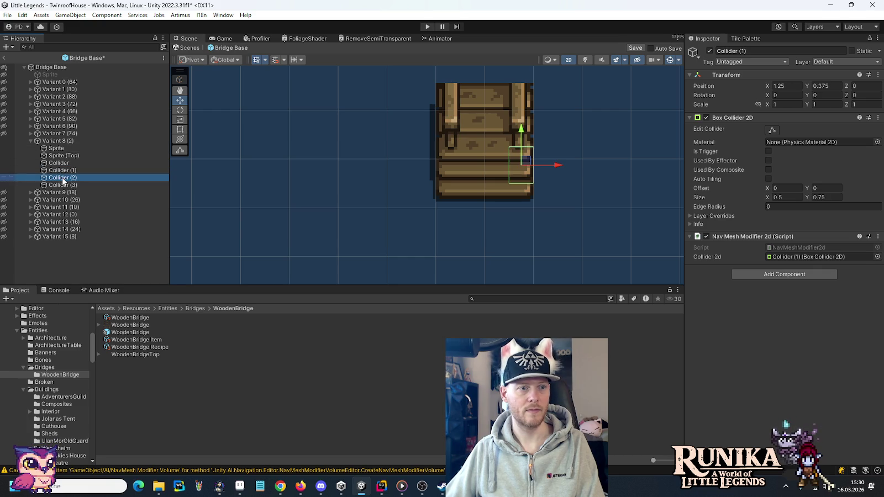
{"action": "left_click", "coordinate": [62, 185]}
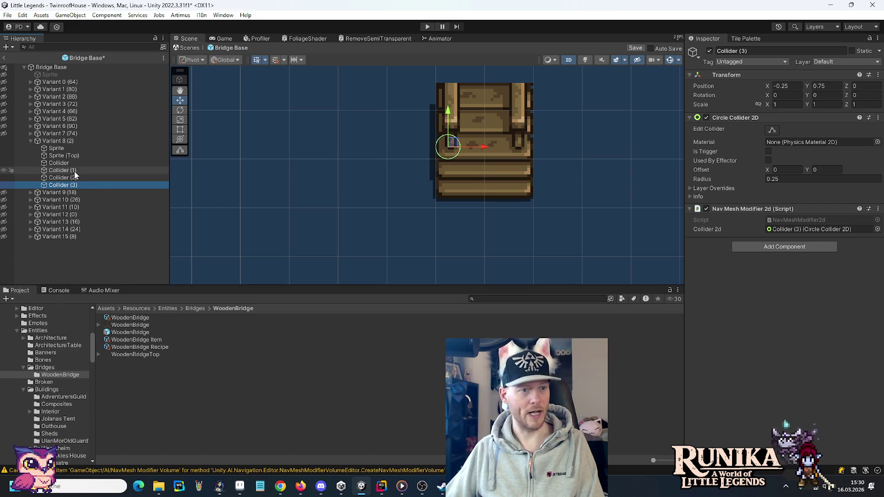
Step: Give the left box collider height 1.25 and Y position 1.375
{"action": "left_click", "coordinate": [115, 163]}
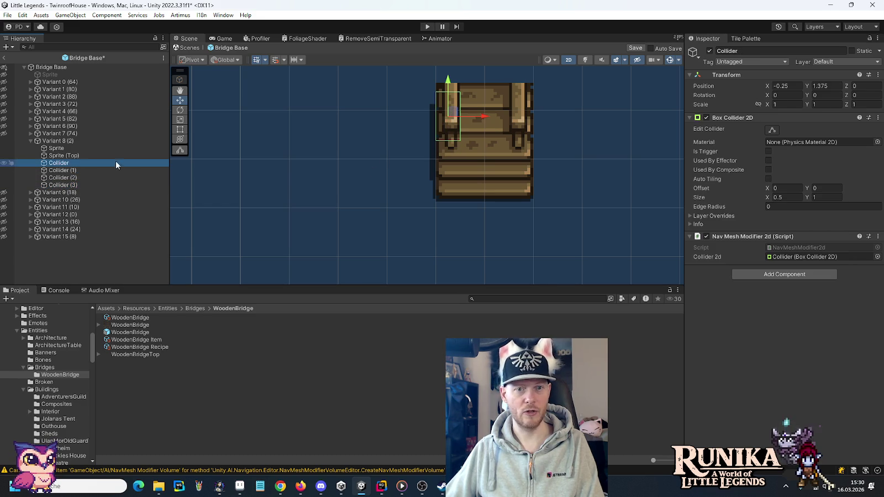
{"action": "left_click", "coordinate": [830, 197]}
{"action": "type", "text": "1.25"}
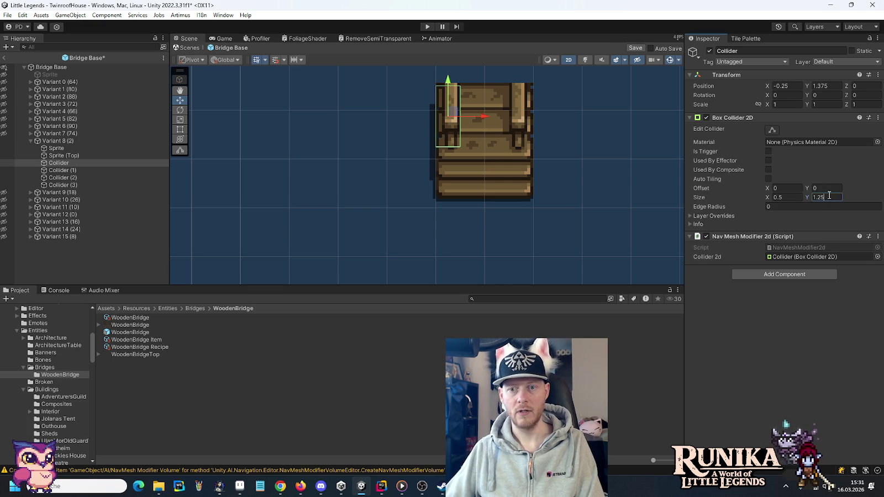
{"action": "left_click", "coordinate": [824, 88]}
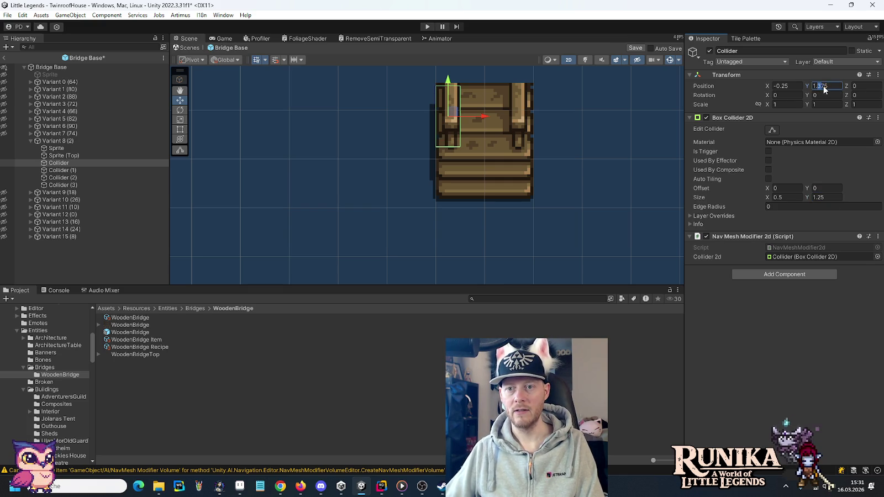
{"action": "type", "text": "1.25"}
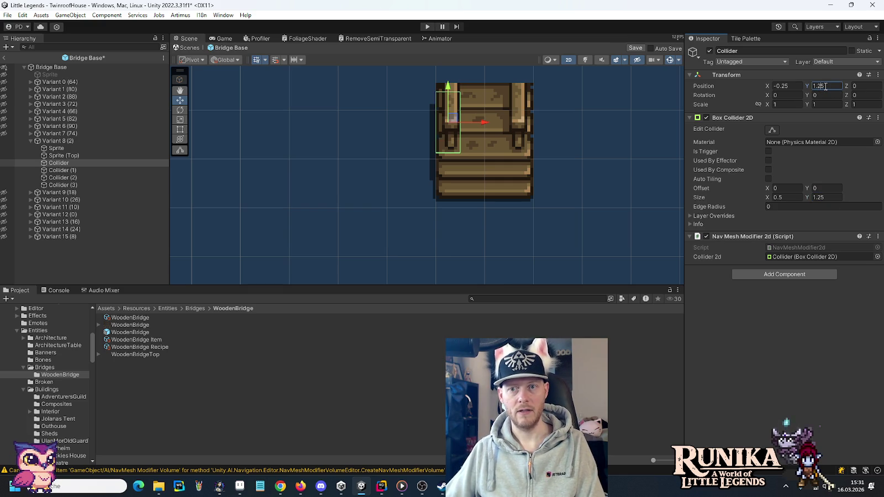
{"action": "left_click_drag", "start_coordinate": [452, 92], "coordinate": [452, 81]}
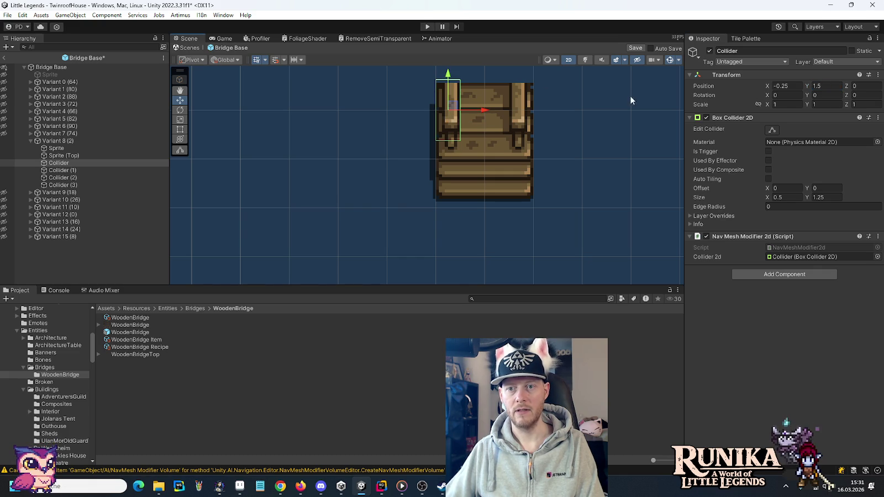
{"action": "left_click", "coordinate": [816, 85]}
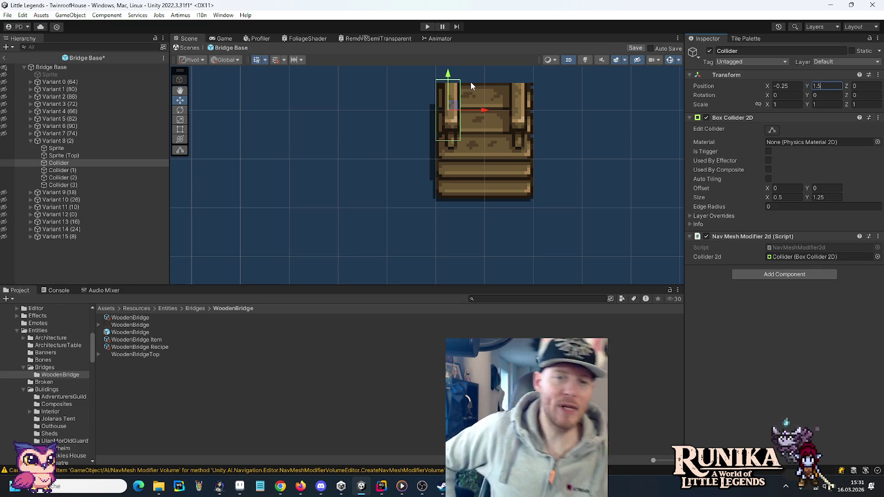
{"action": "type", "text": "-0.125"}
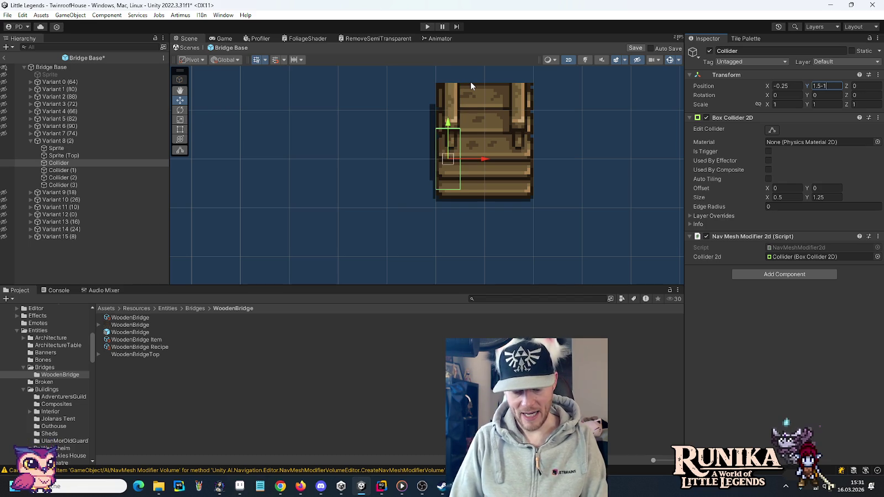
{"action": "key", "text": "Return"}
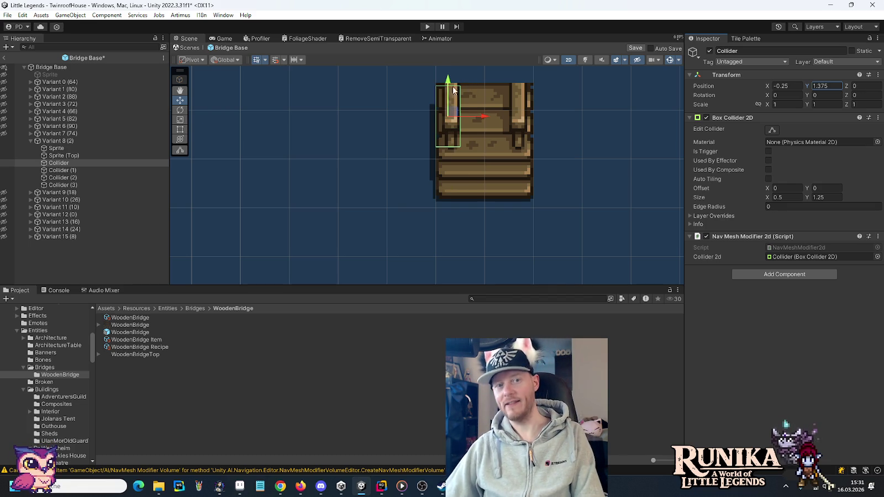
Step: Set Variant 8 (2)'s right collider to Y 1.375 and height 1.25, then save the prefab
{"action": "left_click", "coordinate": [64, 142]}
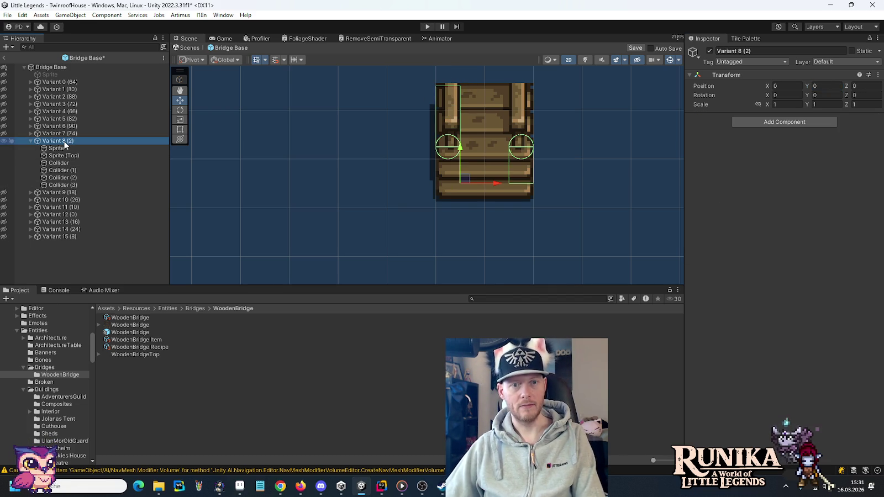
{"action": "left_click", "coordinate": [59, 163]}
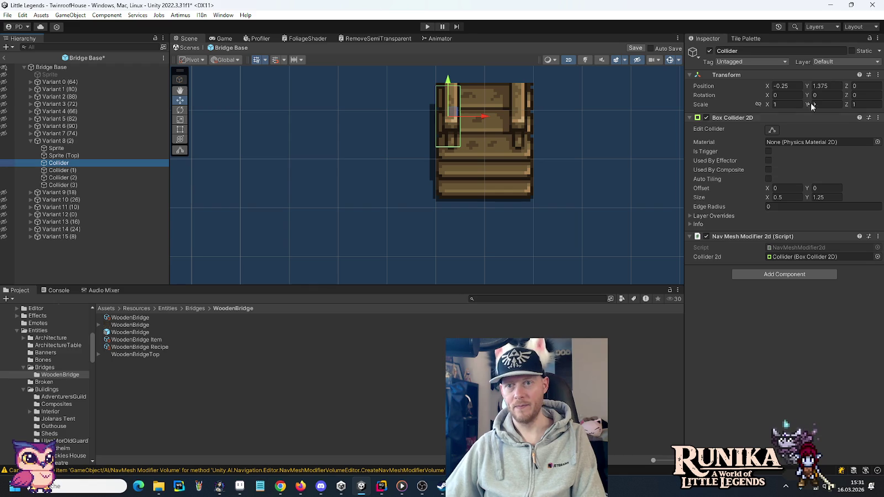
{"action": "left_click", "coordinate": [824, 85]}
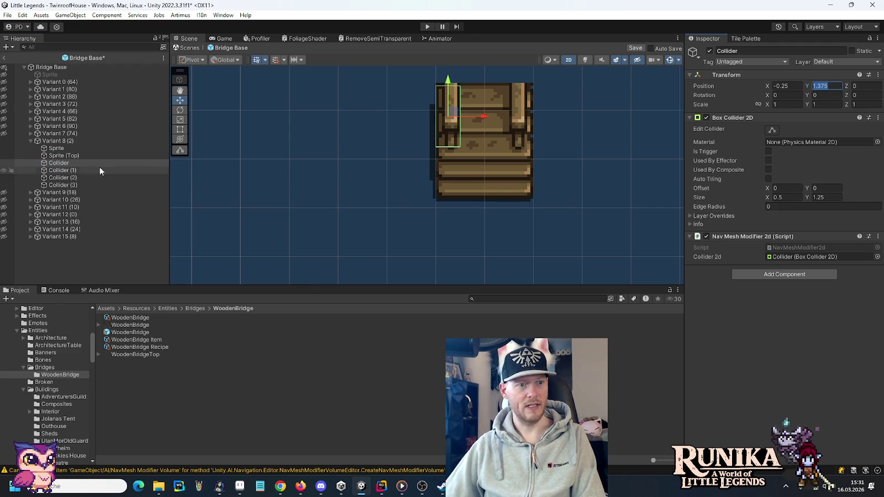
{"action": "left_click", "coordinate": [77, 171]}
{"action": "left_click", "coordinate": [824, 86]}
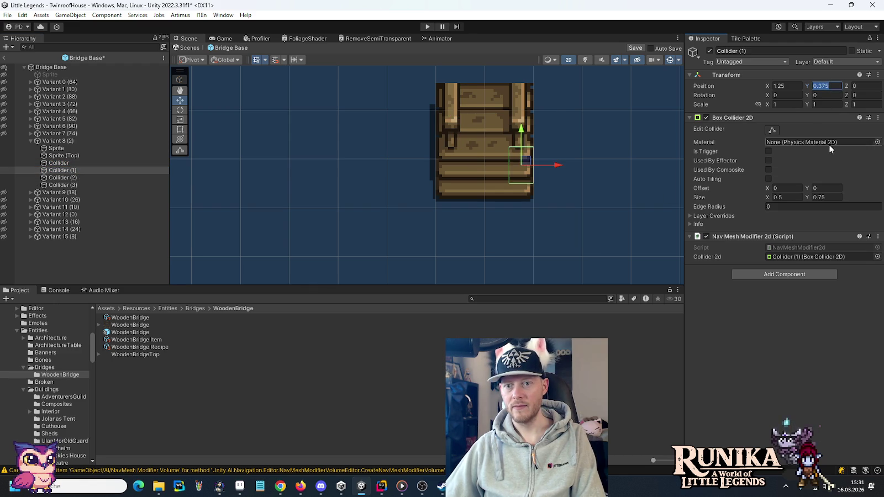
{"action": "type", "text": "1.375"}
{"action": "key", "text": "Return"}
{"action": "left_click", "coordinate": [820, 197]}
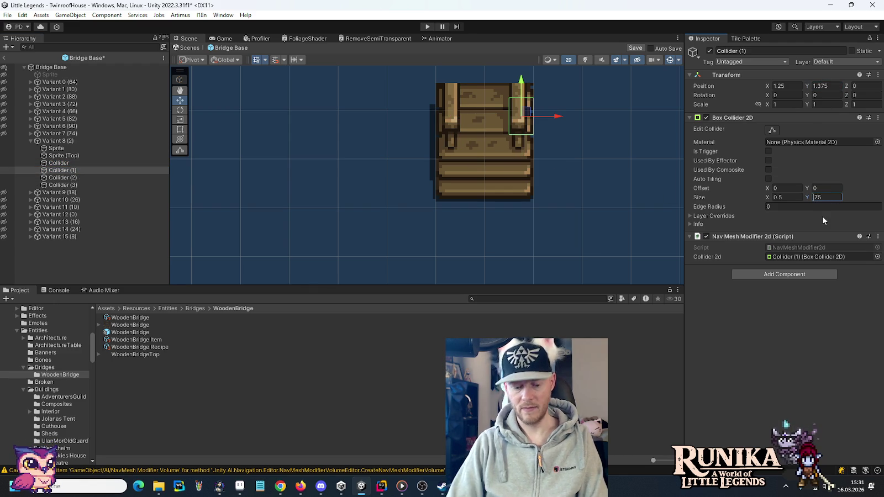
{"action": "type", "text": "1"}
{"action": "key", "text": "Right"}
{"action": "key", "text": "Delete"}
{"action": "type", "text": "2"}
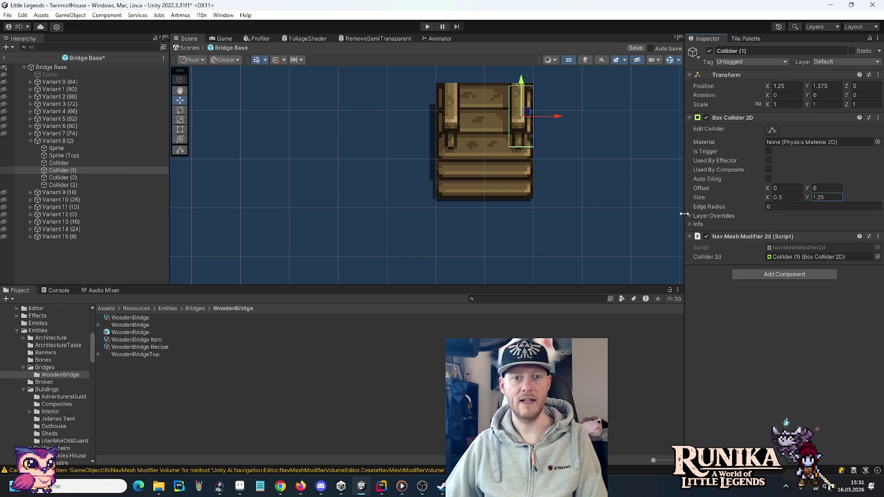
{"action": "left_click", "coordinate": [56, 141]}
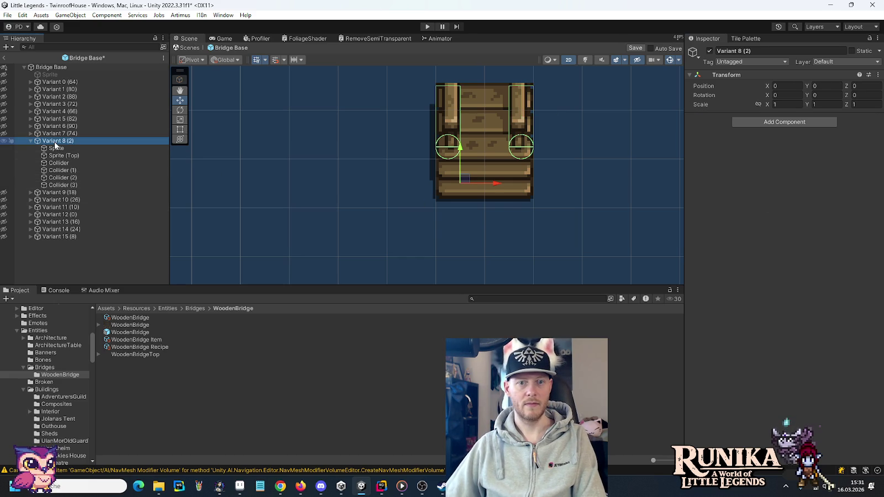
{"action": "key", "text": "ctrl+s"}
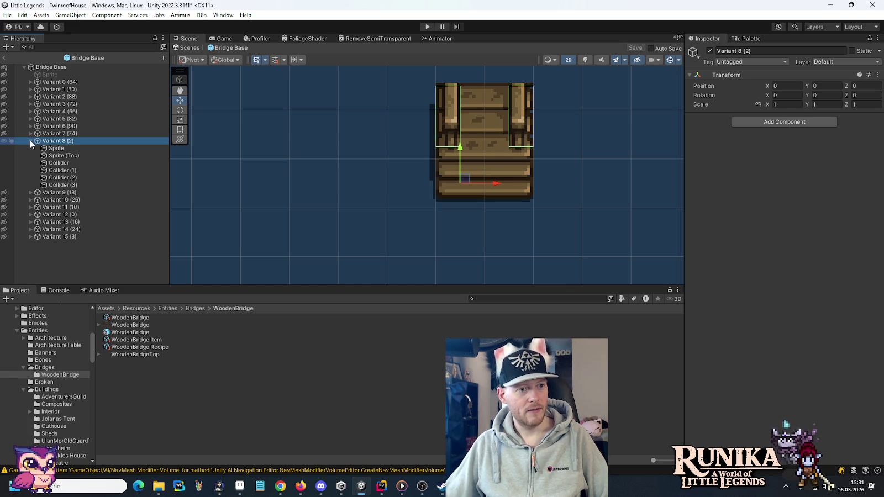
Step: Collapse Variant 8 (2)'s child objects in the Hierarchy
{"action": "left_click", "coordinate": [31, 141]}
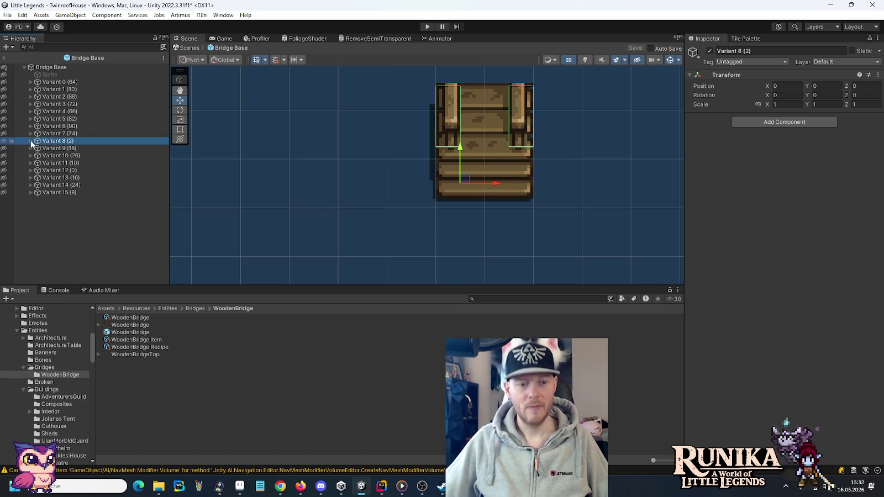
Step: Switch to Aseprite and select the plank bridge tile in bridges.png
{"action": "left_click", "coordinate": [239, 486]}
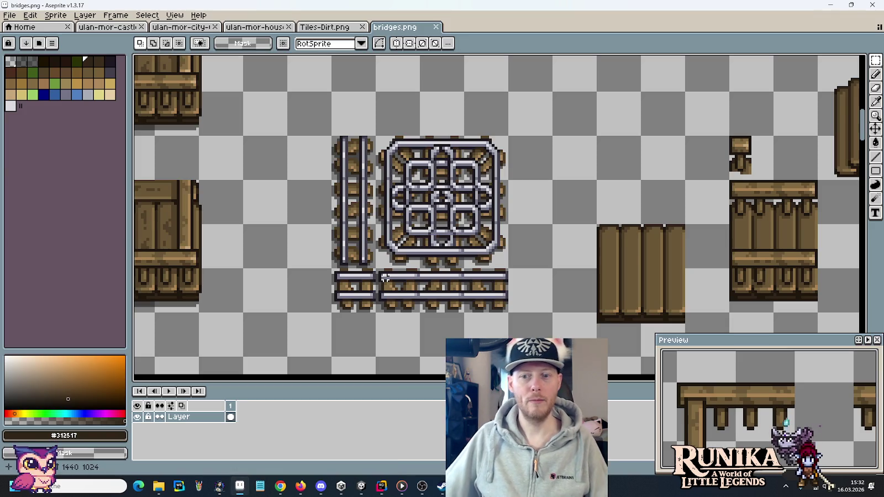
{"action": "scroll", "coordinate": [525, 245], "scroll_direction": "down", "scroll_amount": 5}
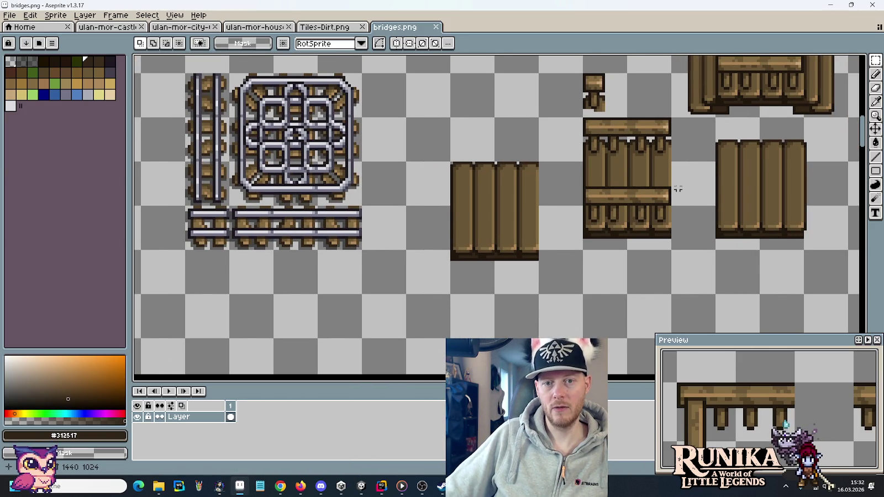
{"action": "mouse_move", "coordinate": [661, 237]}
{"action": "left_mouse_down"}
{"action": "mouse_move", "coordinate": [641, 218]}
{"action": "mouse_move", "coordinate": [623, 144]}
{"action": "left_mouse_up"}
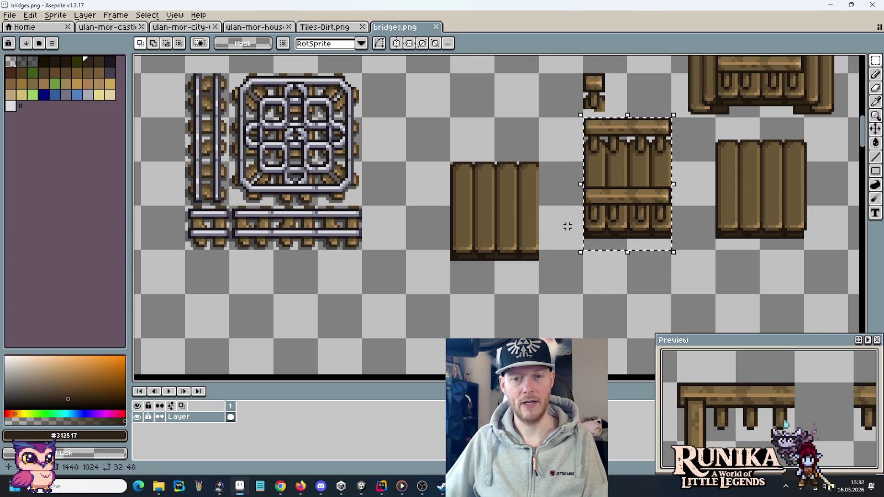
{"action": "scroll", "coordinate": [567, 226], "scroll_direction": "down", "scroll_amount": 4}
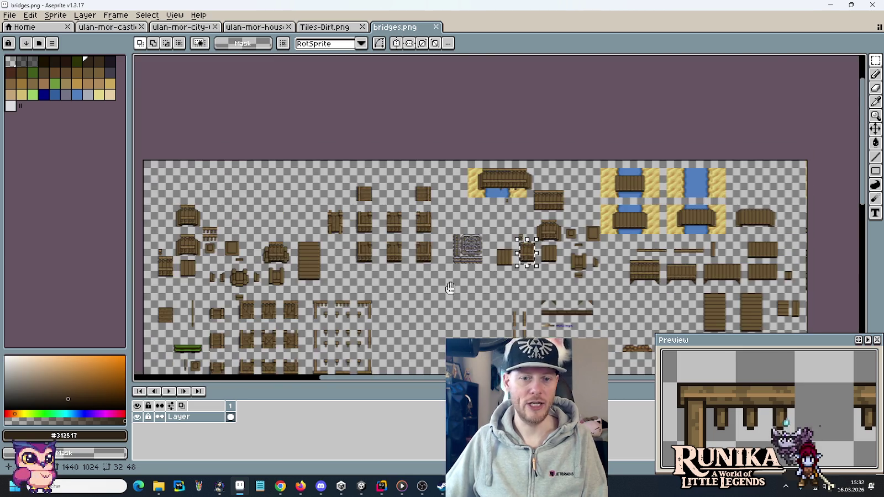
{"action": "left_click_drag", "start_coordinate": [450, 288], "coordinate": [534, 149]}
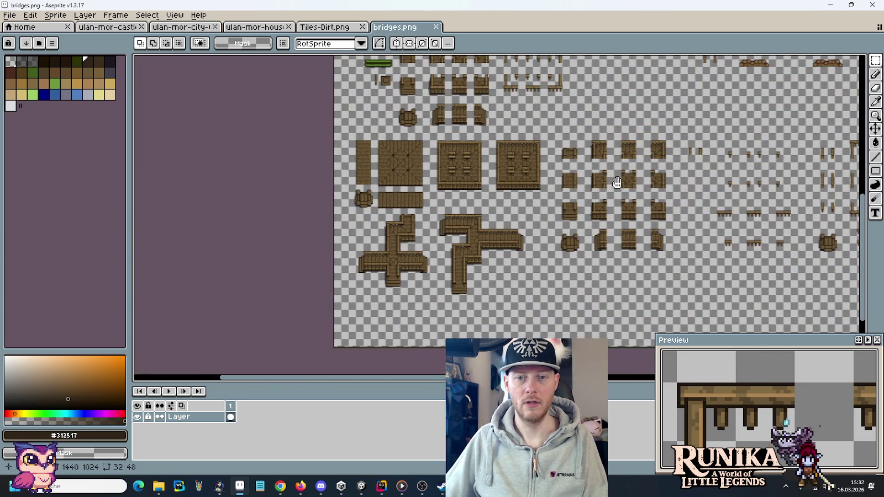
{"action": "scroll", "coordinate": [533, 135], "scroll_direction": "up", "scroll_amount": 3}
{"action": "scroll", "coordinate": [612, 132], "scroll_direction": "up", "scroll_amount": 1}
{"action": "scroll", "coordinate": [578, 281], "scroll_direction": "down", "scroll_amount": 1}
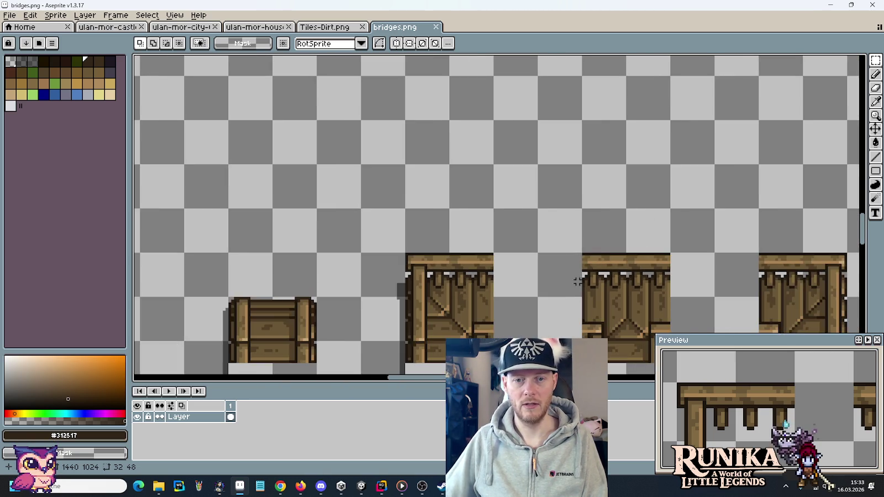
{"action": "scroll", "coordinate": [578, 281], "scroll_direction": "down", "scroll_amount": 2}
{"action": "scroll", "coordinate": [513, 123], "scroll_direction": "up", "scroll_amount": 2}
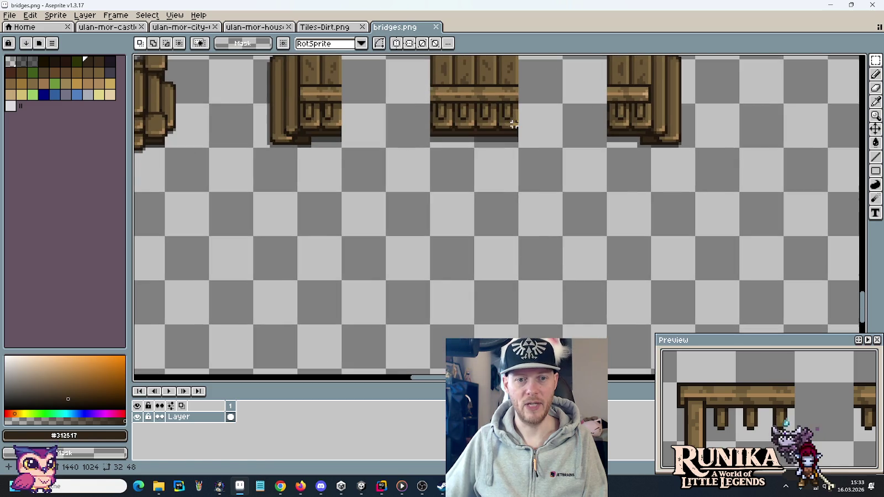
Step: Paste a copy of the plank tile and place it below the row of tiles
{"action": "key", "text": "ctrl+v"}
{"action": "left_click_drag", "start_coordinate": [525, 215], "coordinate": [491, 240]}
{"action": "key", "text": "Return"}
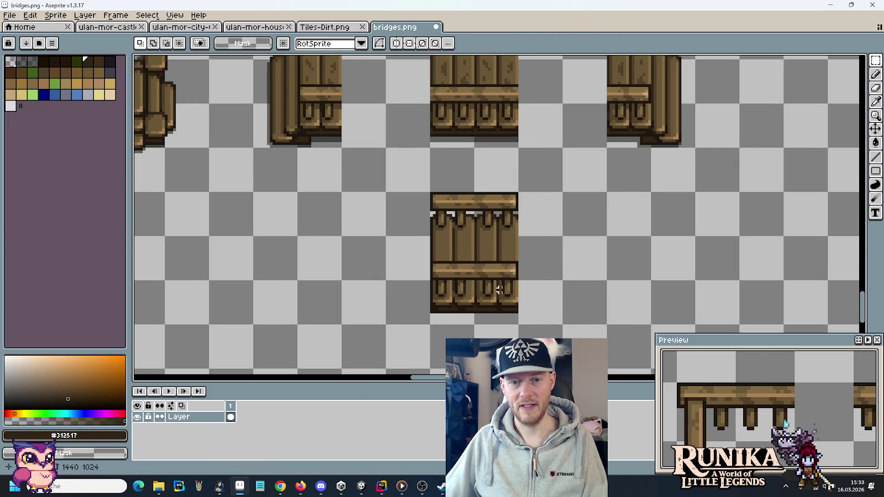
{"action": "mouse_move", "coordinate": [523, 158]}
{"action": "left_mouse_down"}
{"action": "mouse_move", "coordinate": [526, 274]}
{"action": "mouse_move", "coordinate": [535, 158]}
{"action": "mouse_move", "coordinate": [537, 248]}
{"action": "mouse_move", "coordinate": [536, 203]}
{"action": "left_mouse_up"}
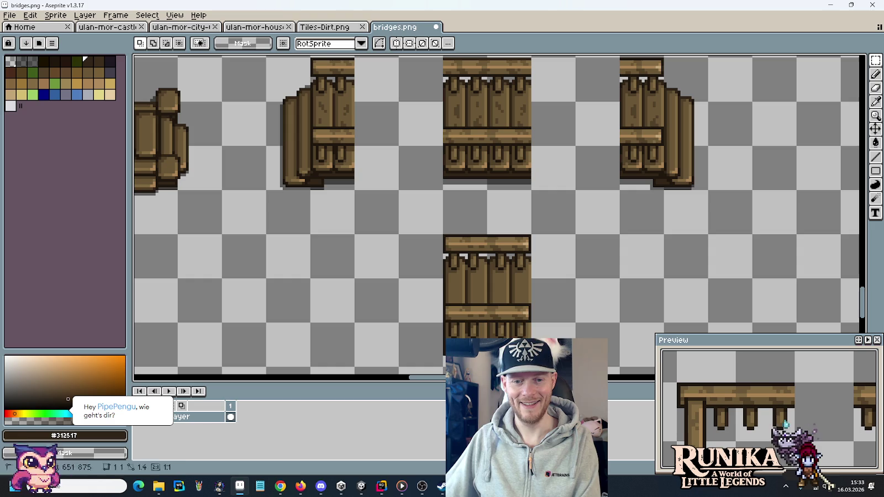
{"action": "key", "text": "ctrl+z"}
{"action": "mouse_move", "coordinate": [515, 174]}
{"action": "left_mouse_down"}
{"action": "mouse_move", "coordinate": [512, 127]}
{"action": "mouse_move", "coordinate": [474, 83]}
{"action": "mouse_move", "coordinate": [475, 292]}
{"action": "left_mouse_up"}
{"action": "key", "text": "Return"}
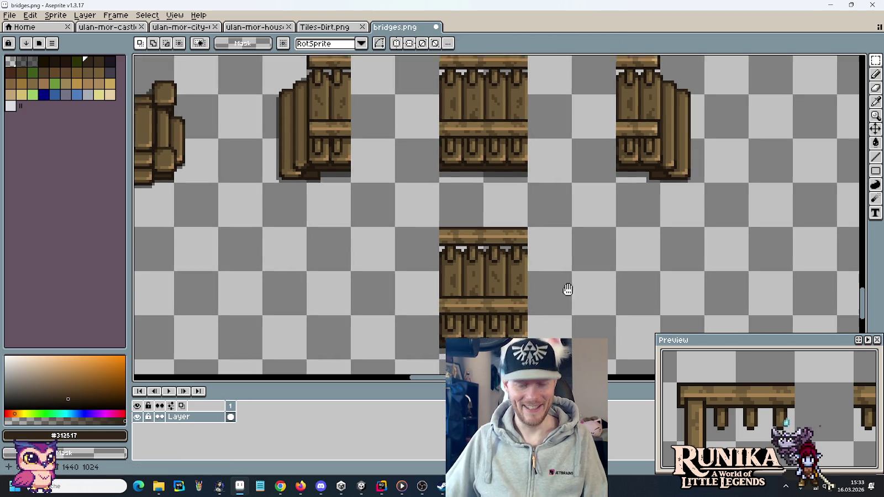
{"action": "left_click_drag", "start_coordinate": [566, 290], "coordinate": [545, 217]}
{"action": "scroll", "coordinate": [545, 217], "scroll_direction": "up", "scroll_amount": 3}
Step: Draw a dark outline line along the copied tile's left edge
{"action": "left_click", "coordinate": [333, 145], "text": "alt"}
{"action": "left_click_drag", "start_coordinate": [320, 146], "coordinate": [321, 114]}
{"action": "left_click_drag", "start_coordinate": [379, 216], "coordinate": [366, 113]}
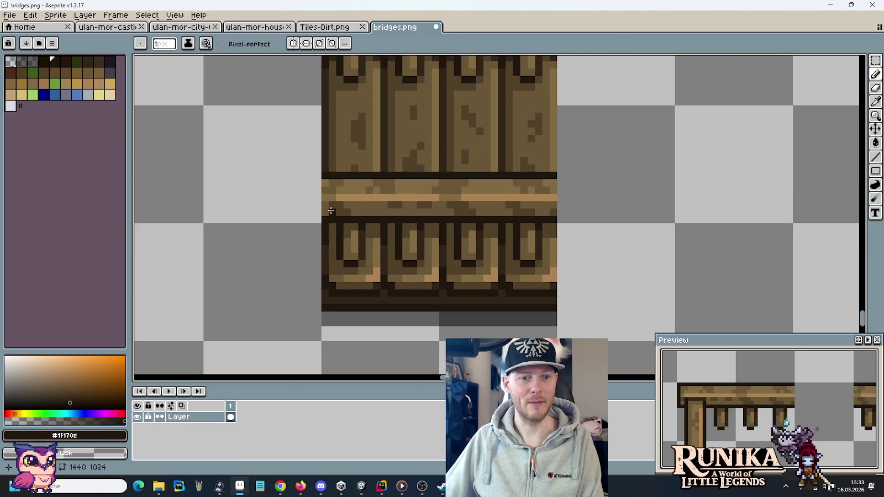
{"action": "left_click_drag", "start_coordinate": [517, 137], "coordinate": [524, 265]}
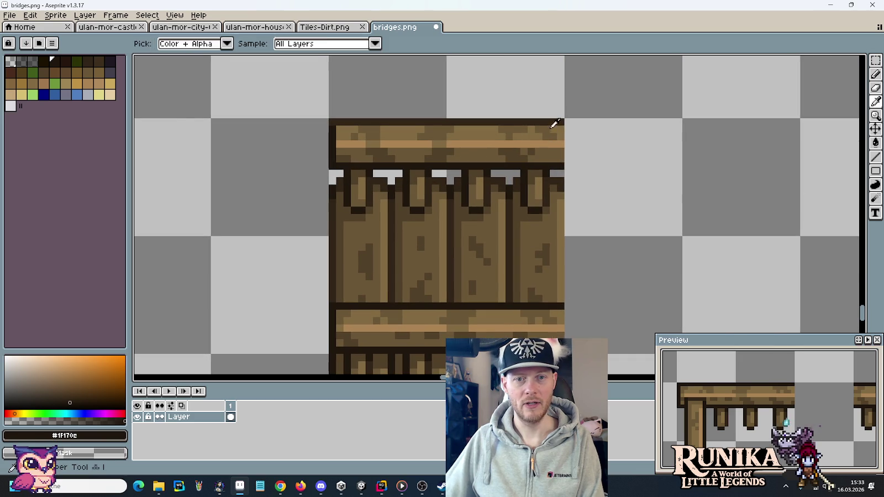
Step: Darken the right ends of the top and lower rails with the #312517 outline brown
{"action": "left_click", "coordinate": [556, 122], "text": "alt"}
{"action": "left_click_drag", "start_coordinate": [559, 147], "coordinate": [561, 129]}
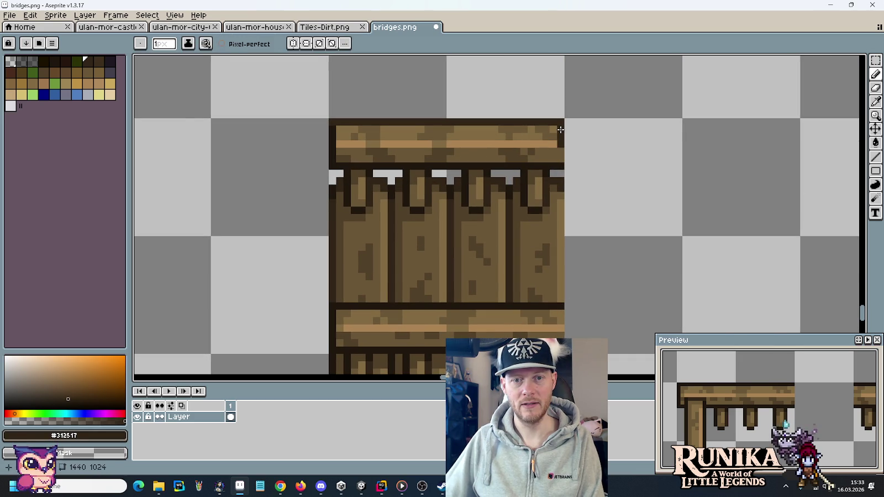
{"action": "left_click", "coordinate": [564, 162], "text": "alt"}
{"action": "left_click_drag", "start_coordinate": [588, 218], "coordinate": [596, 100]}
{"action": "left_click", "coordinate": [569, 201]}
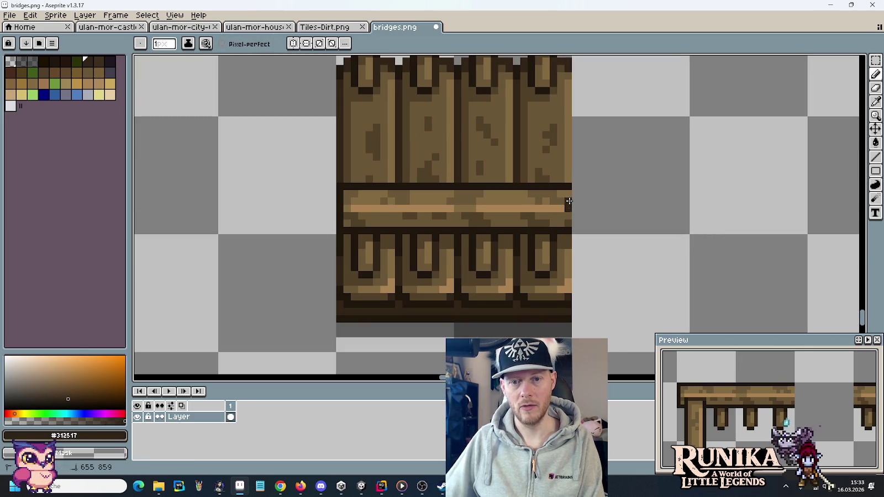
{"action": "left_click_drag", "start_coordinate": [569, 193], "coordinate": [566, 219]}
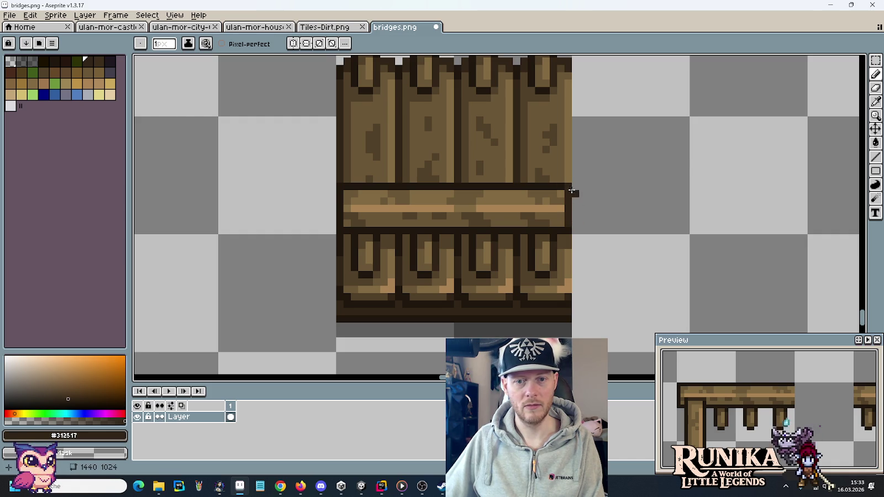
{"action": "key", "text": "i"}
{"action": "scroll", "coordinate": [575, 191], "scroll_direction": "down", "scroll_amount": 3}
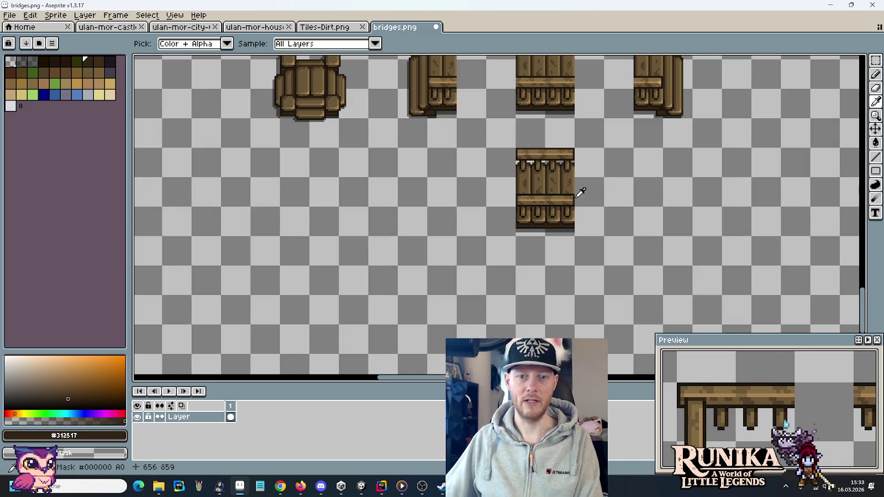
Step: Marquee-select a 64x64 area around the copied plank tile and save bridges.png
{"action": "key", "text": "m"}
{"action": "mouse_move", "coordinate": [587, 231]}
{"action": "left_mouse_down"}
{"action": "mouse_move", "coordinate": [578, 209]}
{"action": "mouse_move", "coordinate": [487, 119]}
{"action": "left_mouse_up"}
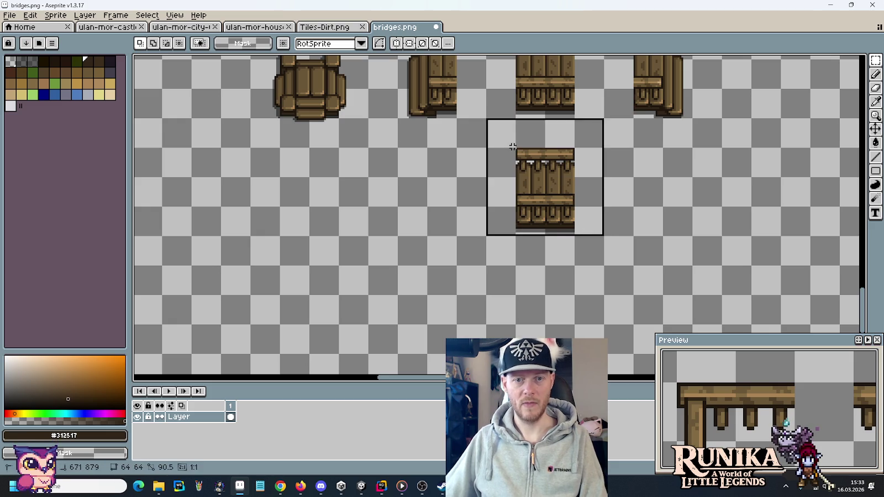
{"action": "key", "text": "ctrl+s"}
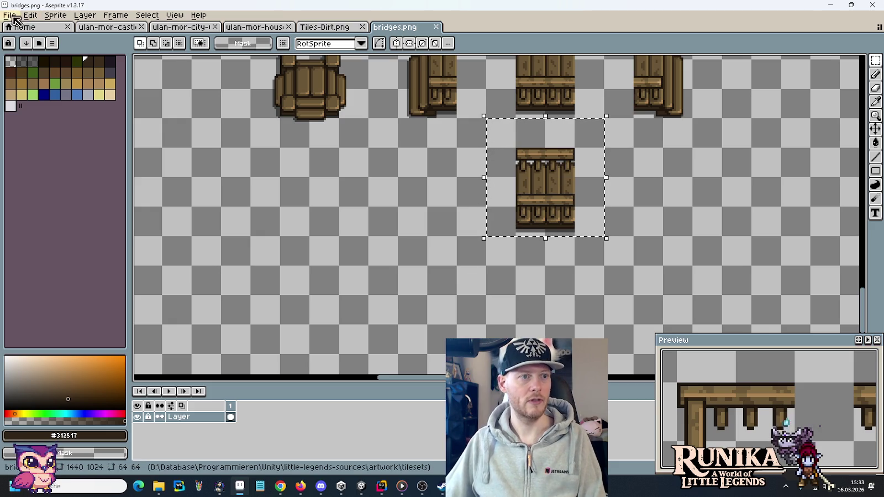
Step: Reselect the copied plank tile on the grid and open the New Sprite dialog
{"action": "left_click", "coordinate": [10, 15]}
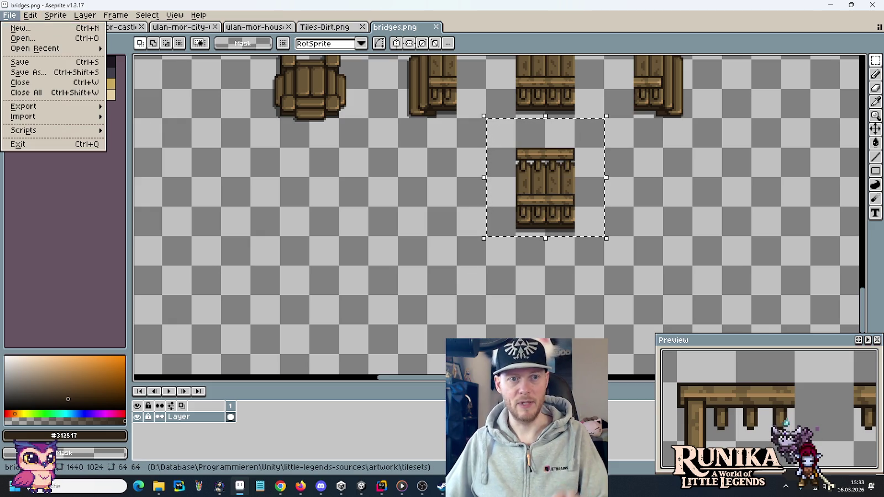
{"action": "left_click", "coordinate": [334, 212]}
{"action": "scroll", "coordinate": [381, 211], "scroll_direction": "up", "scroll_amount": 3}
{"action": "scroll", "coordinate": [382, 212], "scroll_direction": "left", "scroll_amount": 3}
{"action": "mouse_move", "coordinate": [426, 211]}
{"action": "left_mouse_down"}
{"action": "mouse_move", "coordinate": [371, 134]}
{"action": "mouse_move", "coordinate": [350, 135]}
{"action": "left_mouse_up"}
{"action": "scroll", "coordinate": [570, 156], "scroll_direction": "up", "scroll_amount": 3}
{"action": "scroll", "coordinate": [571, 259], "scroll_direction": "down", "scroll_amount": 4}
{"action": "scroll", "coordinate": [570, 259], "scroll_direction": "right", "scroll_amount": 3}
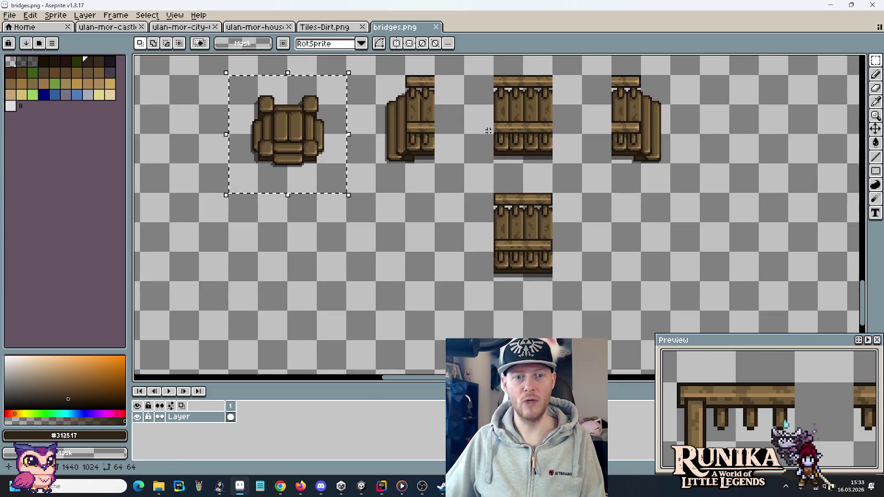
{"action": "left_click_drag", "start_coordinate": [561, 270], "coordinate": [470, 182]}
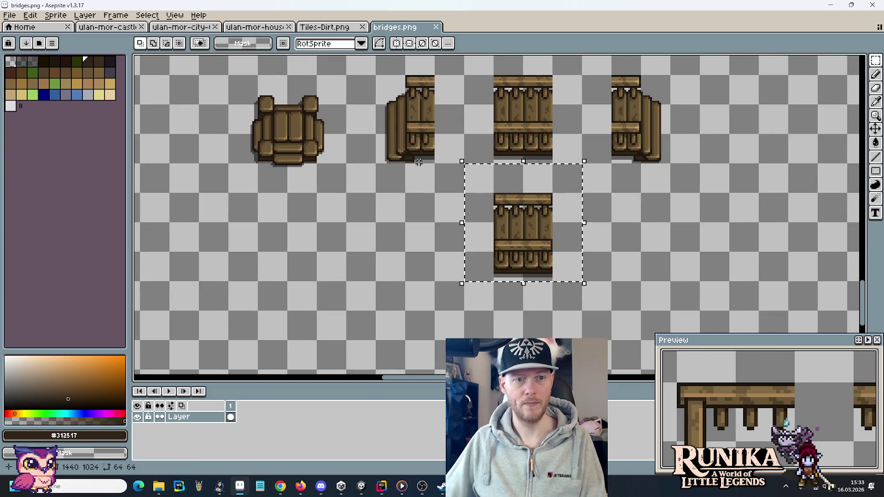
{"action": "left_click", "coordinate": [9, 15]}
{"action": "left_click", "coordinate": [22, 35]}
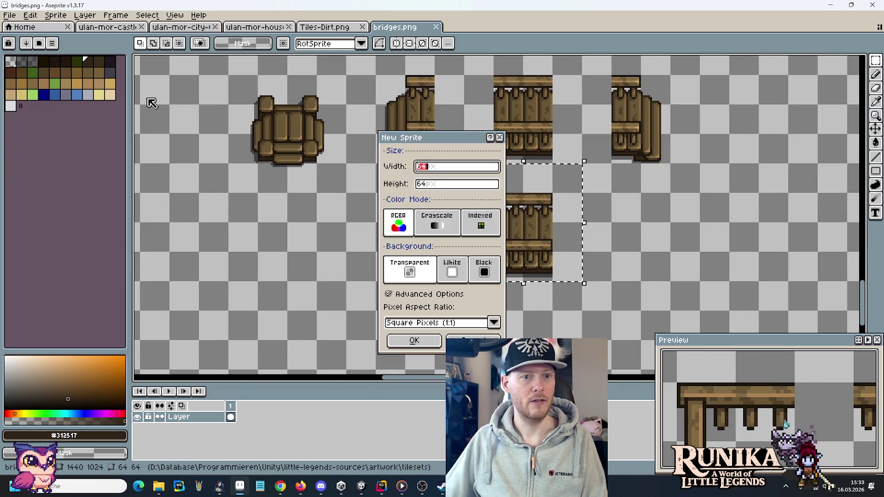
Step: Create a 64x64 sprite, paste the plank tile into it, then remove the paste
{"action": "left_click", "coordinate": [400, 340]}
{"action": "key", "text": "ctrl+v"}
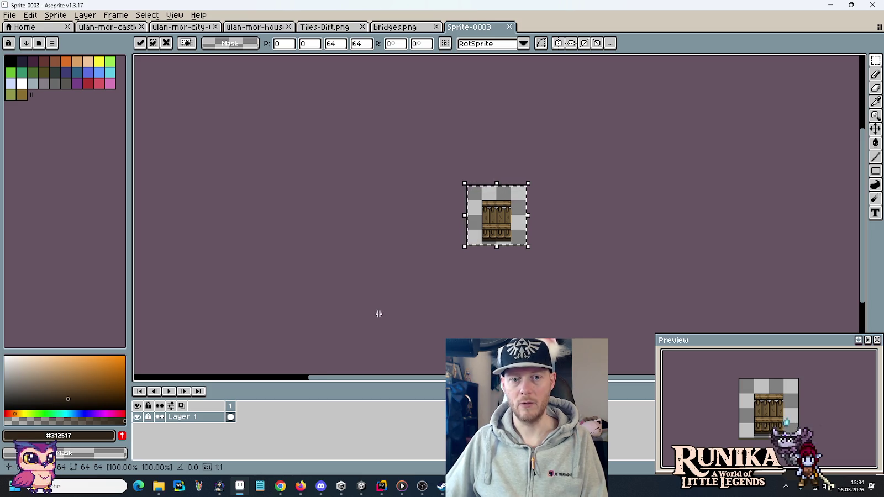
{"action": "left_click", "coordinate": [509, 27]}
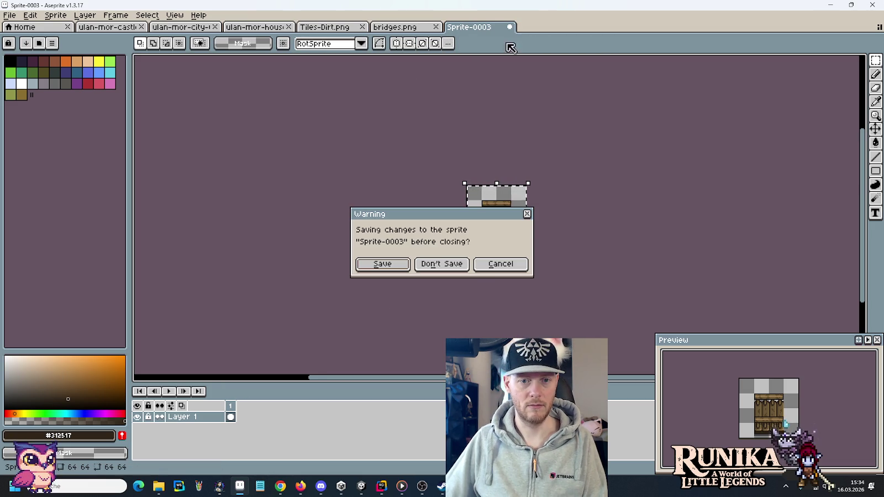
{"action": "left_click", "coordinate": [489, 263]}
{"action": "key", "text": "Escape"}
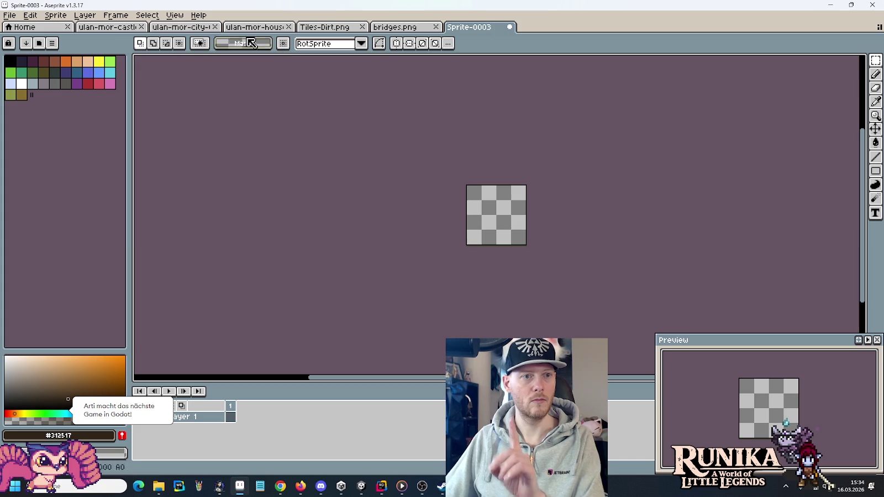
Step: Paste the plank tile into Sprite-0003 again and start saving it in little-legends-sources
{"action": "left_click", "coordinate": [395, 27]}
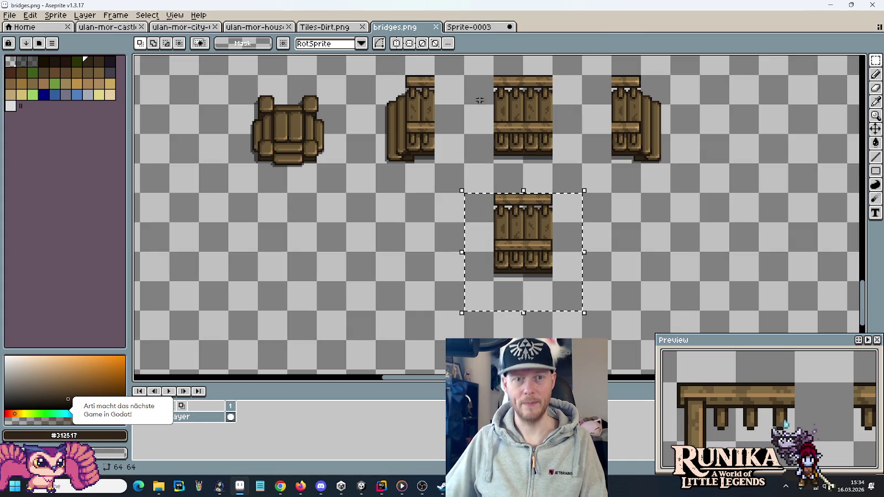
{"action": "left_click", "coordinate": [469, 27]}
{"action": "key", "text": "ctrl+v"}
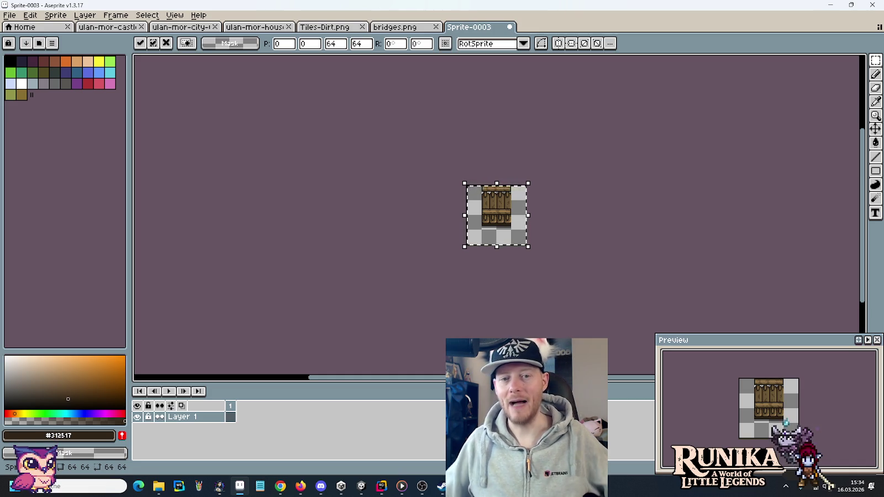
{"action": "key", "text": "ctrl+s"}
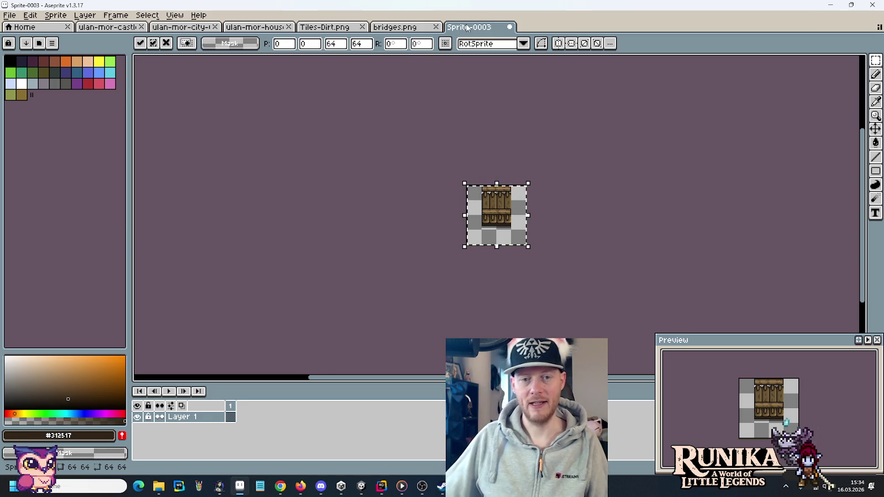
{"action": "left_click", "coordinate": [186, 37]}
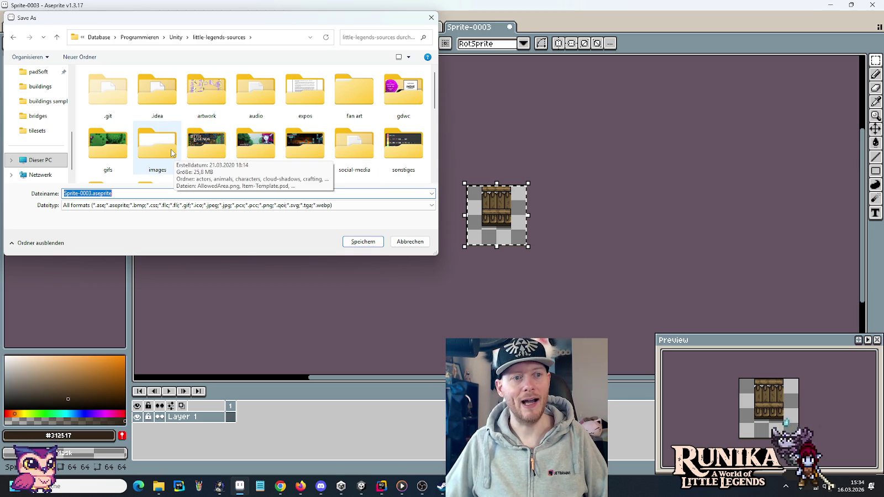
Step: Save the plank sprite as WoodenBridge Placer.png in images/entities/bridges, then return to bridges.png
{"action": "double_click", "coordinate": [172, 153]}
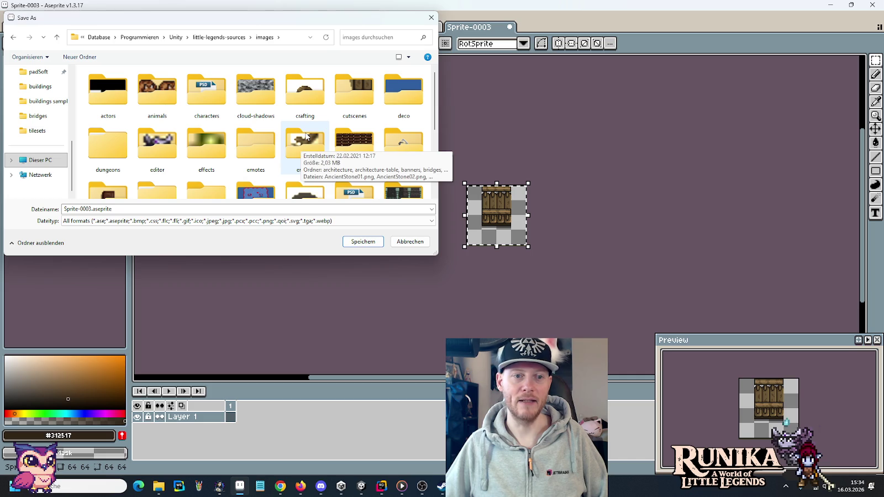
{"action": "left_click", "coordinate": [306, 136]}
{"action": "double_click", "coordinate": [306, 137]}
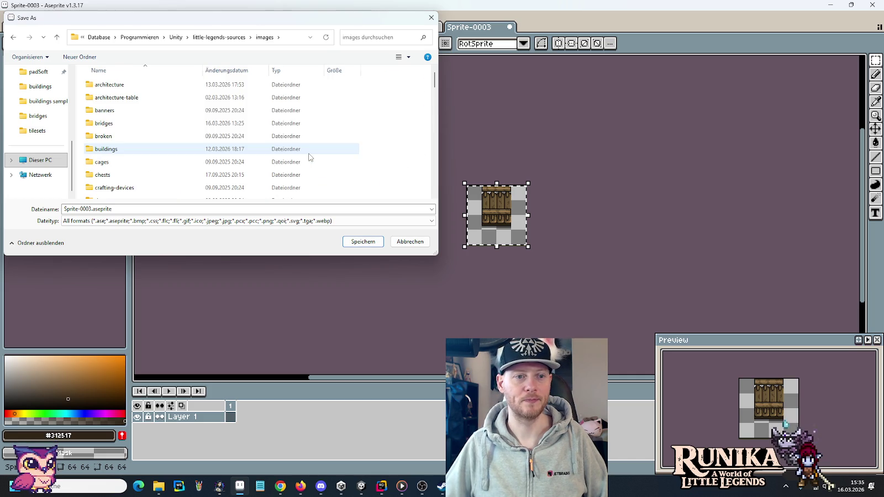
{"action": "double_click", "coordinate": [115, 126]}
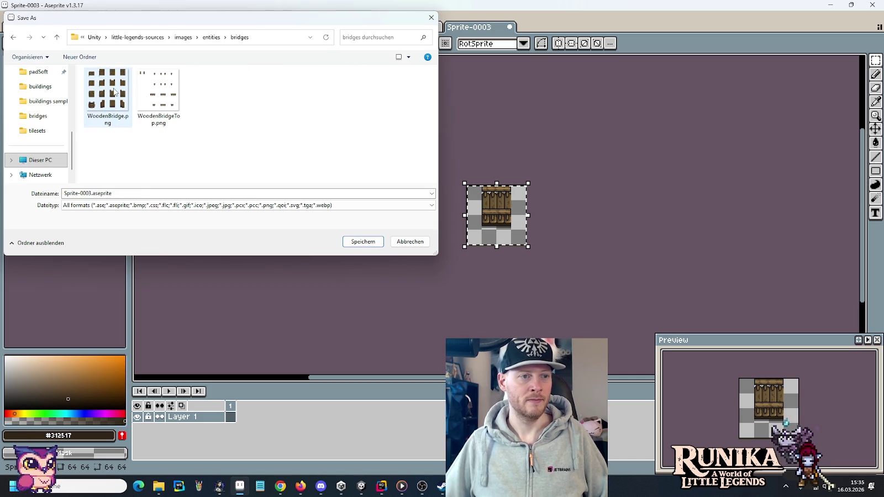
{"action": "double_click", "coordinate": [139, 193]}
{"action": "type", "text": "W"}
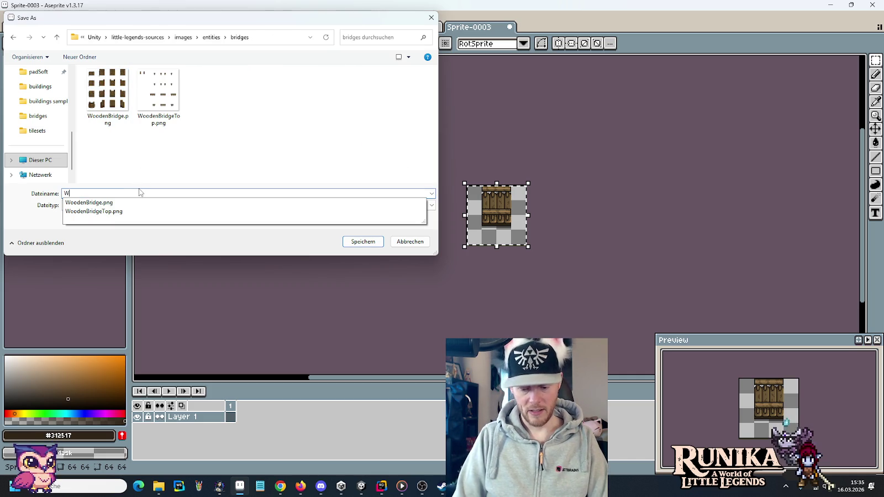
{"action": "type", "text": "oodenBrid"}
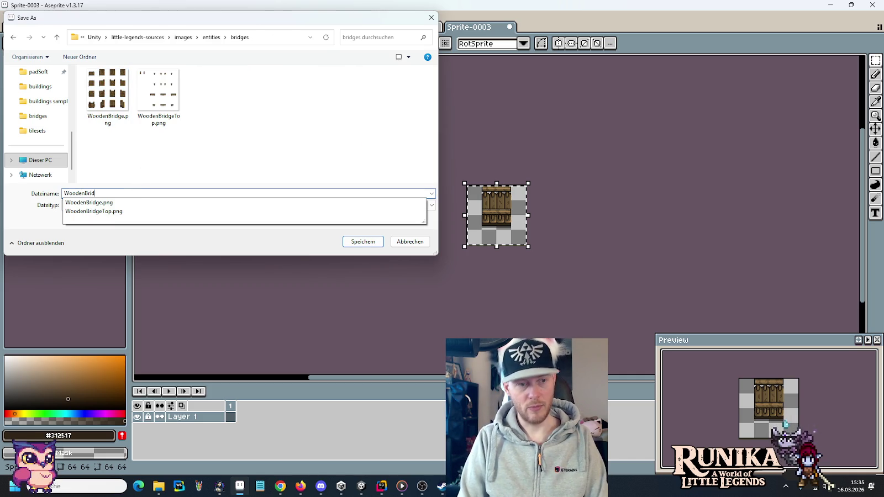
{"action": "type", "text": "ge Pcer"}
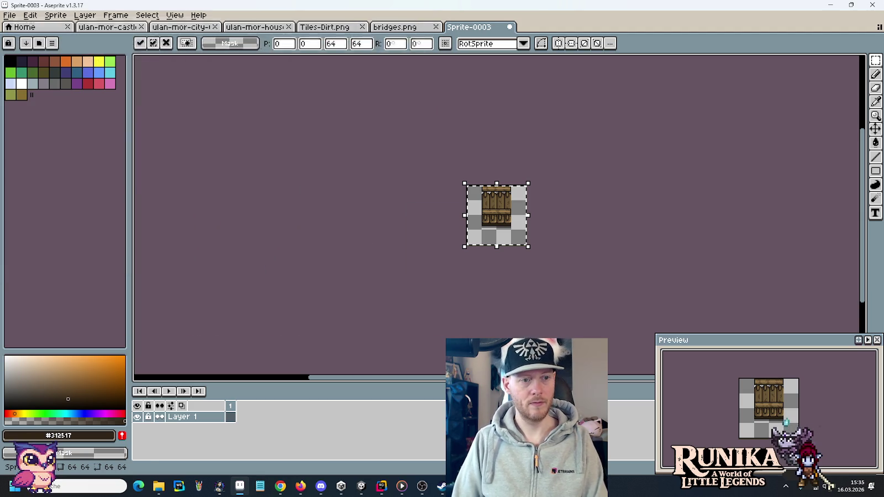
{"action": "key", "text": "Return"}
{"action": "left_click", "coordinate": [395, 26]}
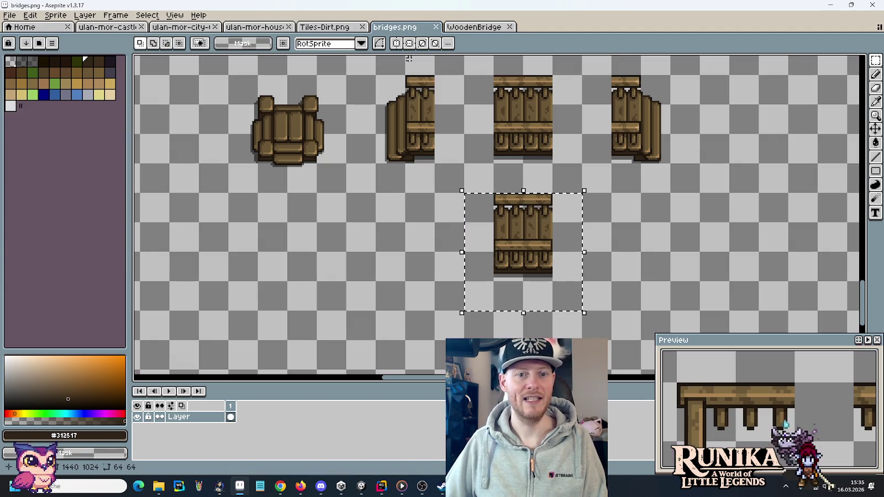
Step: Duplicate the plank tile to its right and lower the copy 8 px to Y 840
{"action": "left_click_drag", "start_coordinate": [545, 266], "coordinate": [662, 266], "text": "ctrl"}
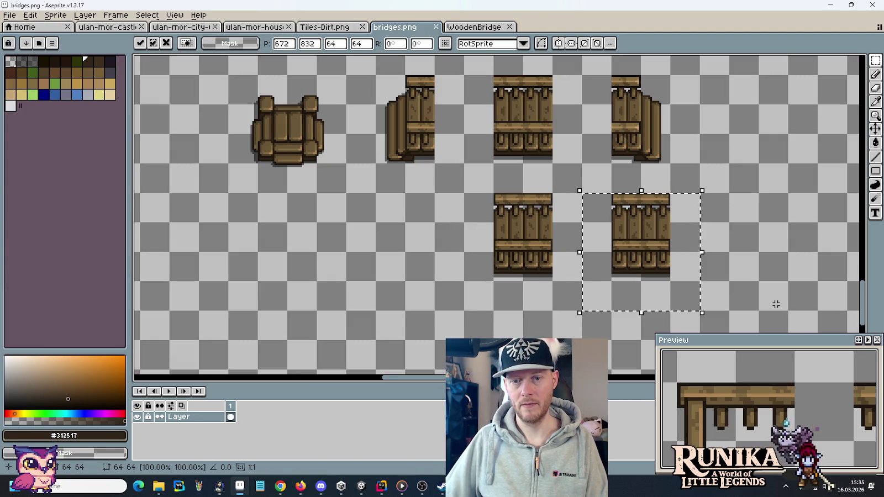
{"action": "key", "text": "Down"}
{"action": "key", "text": "Down"}
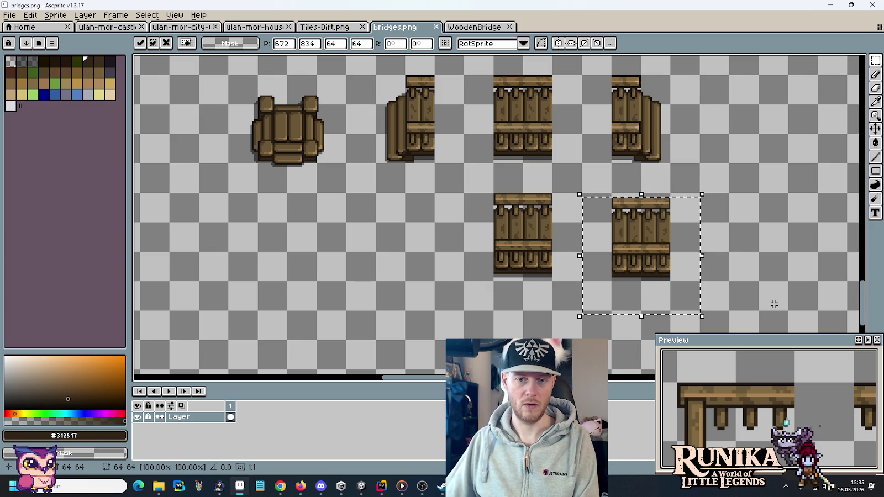
{"action": "key", "text": "Down"}
{"action": "key", "text": "Down"}
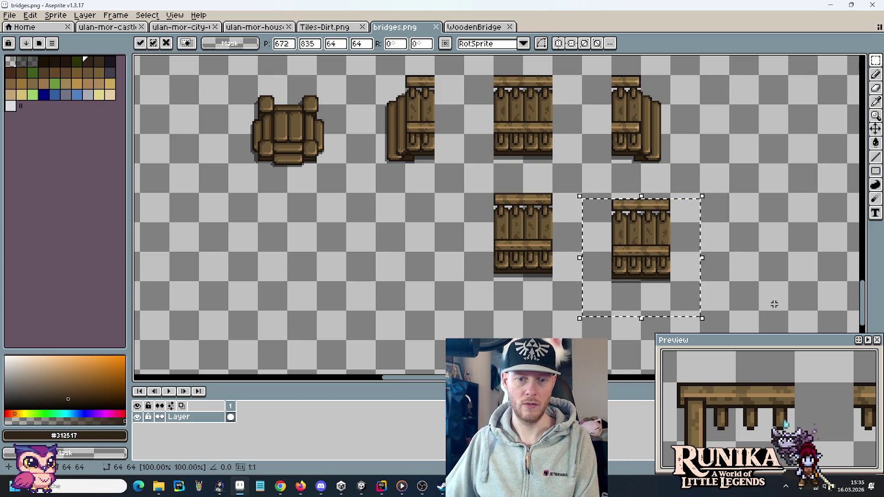
{"action": "key", "text": "Down"}
{"action": "key", "text": "Down"}
{"action": "key", "text": "Down"}
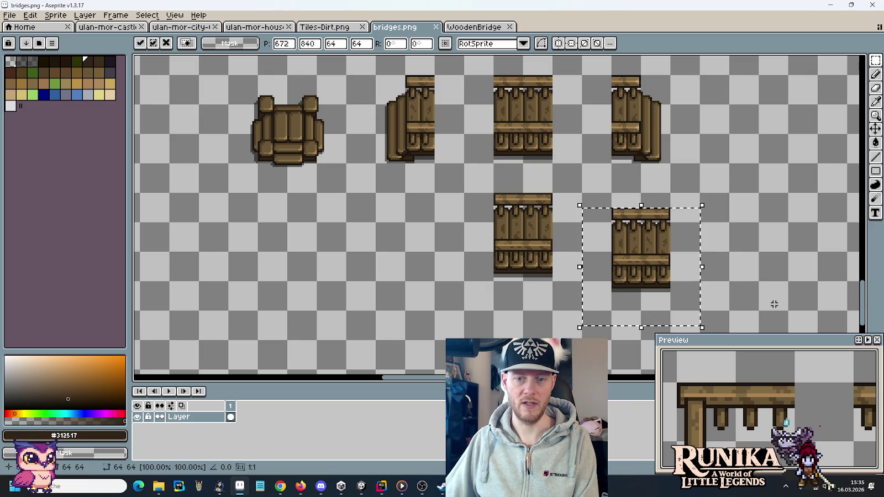
{"action": "key", "text": "ctrl+d"}
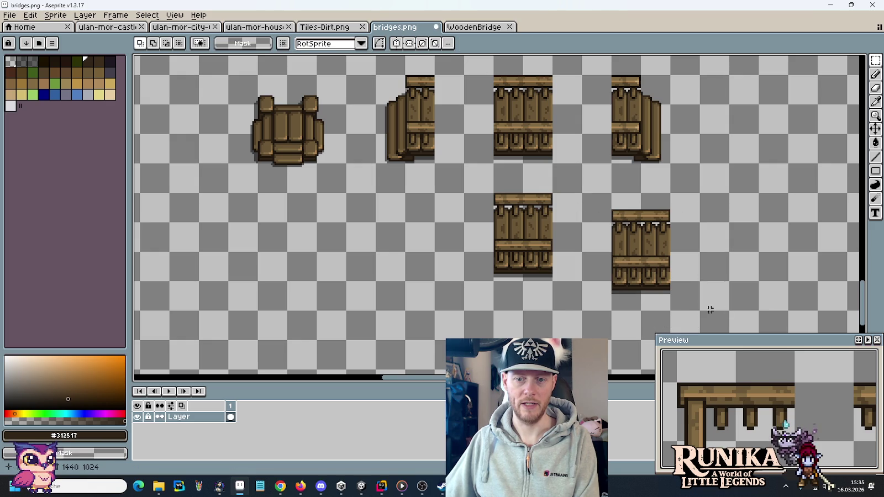
{"action": "scroll", "coordinate": [669, 301], "scroll_direction": "up", "scroll_amount": 1}
{"action": "scroll", "coordinate": [669, 300], "scroll_direction": "up", "scroll_amount": 1}
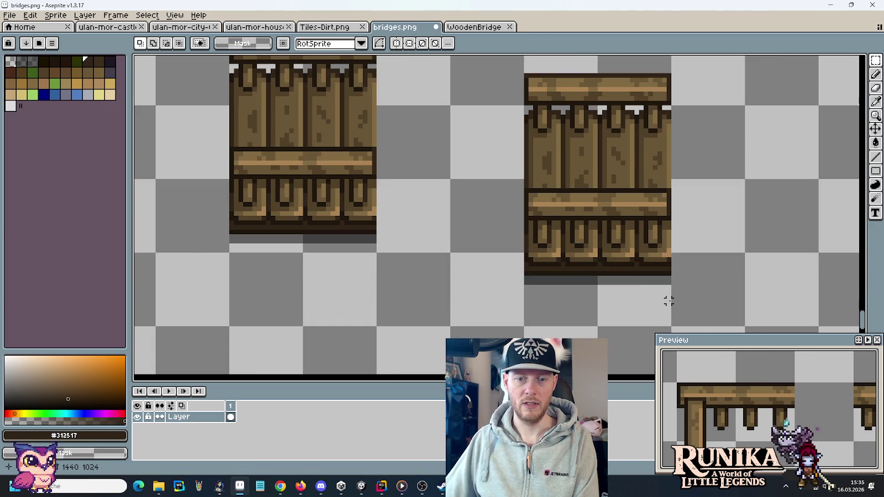
{"action": "mouse_move", "coordinate": [670, 302]}
{"action": "left_mouse_down"}
{"action": "mouse_move", "coordinate": [613, 278]}
{"action": "mouse_move", "coordinate": [520, 278]}
{"action": "left_mouse_up"}
{"action": "key", "text": "ctrl+d"}
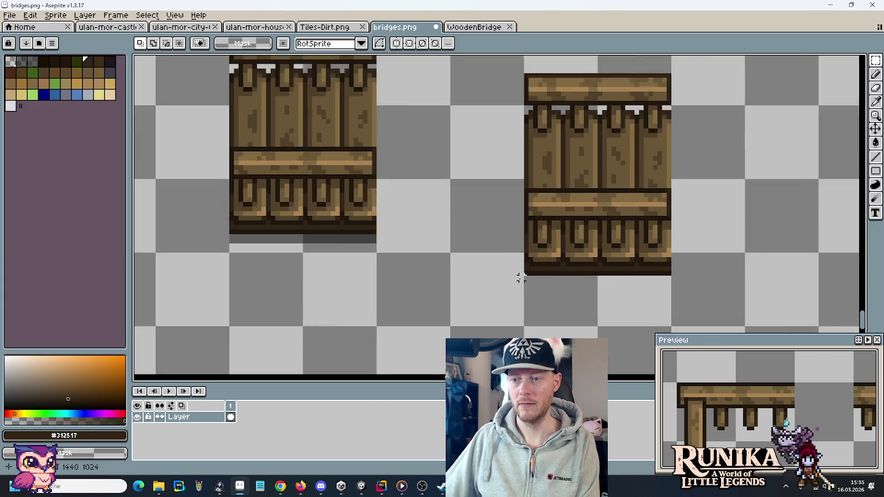
{"action": "scroll", "coordinate": [521, 278], "scroll_direction": "down", "scroll_amount": 4}
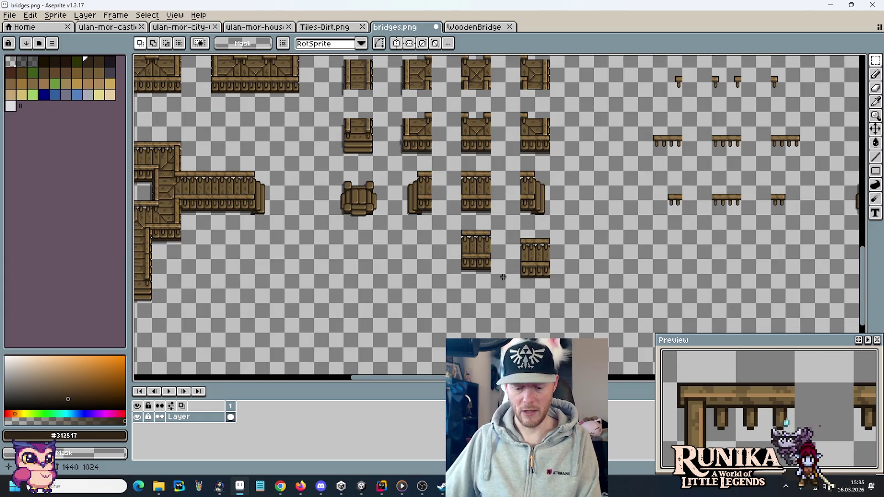
{"action": "scroll", "coordinate": [451, 206], "scroll_direction": "up", "scroll_amount": 10}
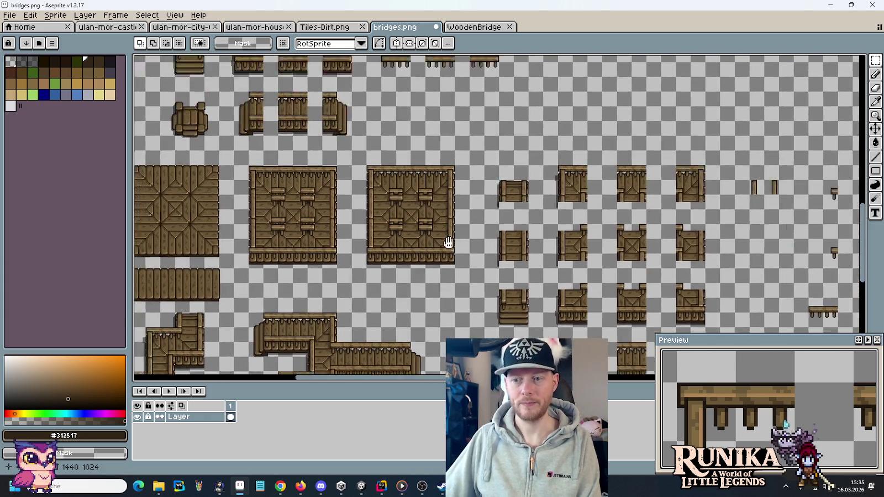
{"action": "scroll", "coordinate": [371, 123], "scroll_direction": "down", "scroll_amount": 2}
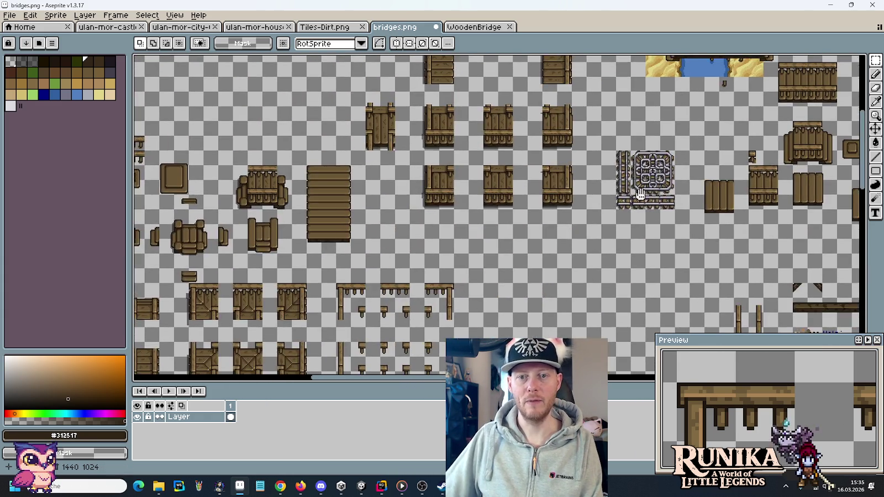
{"action": "scroll", "coordinate": [511, 216], "scroll_direction": "up", "scroll_amount": 5}
{"action": "scroll", "coordinate": [511, 215], "scroll_direction": "up", "scroll_amount": 2}
{"action": "left_click", "coordinate": [567, 214], "text": "alt"}
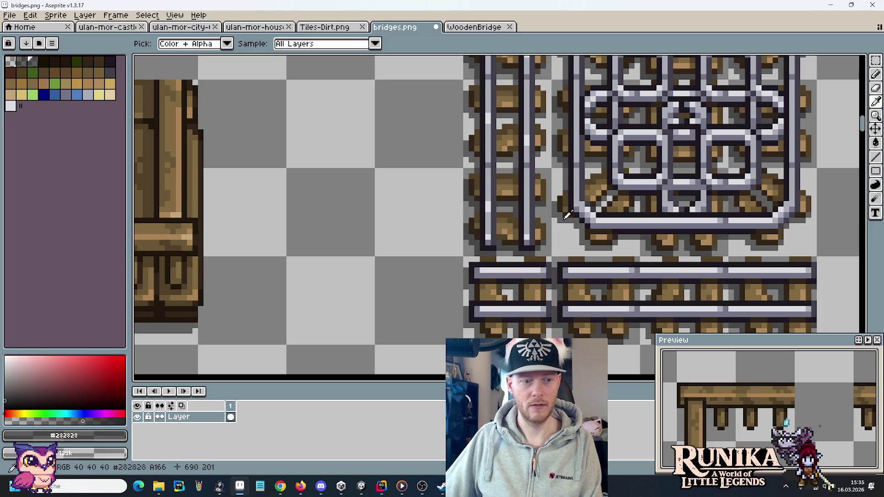
{"action": "scroll", "coordinate": [568, 215], "scroll_direction": "down", "scroll_amount": 4}
{"action": "scroll", "coordinate": [570, 287], "scroll_direction": "up", "scroll_amount": 4}
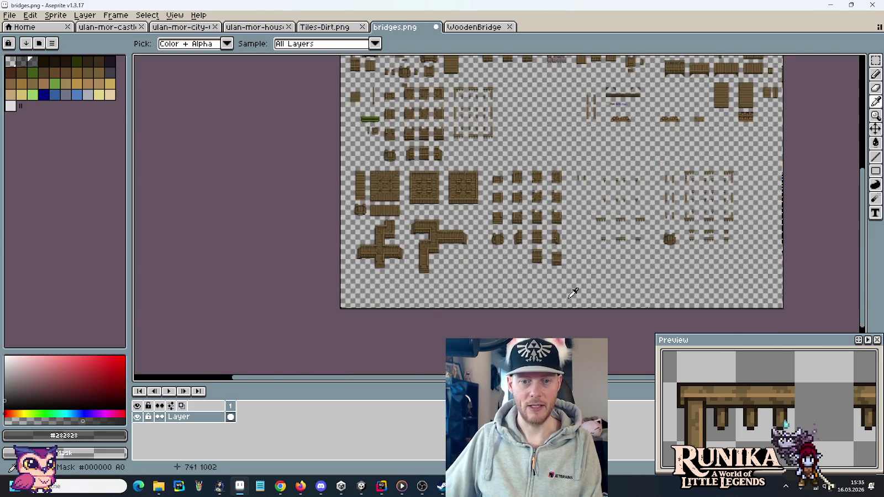
{"action": "left_click_drag", "start_coordinate": [436, 267], "coordinate": [518, 209]}
{"action": "scroll", "coordinate": [537, 188], "scroll_direction": "up", "scroll_amount": 2}
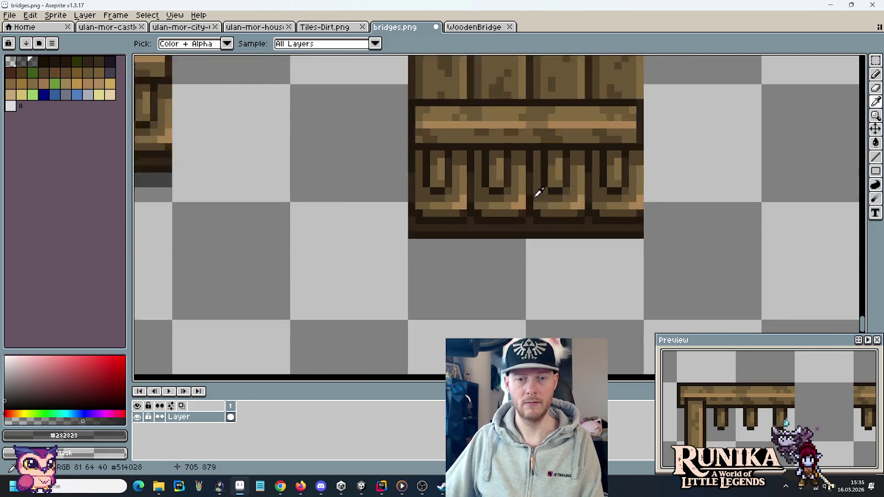
{"action": "key", "text": "b"}
{"action": "left_click_drag", "start_coordinate": [686, 264], "coordinate": [334, 264]}
{"action": "scroll", "coordinate": [316, 187], "scroll_direction": "down", "scroll_amount": 2}
{"action": "scroll", "coordinate": [327, 191], "scroll_direction": "up", "scroll_amount": 3}
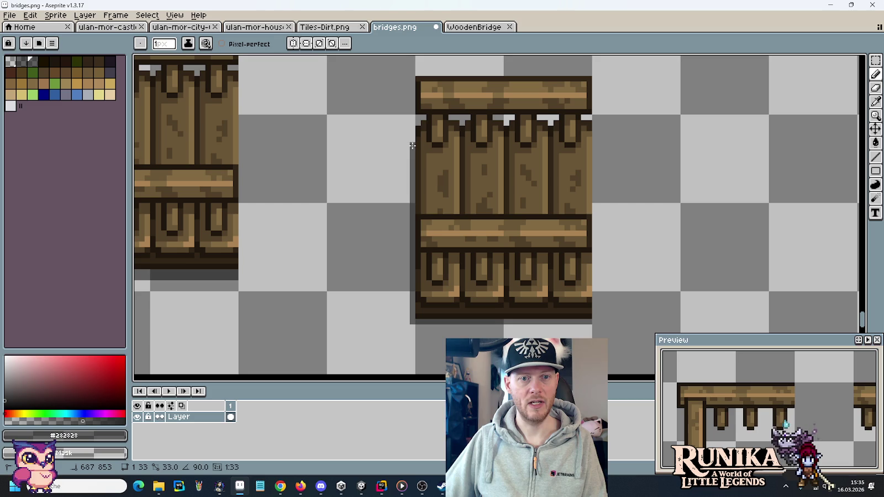
{"action": "left_click", "coordinate": [412, 137]}
{"action": "scroll", "coordinate": [374, 266], "scroll_direction": "down", "scroll_amount": 2}
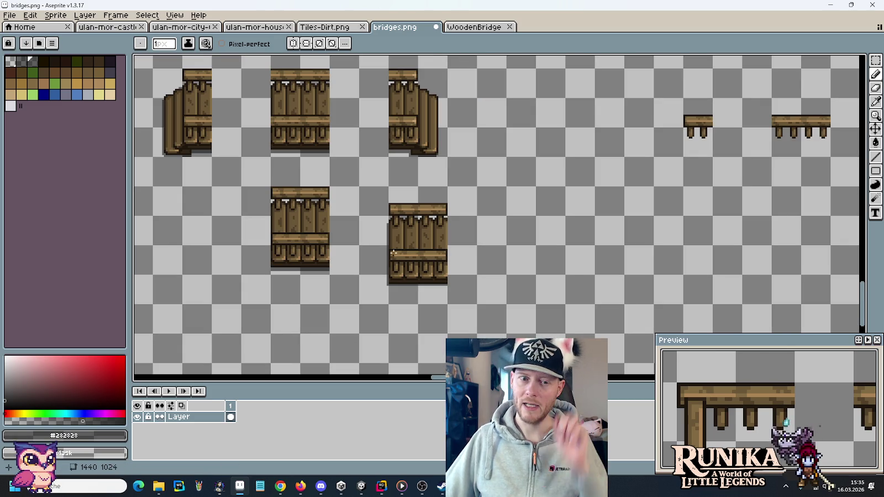
{"action": "scroll", "coordinate": [386, 282], "scroll_direction": "up", "scroll_amount": 1}
{"action": "scroll", "coordinate": [385, 280], "scroll_direction": "down", "scroll_amount": 1}
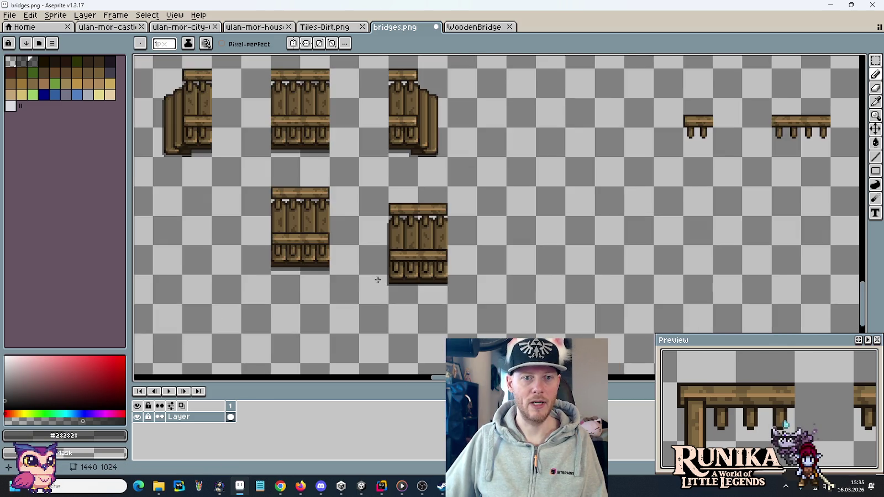
{"action": "scroll", "coordinate": [387, 274], "scroll_direction": "up", "scroll_amount": 3}
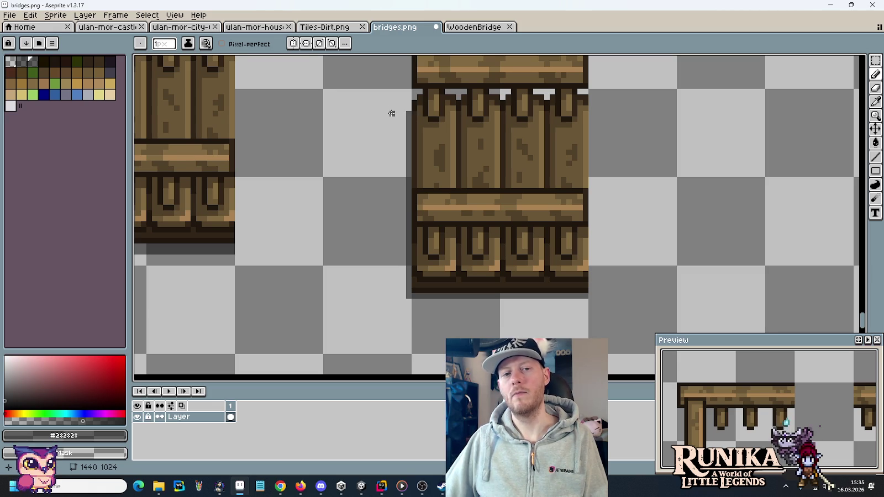
{"action": "left_click_drag", "start_coordinate": [392, 113], "coordinate": [410, 173]}
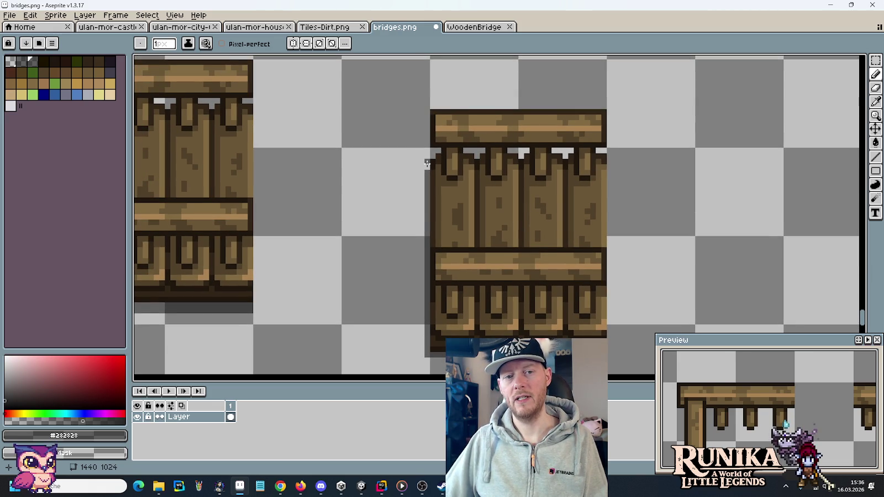
{"action": "scroll", "coordinate": [421, 162], "scroll_direction": "down", "scroll_amount": 4}
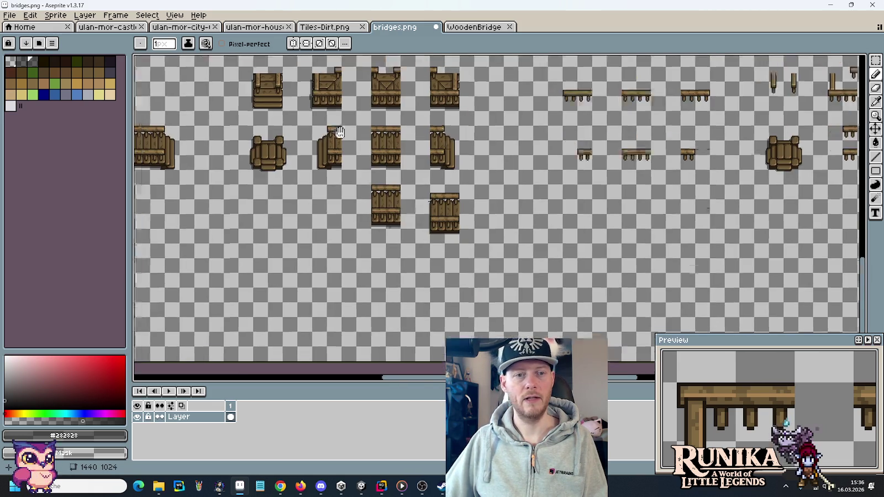
{"action": "scroll", "coordinate": [489, 253], "scroll_direction": "up", "scroll_amount": 4}
{"action": "scroll", "coordinate": [345, 205], "scroll_direction": "down", "scroll_amount": 1}
{"action": "scroll", "coordinate": [449, 267], "scroll_direction": "up", "scroll_amount": 3}
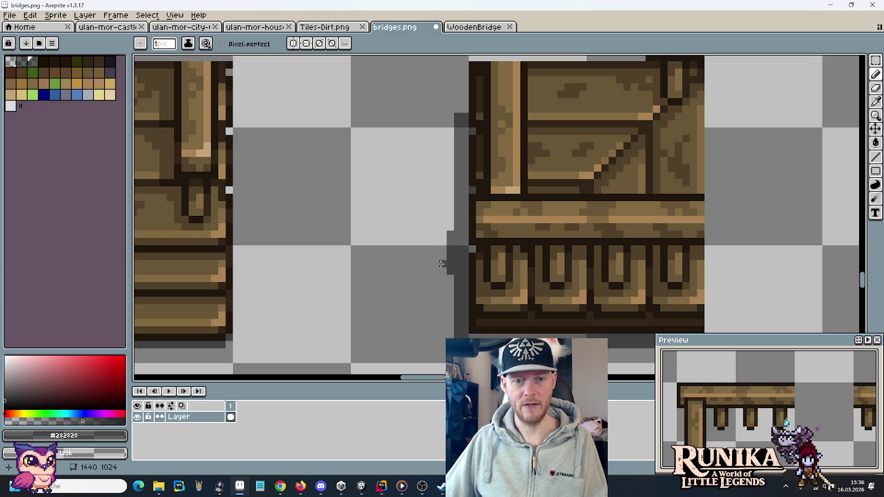
{"action": "scroll", "coordinate": [441, 270], "scroll_direction": "down", "scroll_amount": 5}
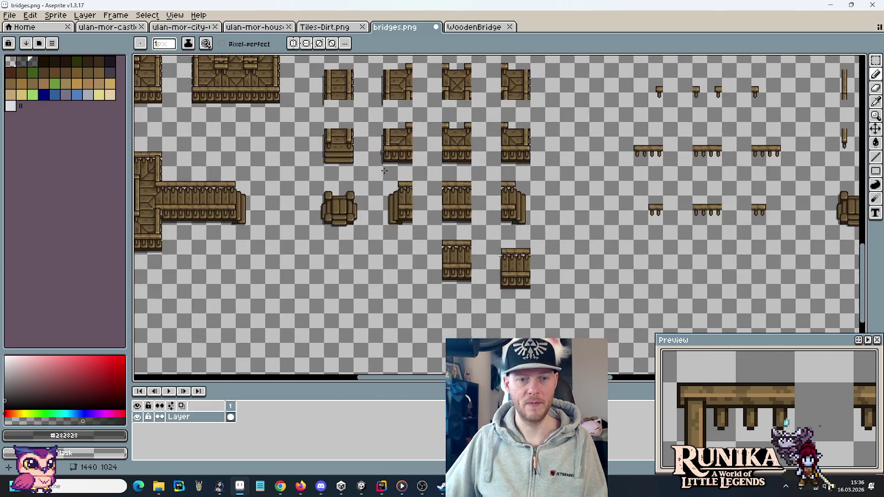
{"action": "scroll", "coordinate": [387, 174], "scroll_direction": "up", "scroll_amount": 2}
{"action": "scroll", "coordinate": [388, 175], "scroll_direction": "up", "scroll_amount": 1}
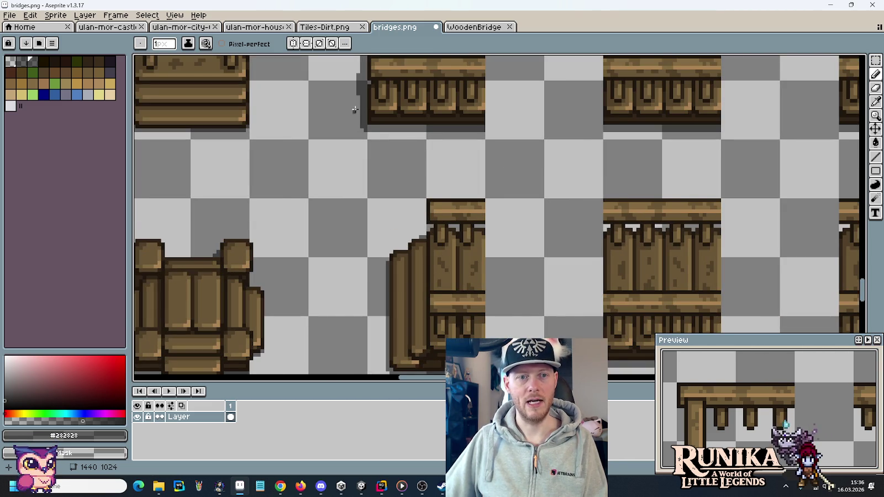
{"action": "scroll", "coordinate": [357, 114], "scroll_direction": "down", "scroll_amount": 2}
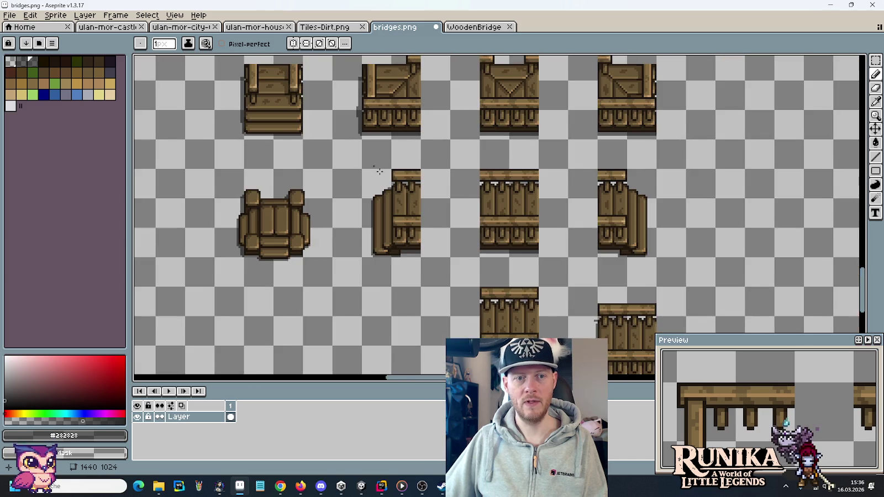
{"action": "scroll", "coordinate": [385, 206], "scroll_direction": "up", "scroll_amount": 2}
{"action": "scroll", "coordinate": [393, 210], "scroll_direction": "up", "scroll_amount": 3}
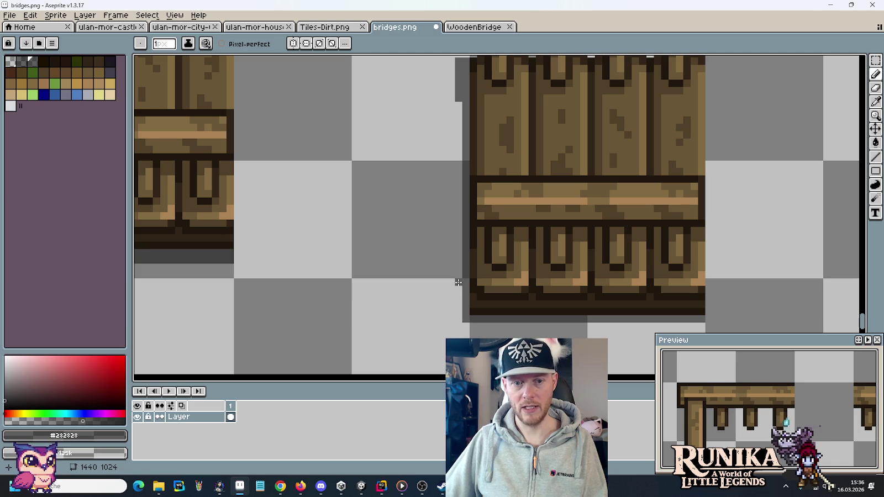
{"action": "key", "text": "m"}
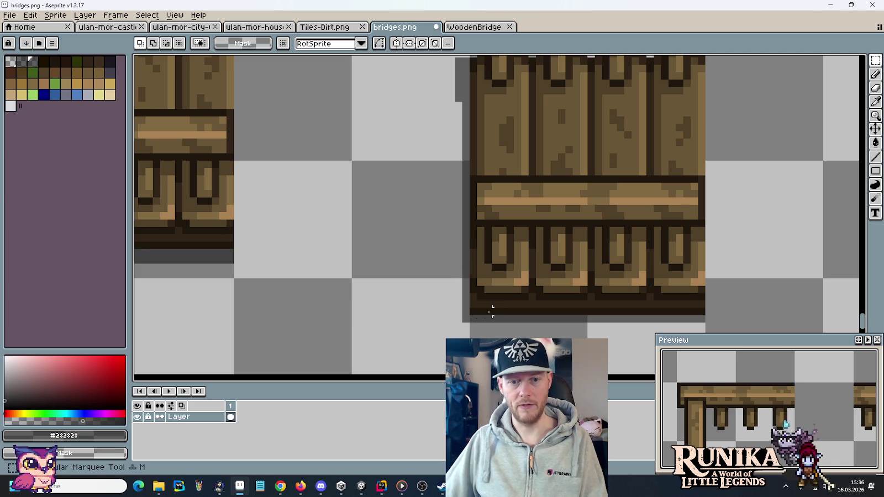
{"action": "left_click_drag", "start_coordinate": [471, 313], "coordinate": [496, 199]}
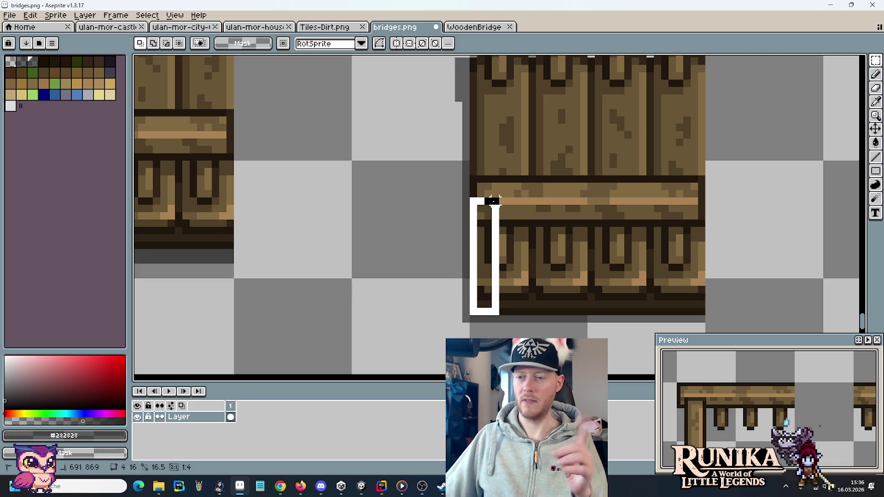
{"action": "mouse_move", "coordinate": [495, 202]}
{"action": "left_mouse_down"}
{"action": "mouse_move", "coordinate": [487, 258]}
{"action": "mouse_move", "coordinate": [487, 243]}
{"action": "left_mouse_up"}
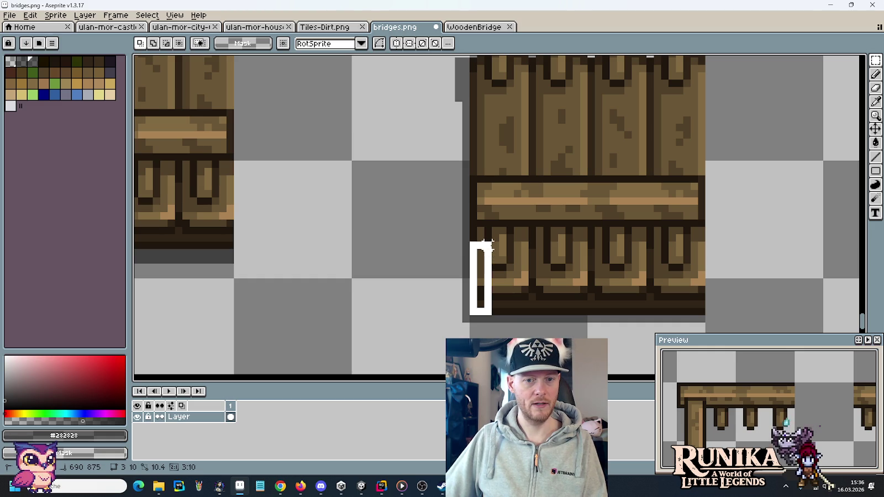
{"action": "left_click_drag", "start_coordinate": [487, 243], "coordinate": [487, 243]}
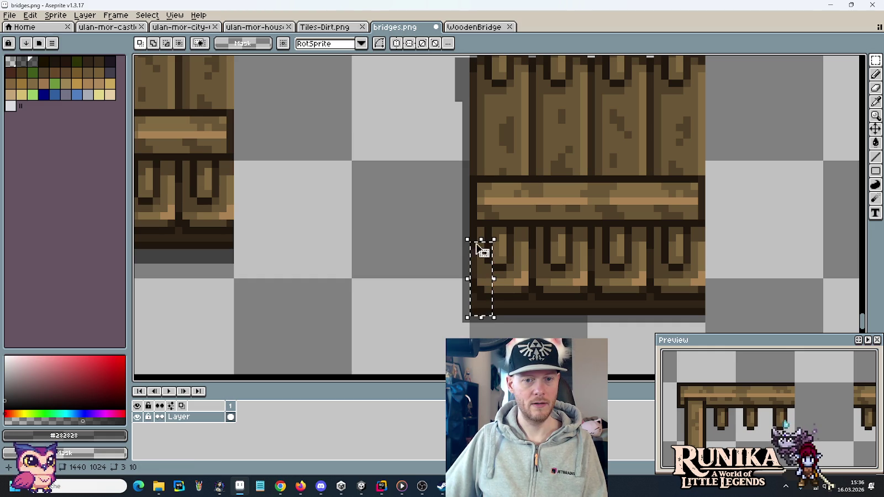
{"action": "left_click", "coordinate": [459, 238]}
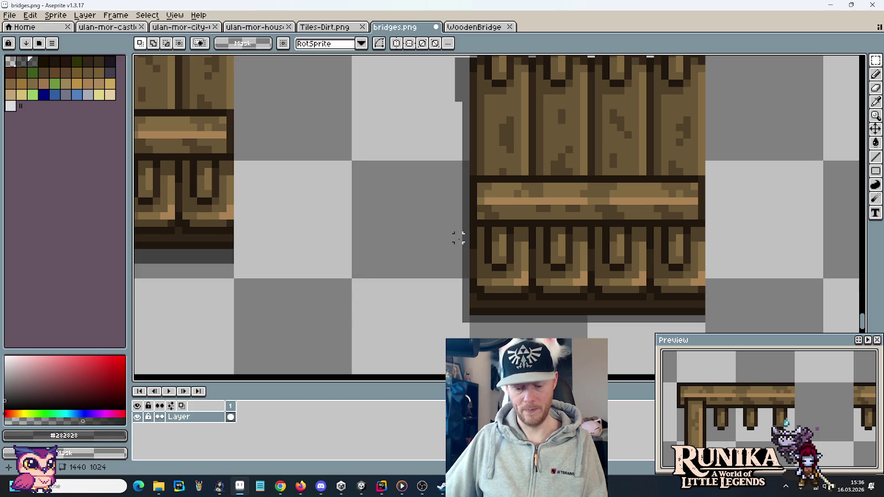
{"action": "key", "text": "b"}
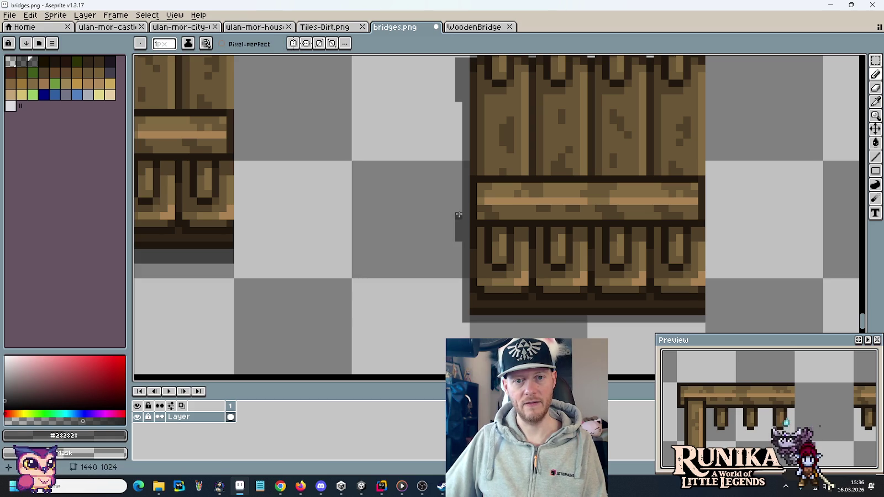
{"action": "scroll", "coordinate": [444, 267], "scroll_direction": "down", "scroll_amount": 2}
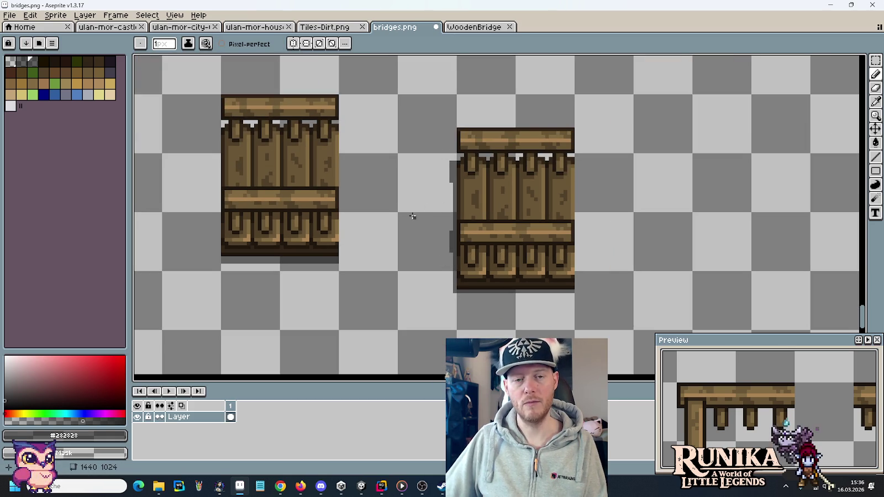
Step: Move the 4x11 dark edge strip down the lowered tile's left side and commit it
{"action": "scroll", "coordinate": [414, 219], "scroll_direction": "up", "scroll_amount": 2}
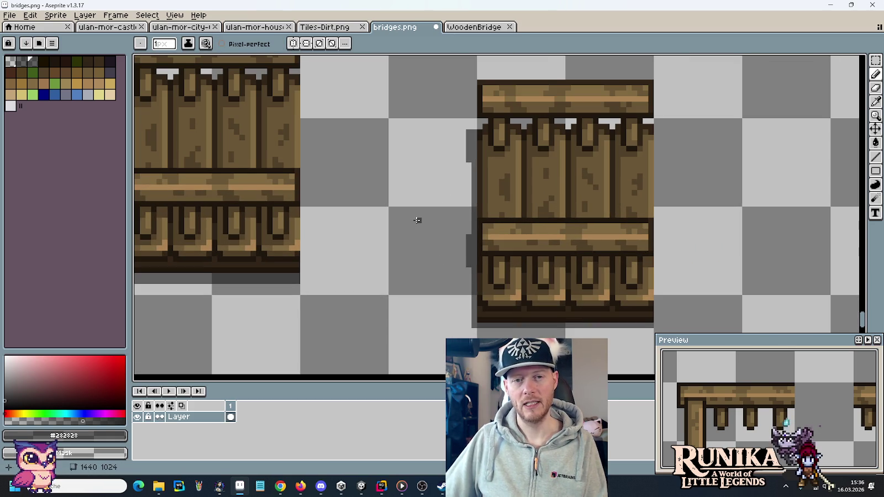
{"action": "key", "text": "m"}
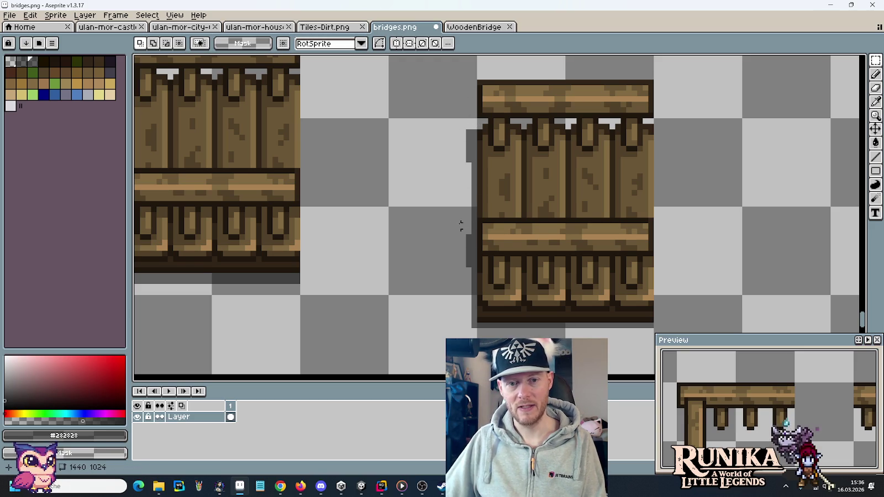
{"action": "mouse_move", "coordinate": [473, 227]}
{"action": "left_mouse_down"}
{"action": "mouse_move", "coordinate": [447, 287]}
{"action": "mouse_move", "coordinate": [460, 276]}
{"action": "mouse_move", "coordinate": [461, 304]}
{"action": "left_mouse_up"}
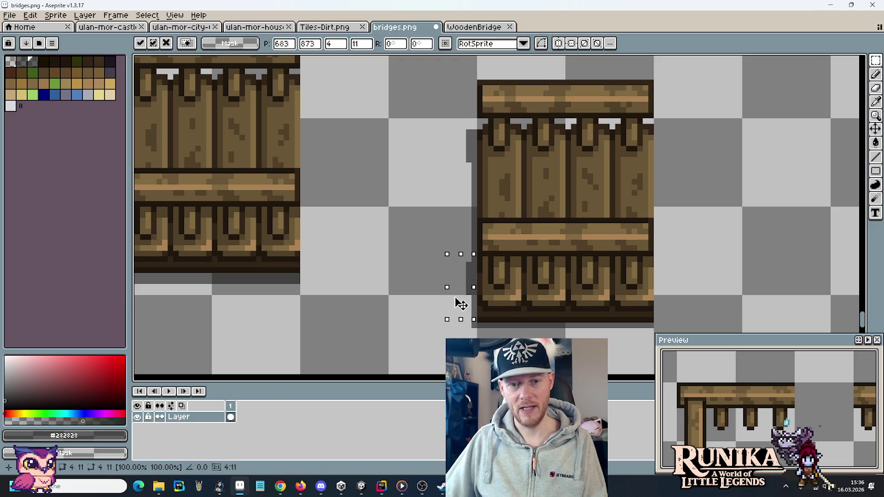
{"action": "left_click", "coordinate": [441, 231]}
{"action": "scroll", "coordinate": [443, 230], "scroll_direction": "down", "scroll_amount": 2}
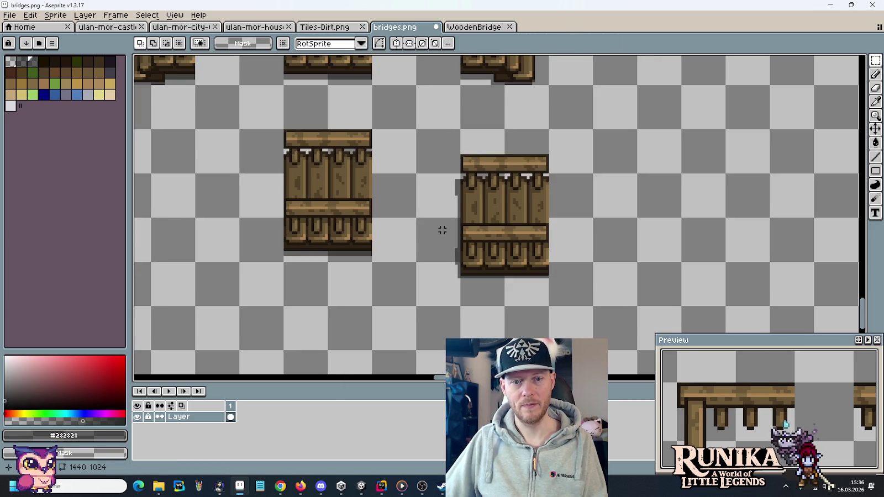
{"action": "scroll", "coordinate": [443, 230], "scroll_direction": "down", "scroll_amount": 1}
{"action": "mouse_move", "coordinate": [525, 266]}
{"action": "left_mouse_down"}
{"action": "mouse_move", "coordinate": [458, 176]}
{"action": "mouse_move", "coordinate": [447, 176]}
{"action": "left_mouse_up"}
{"action": "left_click", "coordinate": [643, 239]}
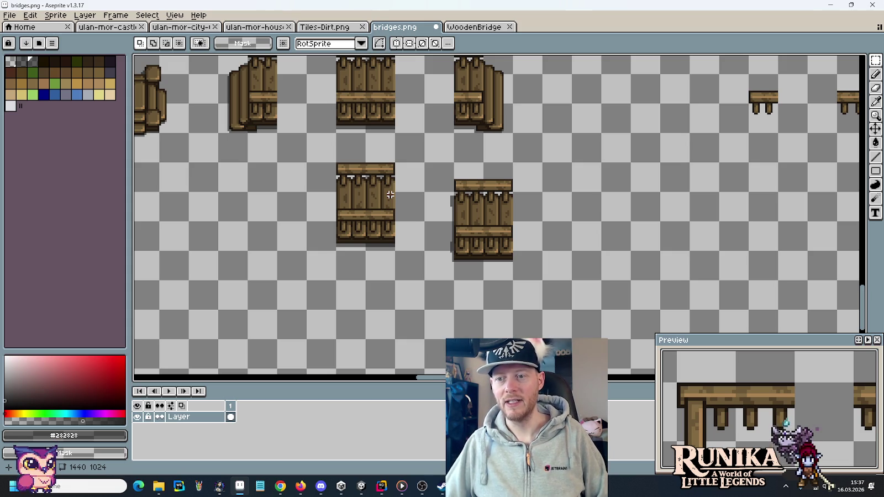
{"action": "scroll", "coordinate": [526, 121], "scroll_direction": "up", "scroll_amount": 2}
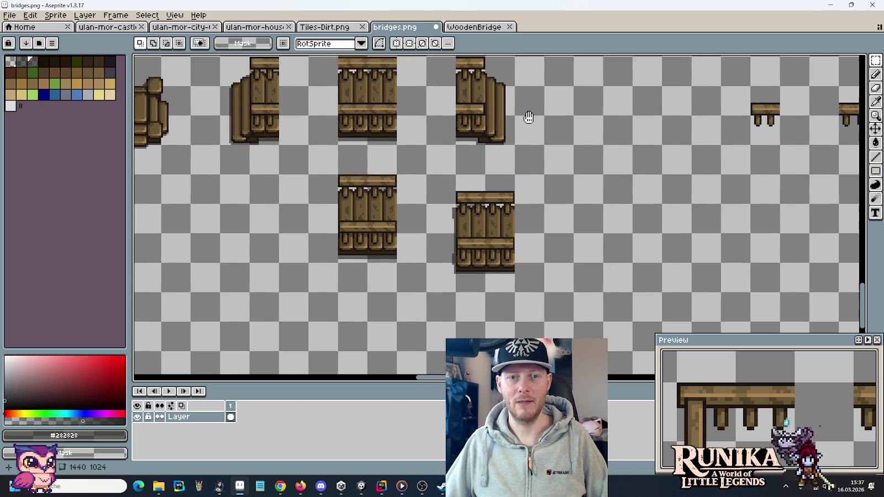
Step: Move the strip of stray pixels at the plank's lower right edge into place
{"action": "scroll", "coordinate": [524, 150], "scroll_direction": "up", "scroll_amount": 1}
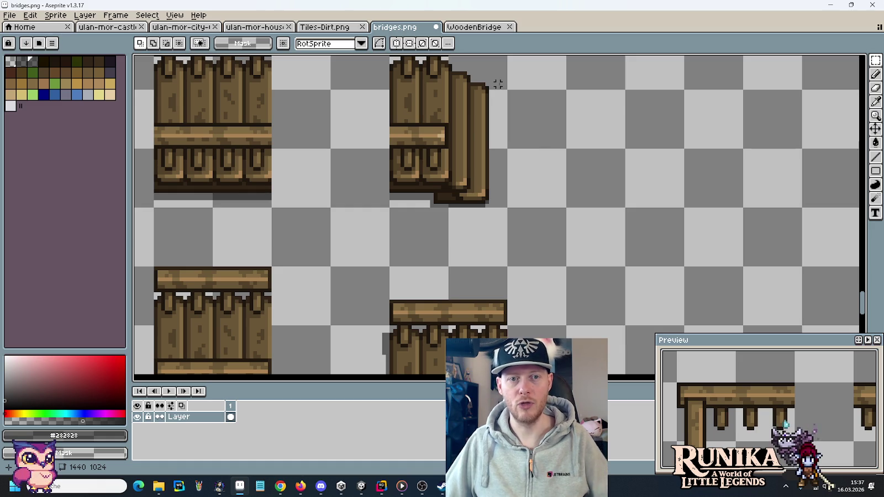
{"action": "mouse_move", "coordinate": [486, 84]}
{"action": "left_mouse_down"}
{"action": "mouse_move", "coordinate": [564, 207]}
{"action": "mouse_move", "coordinate": [564, 191]}
{"action": "left_mouse_up"}
{"action": "mouse_move", "coordinate": [553, 166]}
{"action": "left_mouse_down"}
{"action": "mouse_move", "coordinate": [531, 172]}
{"action": "mouse_move", "coordinate": [369, 304]}
{"action": "mouse_move", "coordinate": [342, 240]}
{"action": "mouse_move", "coordinate": [331, 237]}
{"action": "mouse_move", "coordinate": [579, 261]}
{"action": "mouse_move", "coordinate": [554, 267]}
{"action": "left_mouse_up"}
{"action": "scroll", "coordinate": [531, 172], "scroll_direction": "down", "scroll_amount": 3}
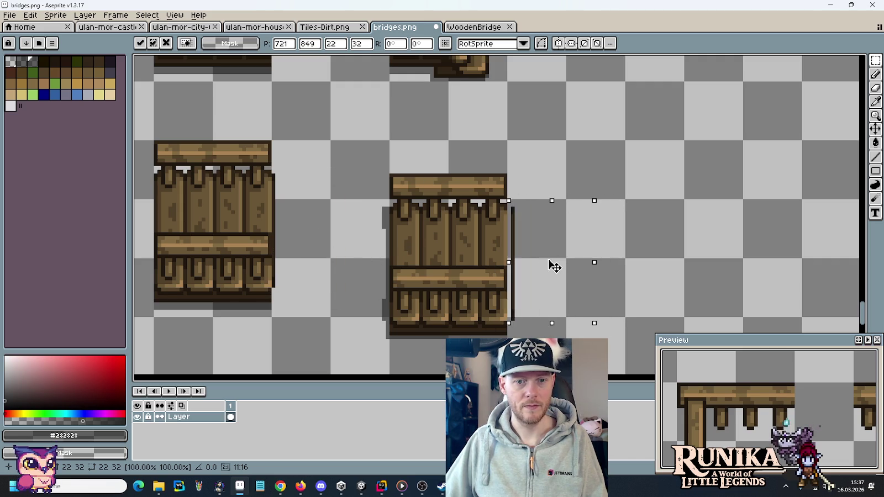
{"action": "left_click", "coordinate": [424, 231]}
{"action": "scroll", "coordinate": [491, 150], "scroll_direction": "up", "scroll_amount": 5}
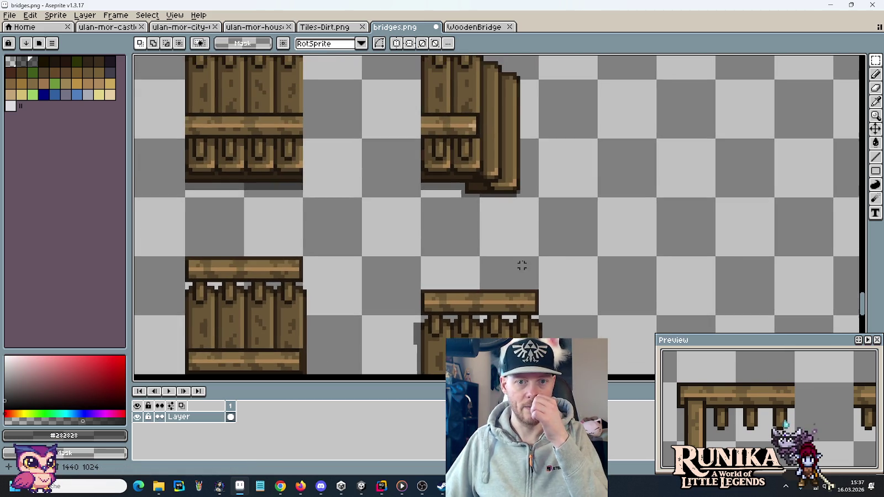
{"action": "scroll", "coordinate": [564, 184], "scroll_direction": "down", "scroll_amount": 5}
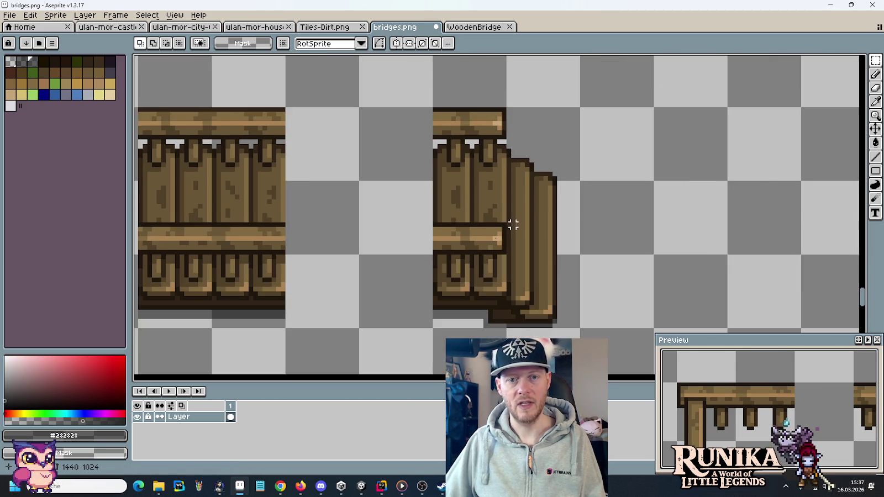
{"action": "scroll", "coordinate": [352, 260], "scroll_direction": "up", "scroll_amount": 4}
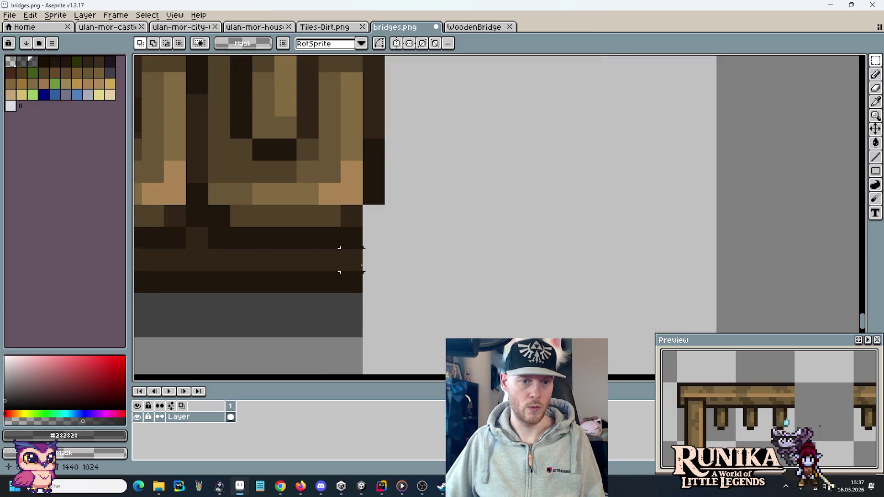
{"action": "scroll", "coordinate": [351, 259], "scroll_direction": "down", "scroll_amount": 2}
Step: Adjust small strips at the plank's lower and right edges to complete the dark outline
{"action": "left_click_drag", "start_coordinate": [420, 166], "coordinate": [361, 260]}
{"action": "left_click", "coordinate": [486, 239]}
{"action": "scroll", "coordinate": [509, 179], "scroll_direction": "down", "scroll_amount": 3}
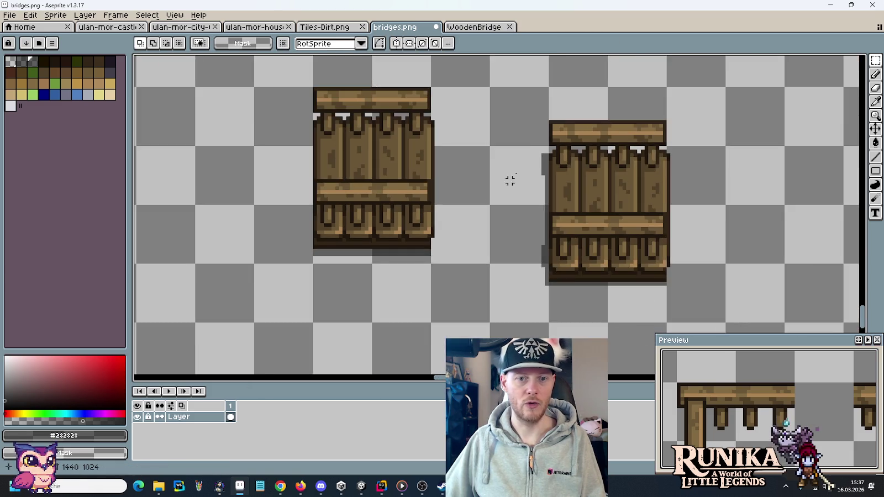
{"action": "scroll", "coordinate": [380, 352], "scroll_direction": "up", "scroll_amount": 2}
{"action": "scroll", "coordinate": [473, 235], "scroll_direction": "up", "scroll_amount": 2}
{"action": "scroll", "coordinate": [473, 235], "scroll_direction": "down", "scroll_amount": 3}
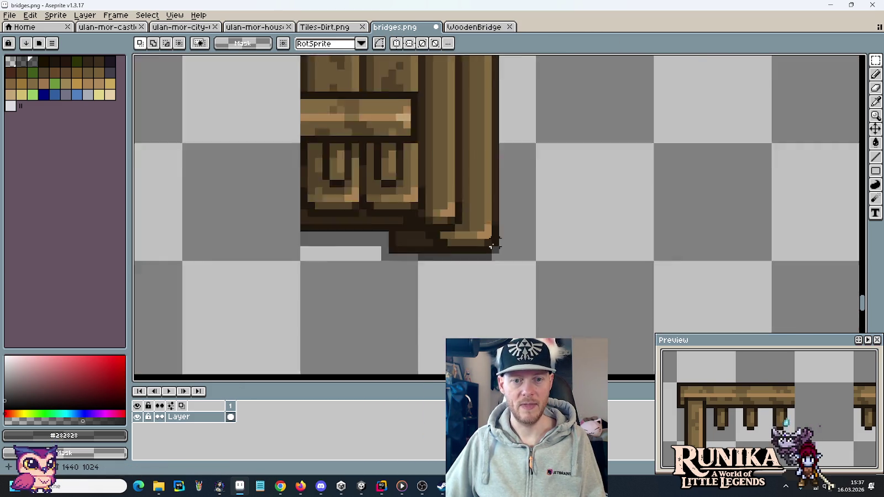
{"action": "scroll", "coordinate": [473, 235], "scroll_direction": "up", "scroll_amount": 2}
{"action": "mouse_move", "coordinate": [517, 211]}
{"action": "left_mouse_down"}
{"action": "mouse_move", "coordinate": [488, 259]}
{"action": "mouse_move", "coordinate": [505, 250]}
{"action": "left_mouse_up"}
{"action": "left_click", "coordinate": [570, 235]}
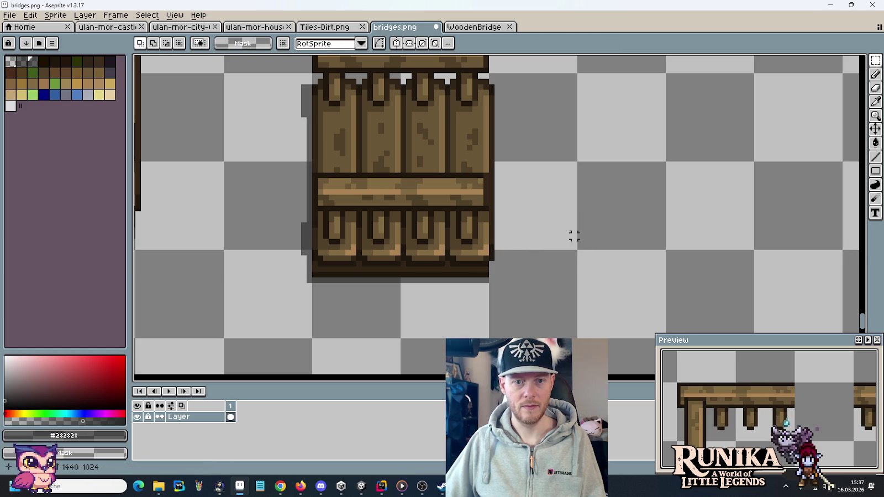
{"action": "scroll", "coordinate": [497, 160], "scroll_direction": "up", "scroll_amount": 2}
{"action": "scroll", "coordinate": [501, 157], "scroll_direction": "down", "scroll_amount": 2}
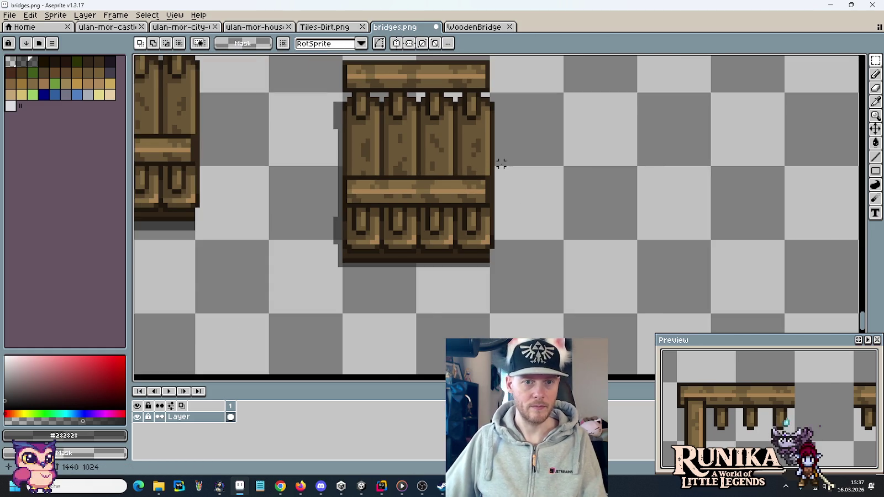
{"action": "scroll", "coordinate": [501, 158], "scroll_direction": "down", "scroll_amount": 1}
{"action": "scroll", "coordinate": [489, 192], "scroll_direction": "up", "scroll_amount": 3}
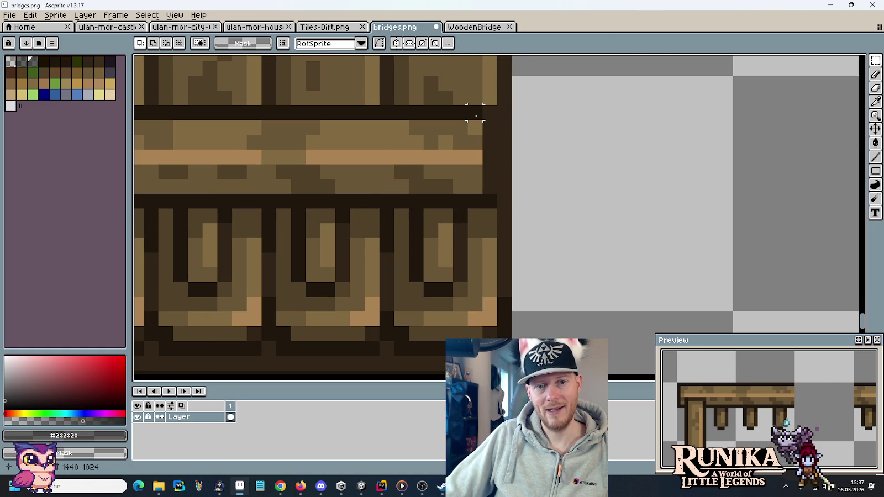
Step: Shift the middle crossbar's end out to the tile's right outline
{"action": "left_click_drag", "start_coordinate": [475, 112], "coordinate": [494, 203]}
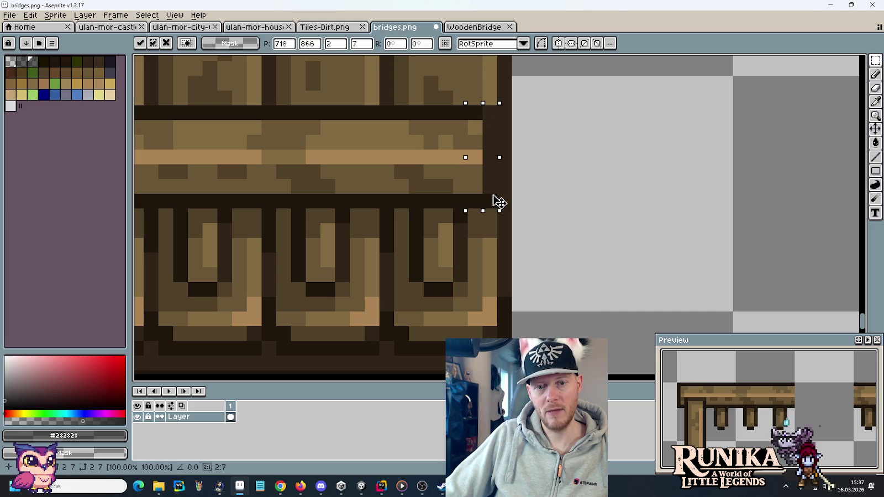
{"action": "left_click", "coordinate": [563, 202]}
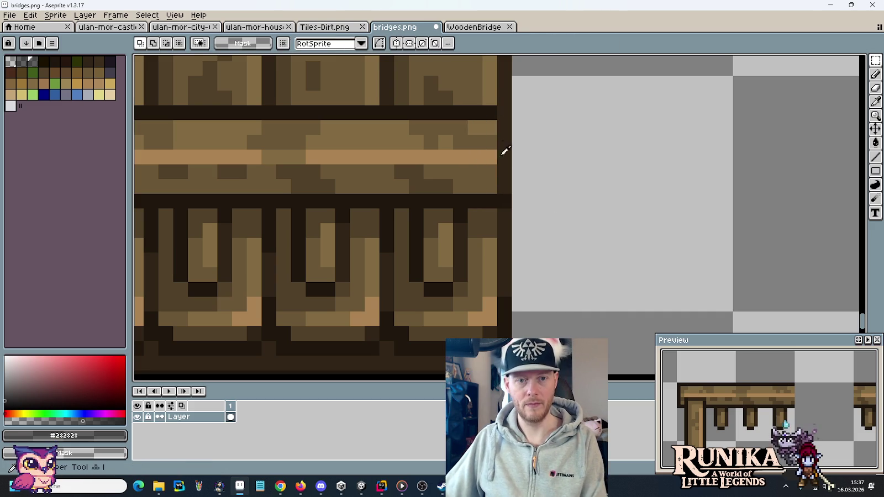
{"action": "key", "text": "b"}
{"action": "left_click", "coordinate": [492, 140], "text": "alt"}
Step: Extend the top rail's right end so it reaches the dark outline
{"action": "scroll", "coordinate": [544, 224], "scroll_direction": "down", "scroll_amount": 3}
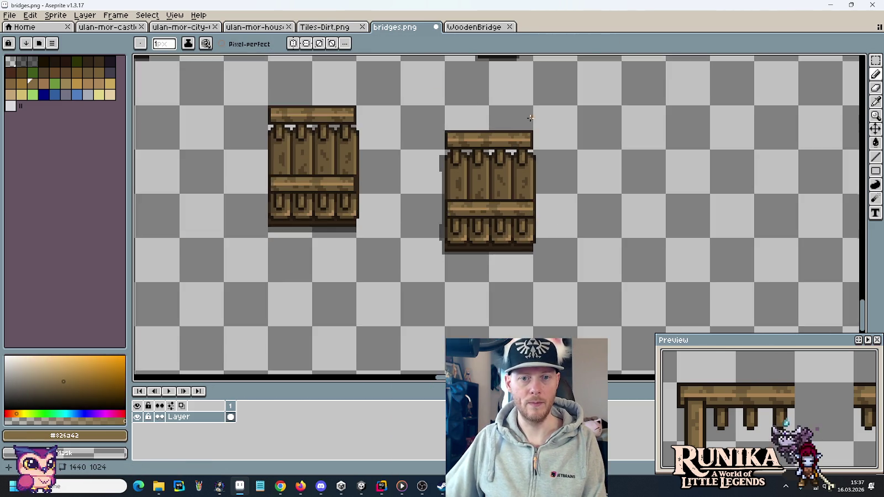
{"action": "scroll", "coordinate": [530, 118], "scroll_direction": "up", "scroll_amount": 3}
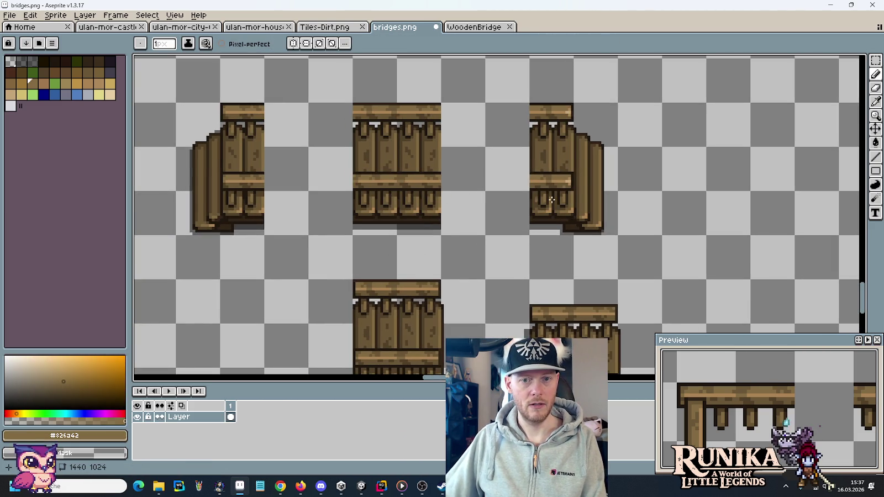
{"action": "scroll", "coordinate": [506, 161], "scroll_direction": "up", "scroll_amount": 3}
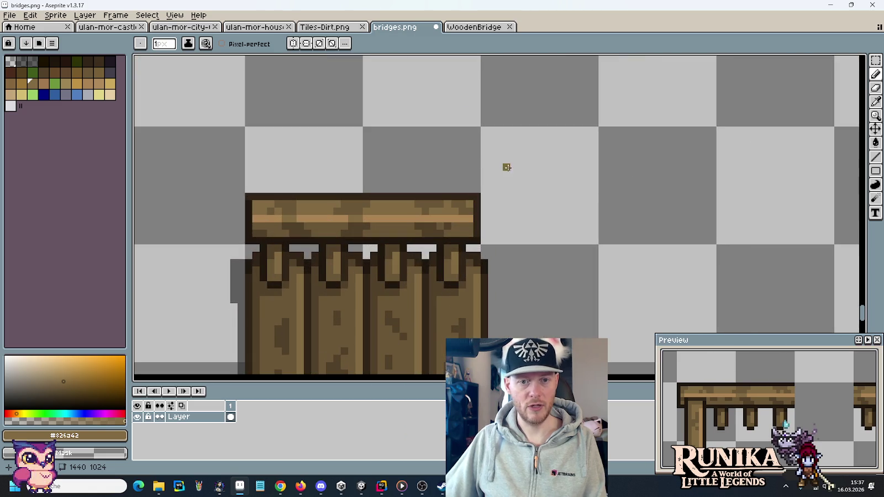
{"action": "key", "text": "m"}
{"action": "left_click_drag", "start_coordinate": [501, 172], "coordinate": [473, 256]}
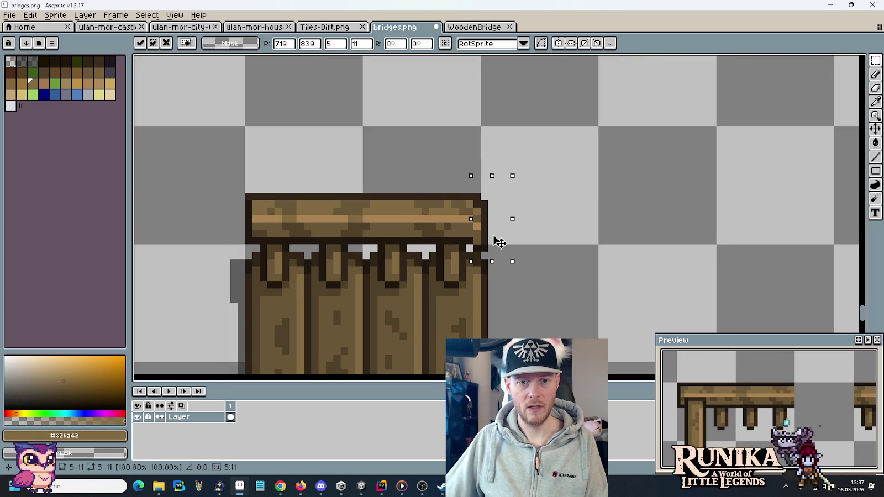
{"action": "key", "text": "ctrl+d"}
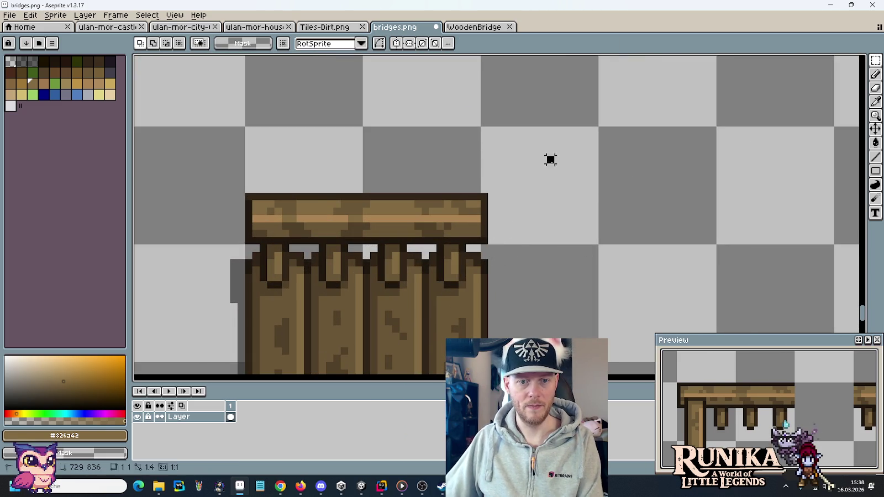
Step: Move the small crossbar end piece into place
{"action": "scroll", "coordinate": [551, 160], "scroll_direction": "down", "scroll_amount": 3}
{"action": "scroll", "coordinate": [509, 133], "scroll_direction": "up", "scroll_amount": 3}
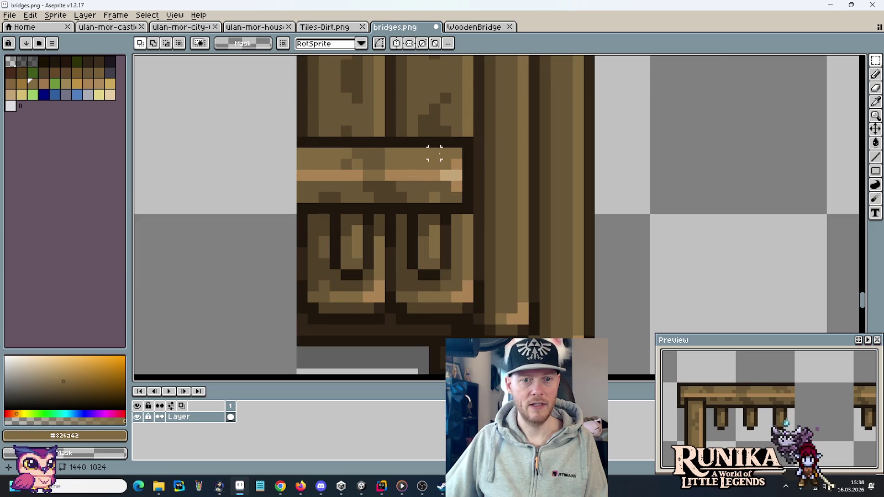
{"action": "left_click_drag", "start_coordinate": [441, 148], "coordinate": [462, 204]}
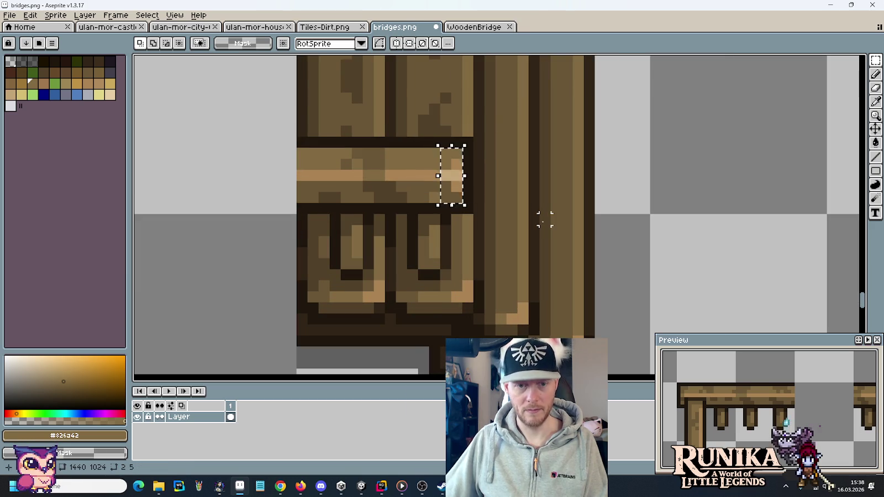
{"action": "scroll", "coordinate": [547, 221], "scroll_direction": "down", "scroll_amount": 2}
{"action": "scroll", "coordinate": [456, 314], "scroll_direction": "up", "scroll_amount": 3}
{"action": "mouse_move", "coordinate": [381, 141]}
{"action": "left_mouse_down"}
{"action": "mouse_move", "coordinate": [504, 224]}
{"action": "mouse_move", "coordinate": [352, 142]}
{"action": "mouse_move", "coordinate": [347, 380]}
{"action": "mouse_move", "coordinate": [359, 365]}
{"action": "mouse_move", "coordinate": [344, 246]}
{"action": "mouse_move", "coordinate": [357, 235]}
{"action": "mouse_move", "coordinate": [509, 298]}
{"action": "mouse_move", "coordinate": [861, 217]}
{"action": "mouse_move", "coordinate": [829, 166]}
{"action": "mouse_move", "coordinate": [749, 163]}
{"action": "mouse_move", "coordinate": [752, 252]}
{"action": "mouse_move", "coordinate": [741, 256]}
{"action": "mouse_move", "coordinate": [742, 201]}
{"action": "mouse_move", "coordinate": [681, 197]}
{"action": "mouse_move", "coordinate": [689, 193]}
{"action": "left_mouse_up"}
{"action": "left_click", "coordinate": [691, 191]}
Step: Sample the darker wood brown and shift the crossbar highlight pixels one pixel left
{"action": "left_click", "coordinate": [776, 215]}
{"action": "key", "text": "b"}
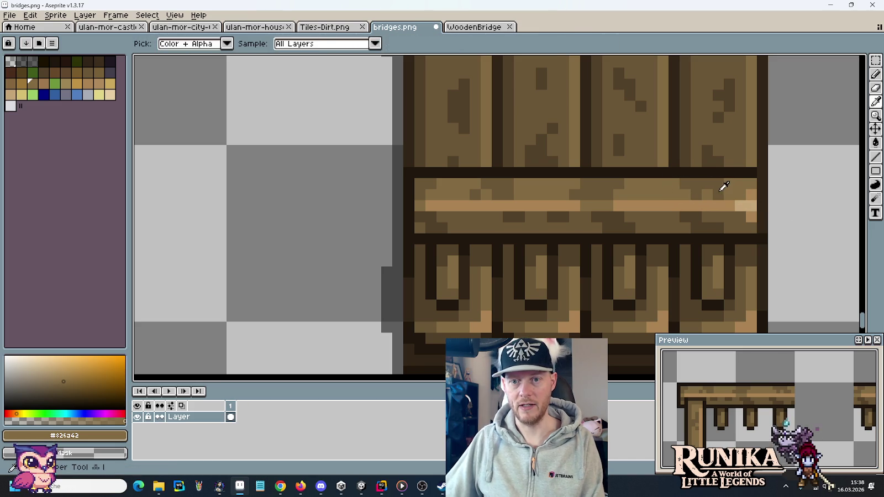
{"action": "left_click", "coordinate": [722, 188], "text": "alt"}
{"action": "scroll", "coordinate": [616, 252], "scroll_direction": "down", "scroll_amount": 4}
{"action": "scroll", "coordinate": [631, 252], "scroll_direction": "up", "scroll_amount": 1}
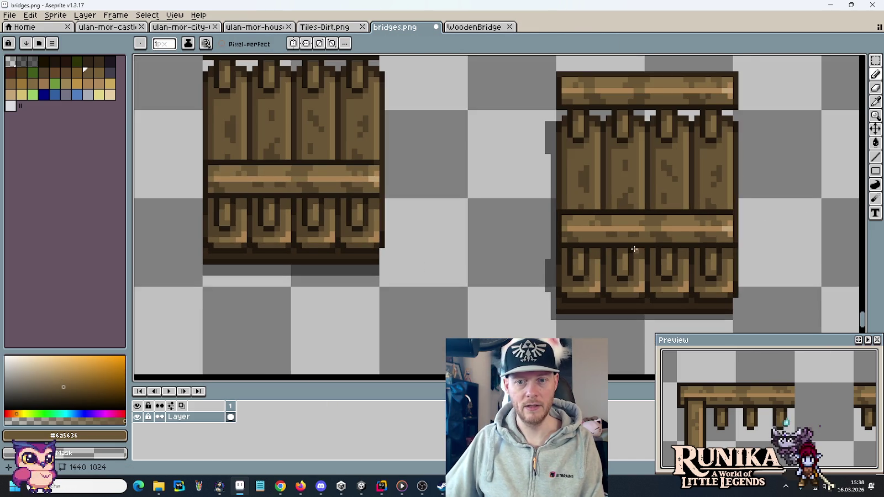
{"action": "scroll", "coordinate": [702, 244], "scroll_direction": "up", "scroll_amount": 1}
{"action": "scroll", "coordinate": [694, 208], "scroll_direction": "up", "scroll_amount": 2}
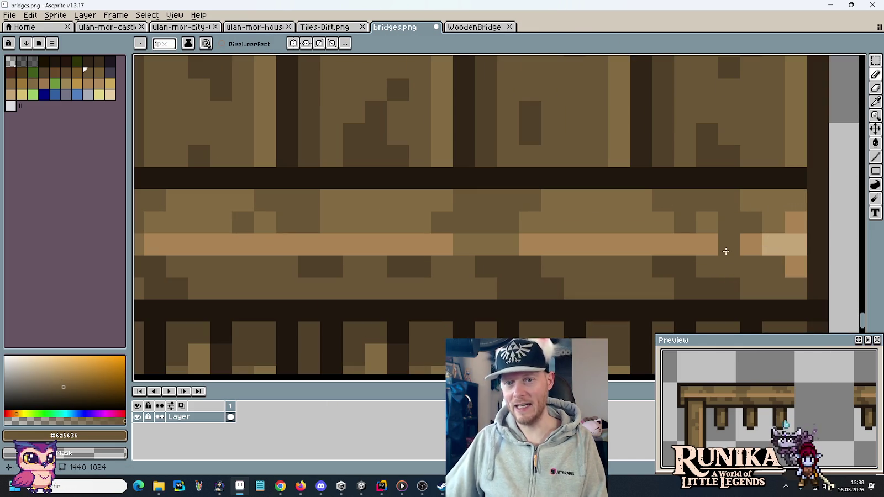
{"action": "key", "text": "m"}
{"action": "left_click_drag", "start_coordinate": [774, 221], "coordinate": [638, 197]}
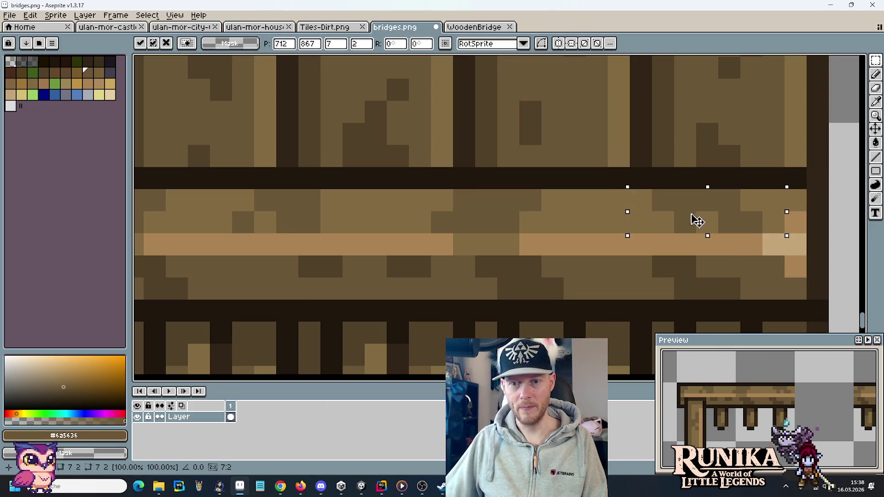
{"action": "left_click_drag", "start_coordinate": [695, 221], "coordinate": [664, 217]}
{"action": "left_click", "coordinate": [708, 267]}
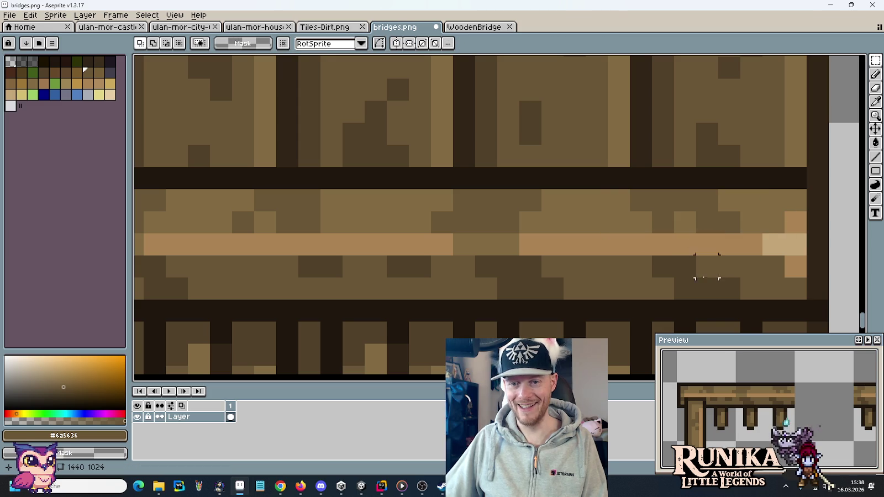
Step: Move another part of the crossbar highlight to the left
{"action": "scroll", "coordinate": [752, 222], "scroll_direction": "down", "scroll_amount": 1}
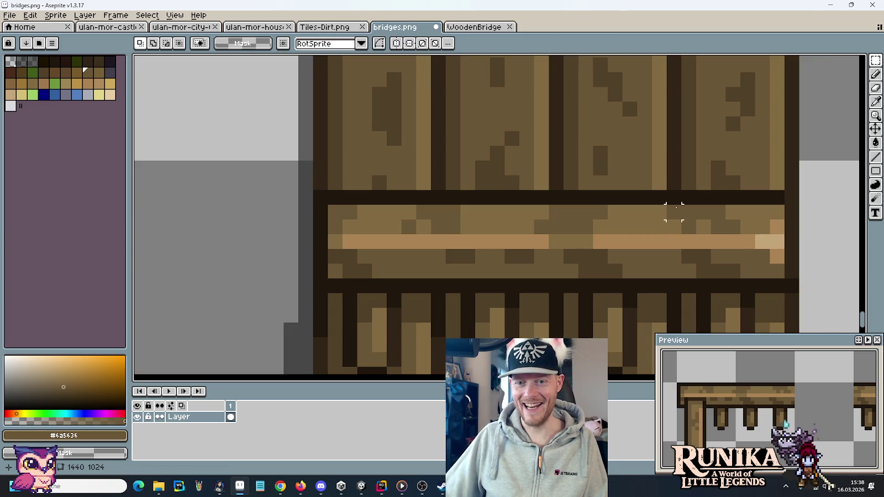
{"action": "scroll", "coordinate": [719, 219], "scroll_direction": "down", "scroll_amount": 2}
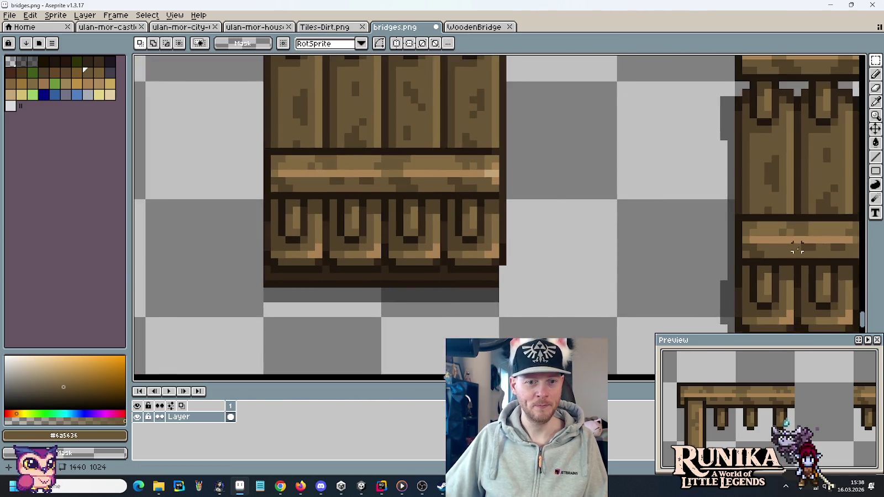
{"action": "scroll", "coordinate": [486, 166], "scroll_direction": "up", "scroll_amount": 3}
{"action": "mouse_move", "coordinate": [556, 178]}
{"action": "left_mouse_down"}
{"action": "mouse_move", "coordinate": [523, 211]}
{"action": "mouse_move", "coordinate": [463, 212]}
{"action": "left_mouse_up"}
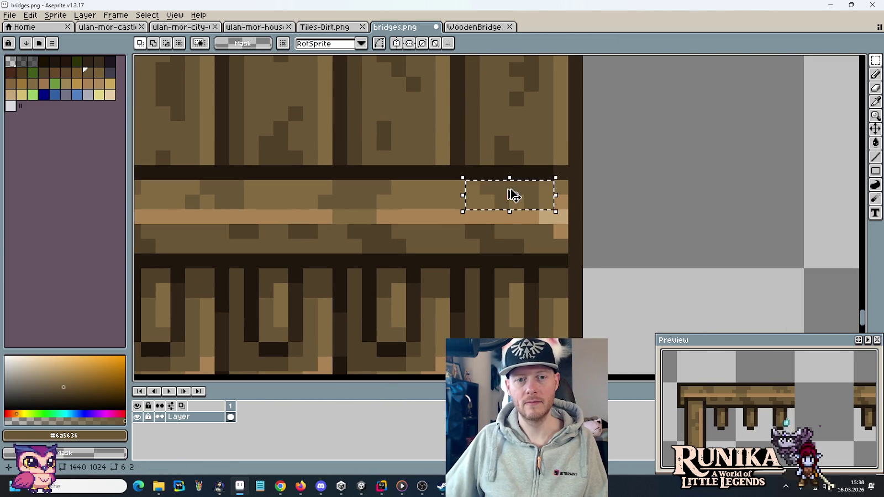
{"action": "mouse_move", "coordinate": [513, 195]}
{"action": "left_mouse_down"}
{"action": "mouse_move", "coordinate": [487, 194]}
{"action": "mouse_move", "coordinate": [483, 204]}
{"action": "left_mouse_up"}
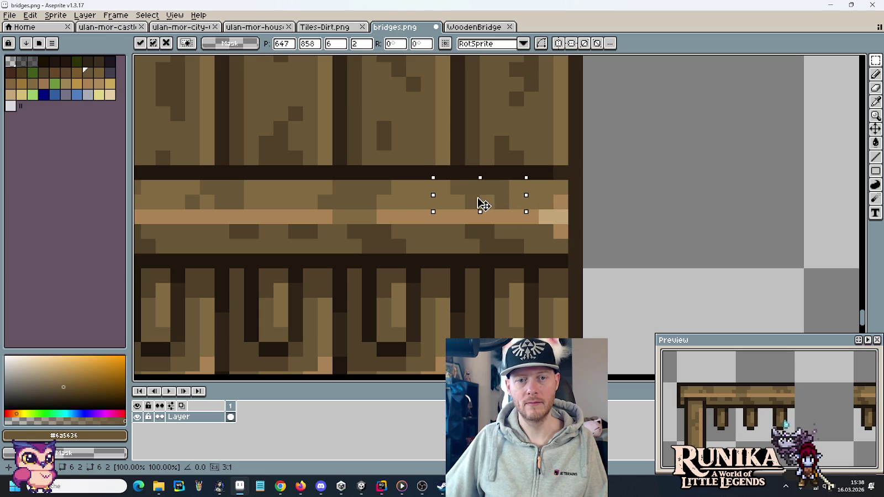
{"action": "key", "text": "ctrl+d"}
Step: Sample the top rail's darker brown and lengthen the left bridge's top rail end
{"action": "key", "text": "b"}
{"action": "scroll", "coordinate": [511, 199], "scroll_direction": "down", "scroll_amount": 3}
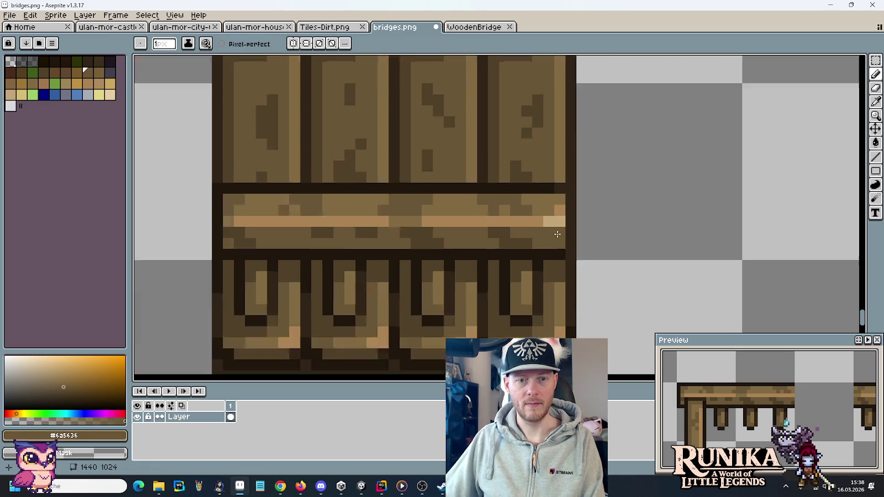
{"action": "mouse_move", "coordinate": [575, 144]}
{"action": "left_mouse_down"}
{"action": "mouse_move", "coordinate": [492, 244]}
{"action": "mouse_move", "coordinate": [445, 221]}
{"action": "left_mouse_up"}
{"action": "left_click_drag", "start_coordinate": [548, 162], "coordinate": [470, 144]}
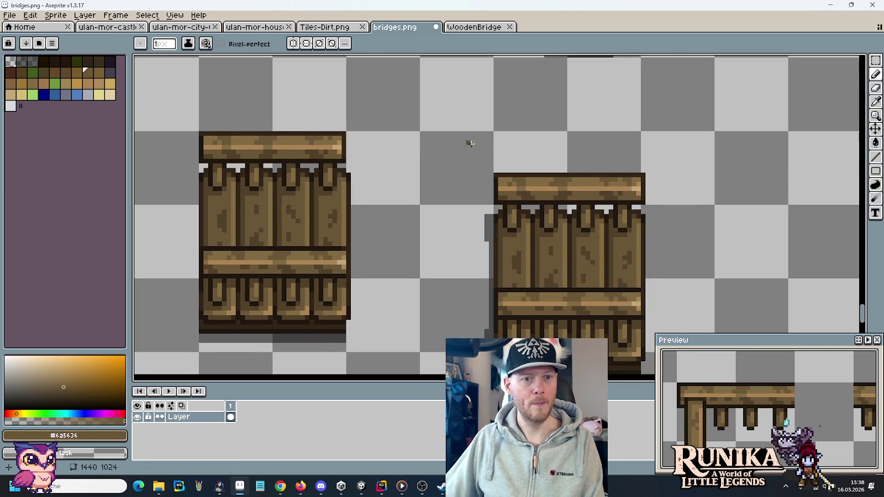
{"action": "scroll", "coordinate": [608, 194], "scroll_direction": "up", "scroll_amount": 4}
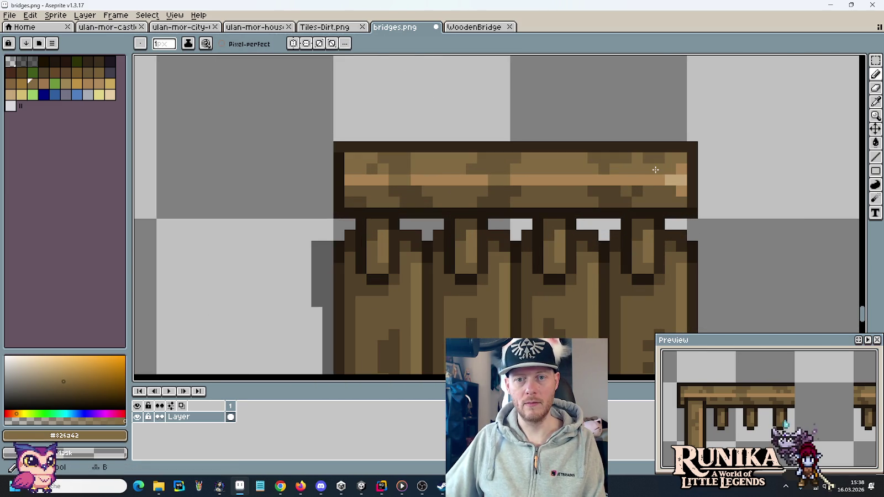
{"action": "scroll", "coordinate": [646, 177], "scroll_direction": "down", "scroll_amount": 3}
{"action": "key", "text": "i"}
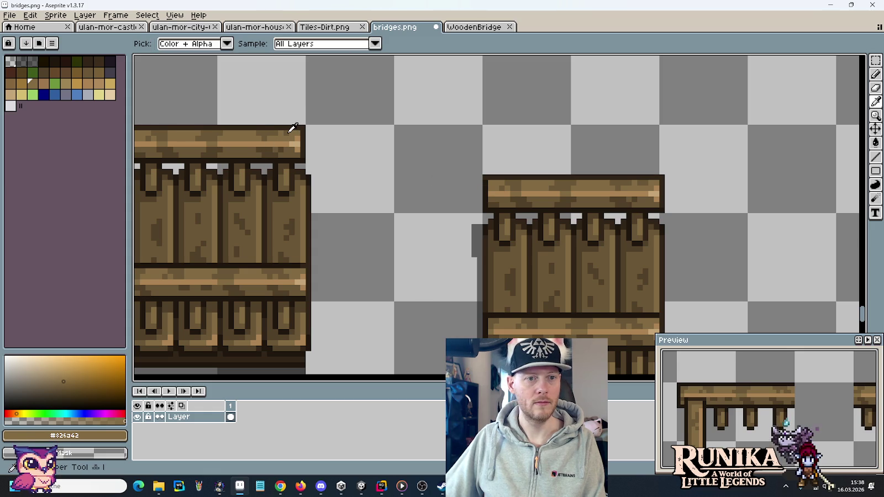
{"action": "left_click", "coordinate": [289, 131]}
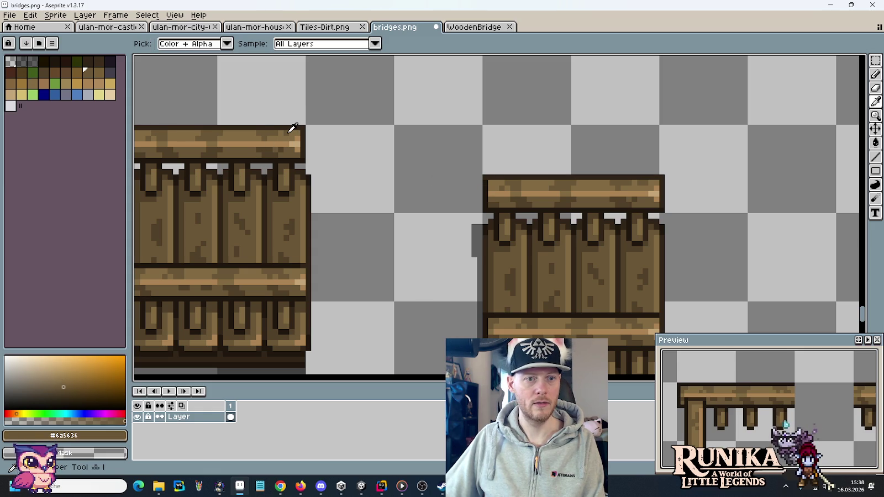
{"action": "key", "text": "m"}
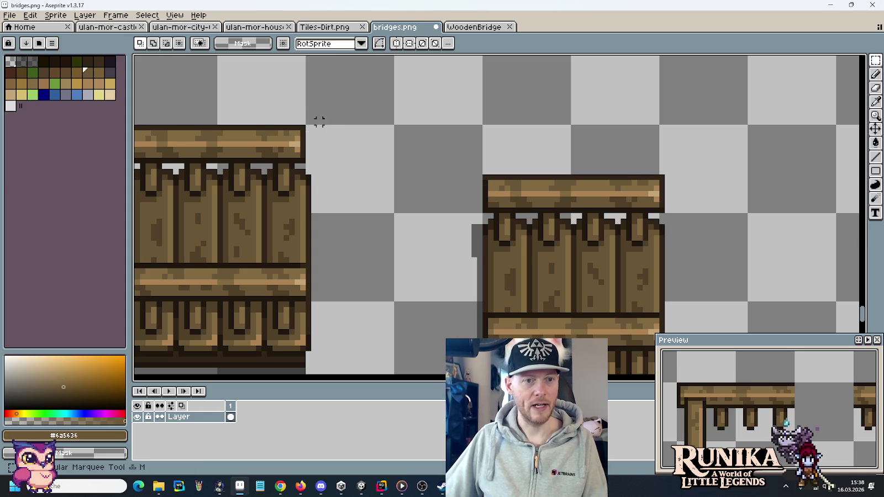
{"action": "left_click_drag", "start_coordinate": [327, 114], "coordinate": [286, 159]}
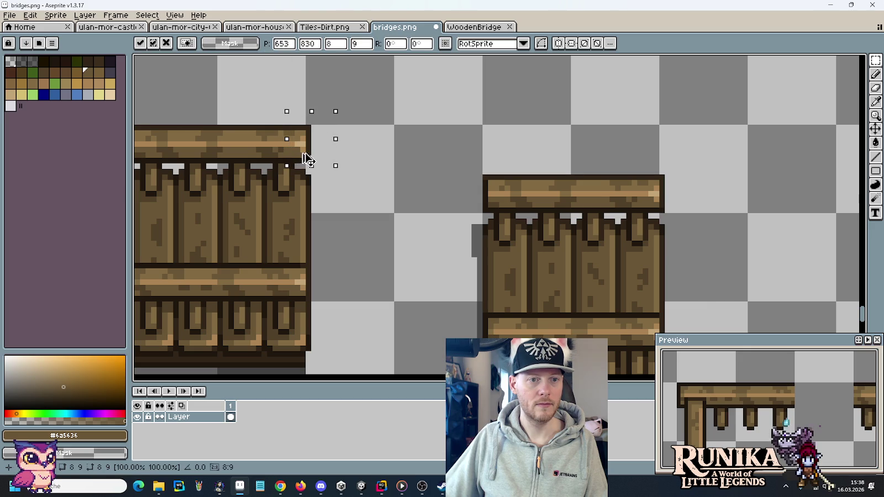
{"action": "left_click", "coordinate": [380, 164]}
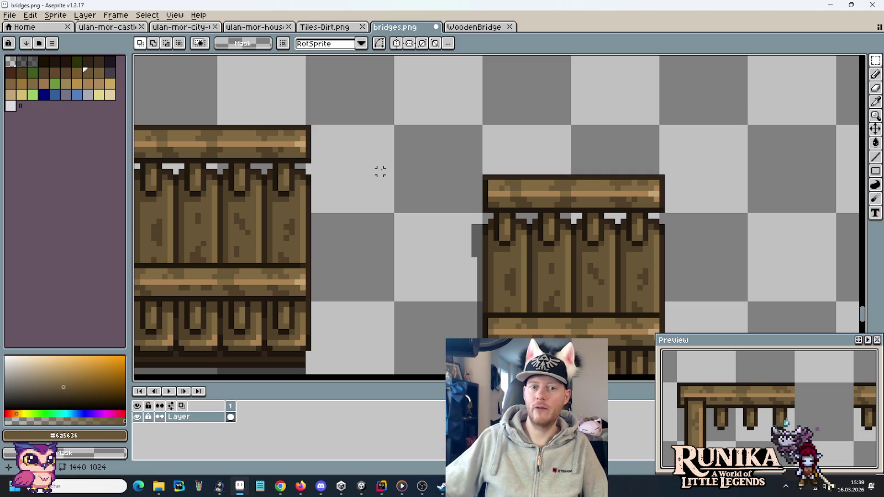
Step: Sample the dark outline colour #1f170c with the Pencil and inspect the lower plank row edges
{"action": "scroll", "coordinate": [414, 172], "scroll_direction": "down", "scroll_amount": 2}
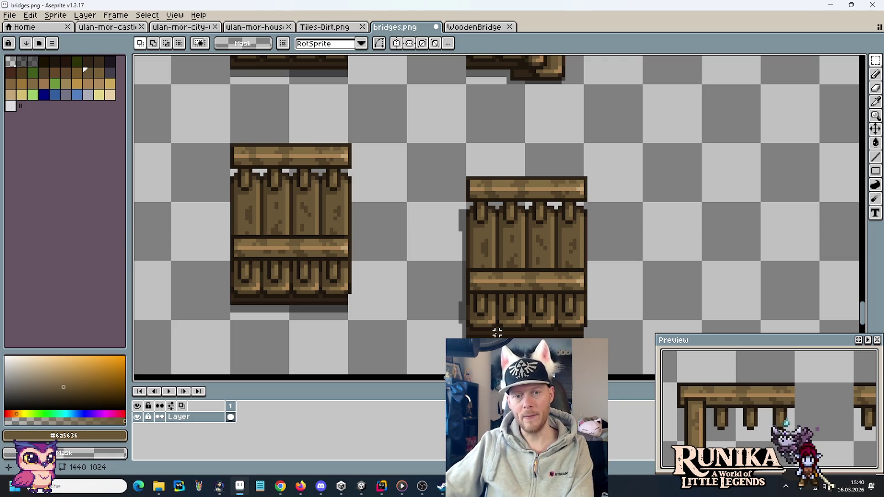
{"action": "scroll", "coordinate": [434, 255], "scroll_direction": "up", "scroll_amount": 4}
{"action": "key", "text": "b"}
{"action": "left_click", "coordinate": [395, 261], "text": "alt"}
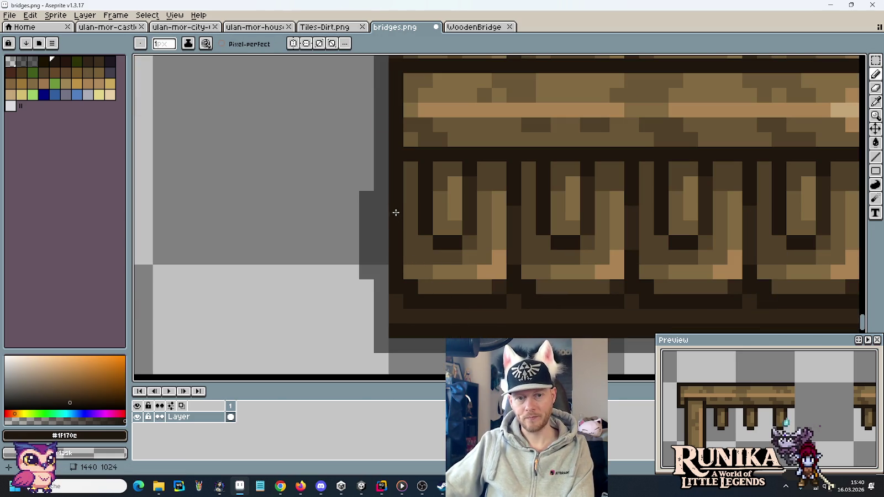
{"action": "scroll", "coordinate": [341, 221], "scroll_direction": "down", "scroll_amount": 3}
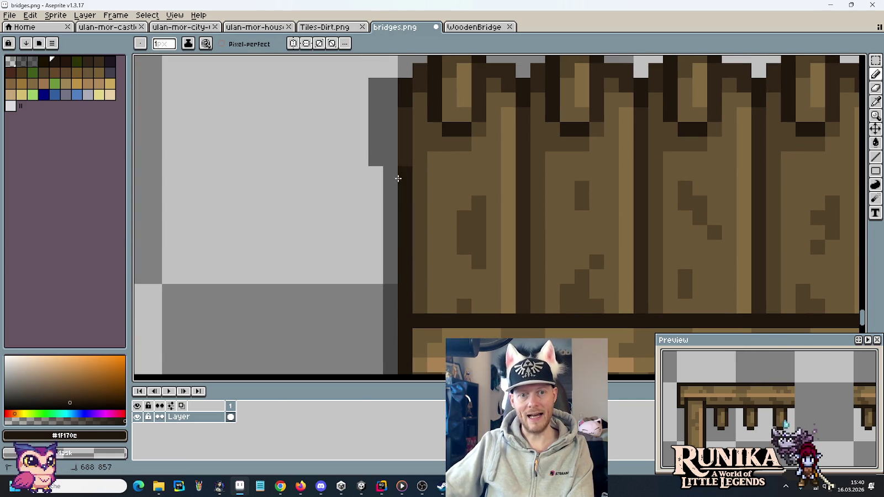
{"action": "scroll", "coordinate": [431, 159], "scroll_direction": "down", "scroll_amount": 5}
{"action": "left_click_drag", "start_coordinate": [380, 198], "coordinate": [539, 273]}
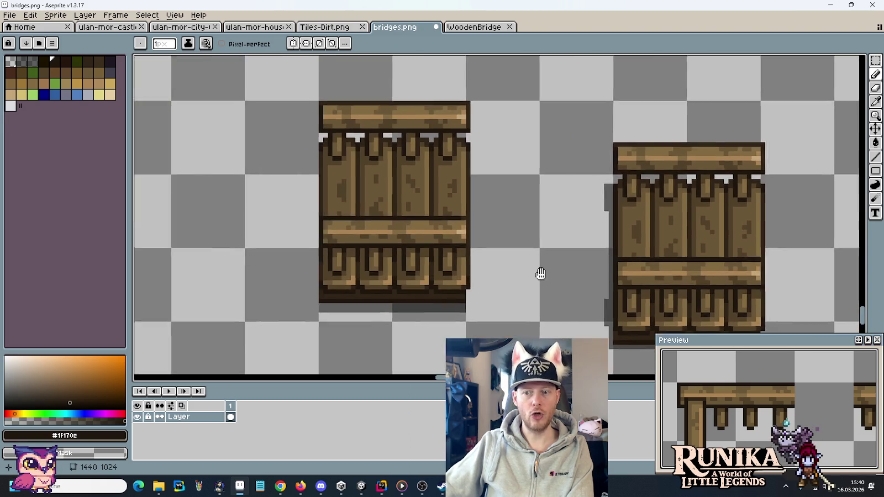
{"action": "scroll", "coordinate": [409, 276], "scroll_direction": "up", "scroll_amount": 5}
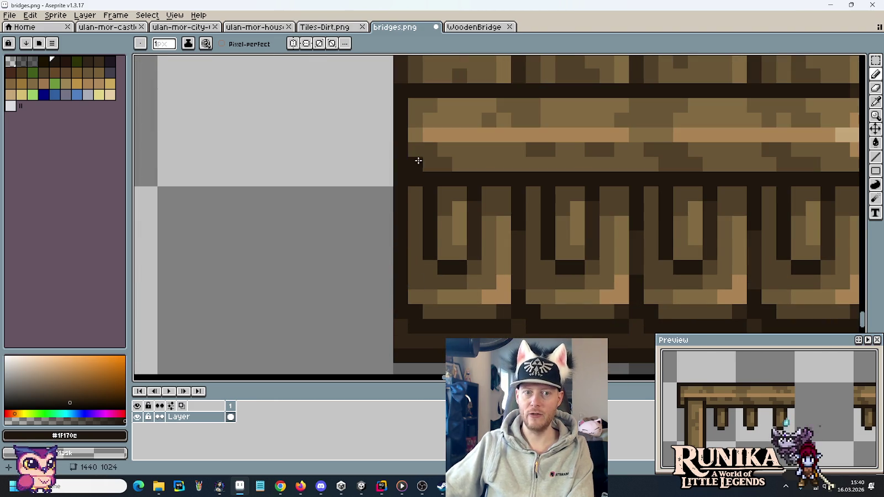
{"action": "scroll", "coordinate": [409, 158], "scroll_direction": "down", "scroll_amount": 3}
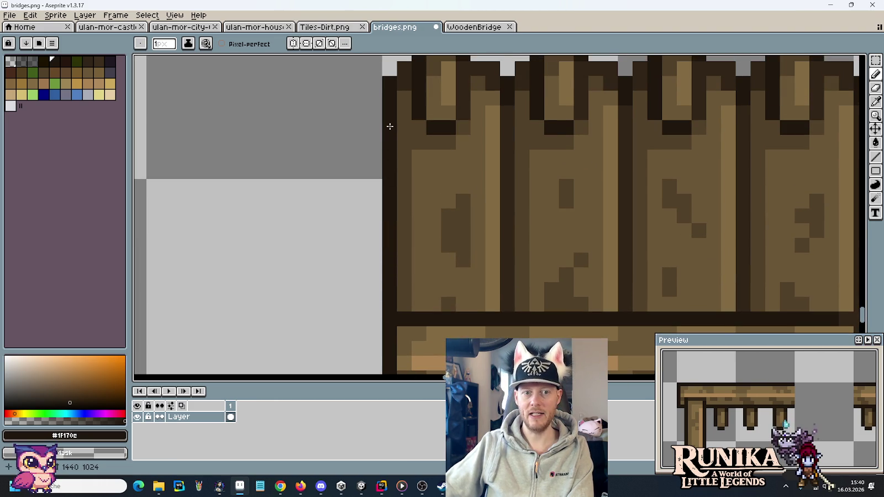
{"action": "scroll", "coordinate": [383, 188], "scroll_direction": "down", "scroll_amount": 4}
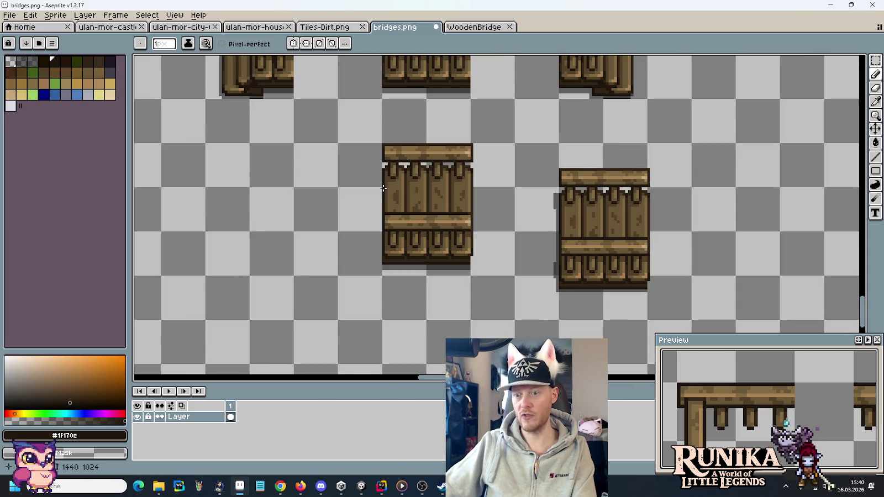
{"action": "key", "text": "m"}
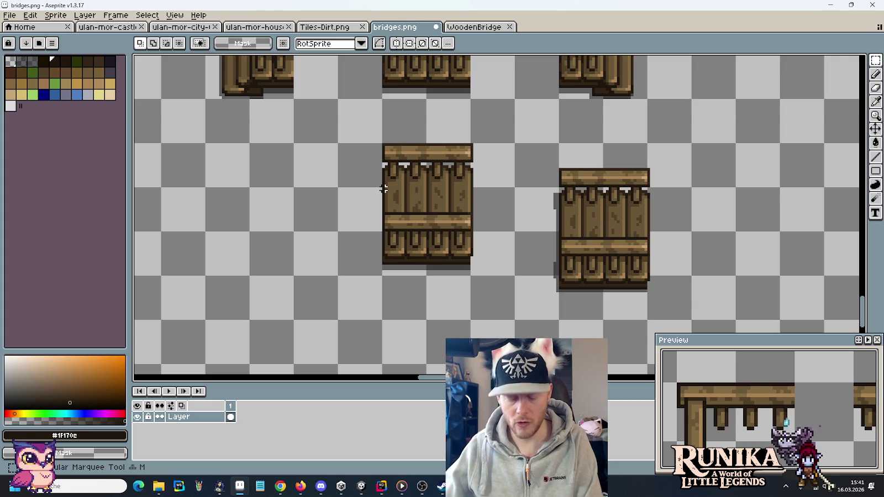
Step: Scroll the view up over the bridge tiles with the Rectangular Marquee active
{"action": "scroll", "coordinate": [397, 291], "scroll_direction": "up", "scroll_amount": 3}
Step: Shift a 16x48 column of the bridge sheet downward and commit it
{"action": "scroll", "coordinate": [356, 218], "scroll_direction": "up", "scroll_amount": 2}
{"action": "key", "text": "b"}
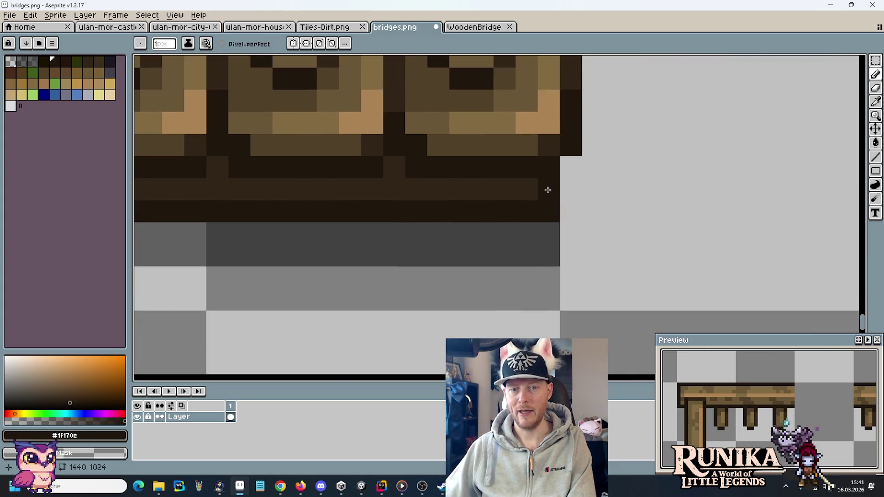
{"action": "scroll", "coordinate": [542, 198], "scroll_direction": "down", "scroll_amount": 3}
{"action": "left_click_drag", "start_coordinate": [610, 208], "coordinate": [450, 203]}
{"action": "scroll", "coordinate": [583, 241], "scroll_direction": "up", "scroll_amount": 3}
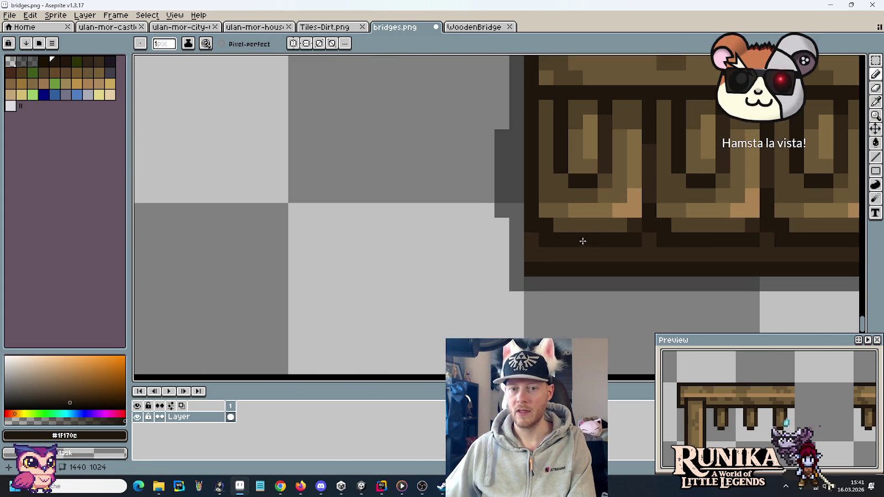
{"action": "scroll", "coordinate": [537, 244], "scroll_direction": "down", "scroll_amount": 1}
{"action": "left_click_drag", "start_coordinate": [800, 263], "coordinate": [569, 243]}
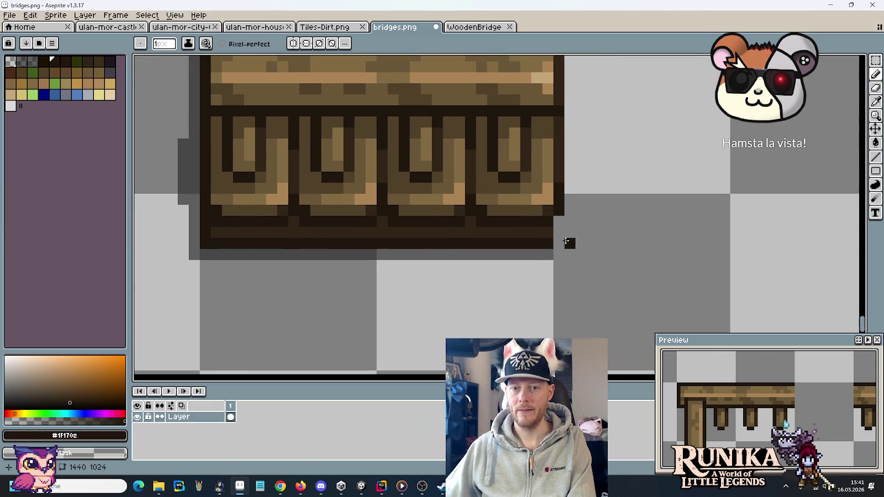
{"action": "scroll", "coordinate": [549, 235], "scroll_direction": "down", "scroll_amount": 4}
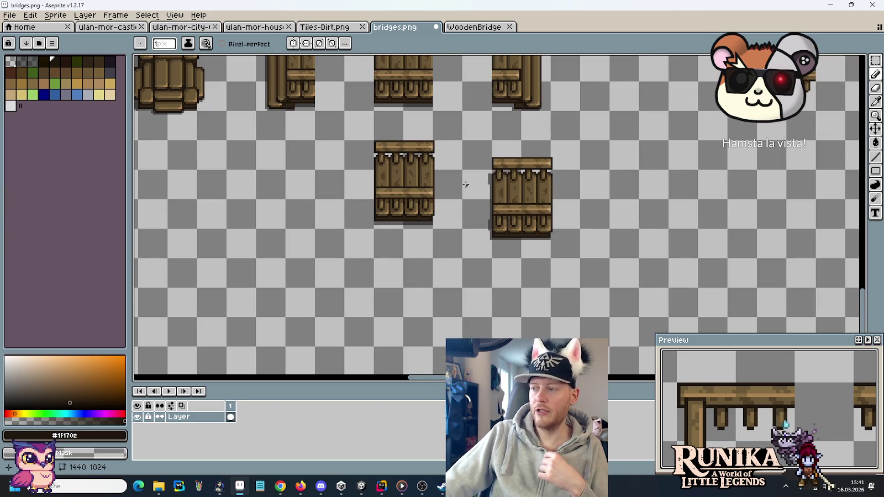
{"action": "mouse_move", "coordinate": [466, 184]}
{"action": "left_mouse_down"}
{"action": "mouse_move", "coordinate": [522, 290]}
{"action": "mouse_move", "coordinate": [551, 238]}
{"action": "left_mouse_up"}
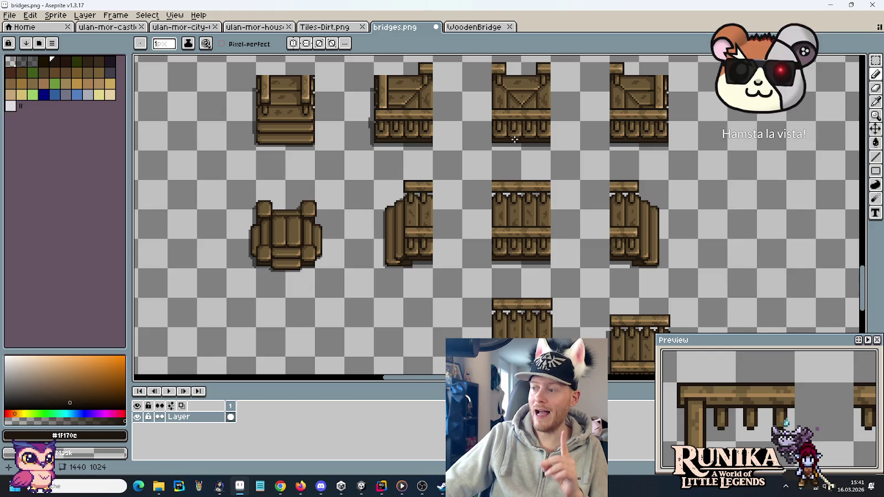
{"action": "left_click_drag", "start_coordinate": [470, 143], "coordinate": [516, 215]}
{"action": "key", "text": "m"}
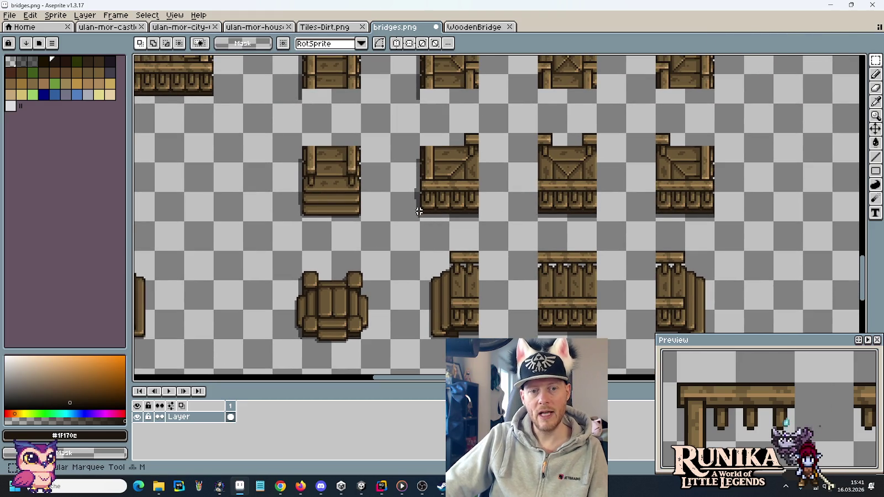
{"action": "left_click_drag", "start_coordinate": [405, 207], "coordinate": [404, 135]}
{"action": "mouse_move", "coordinate": [404, 177]}
{"action": "left_mouse_down"}
{"action": "mouse_move", "coordinate": [522, 372]}
{"action": "mouse_move", "coordinate": [523, 271]}
{"action": "mouse_move", "coordinate": [525, 279]}
{"action": "left_mouse_up"}
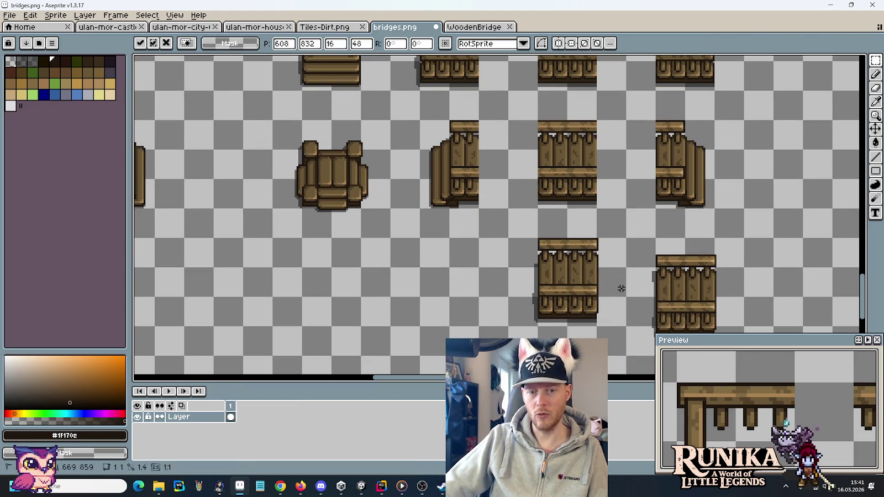
{"action": "key", "text": "Return"}
Step: Select an 8x16 strip beside the left bridge tile and start moving it up to Y 836
{"action": "scroll", "coordinate": [583, 316], "scroll_direction": "up", "scroll_amount": 3}
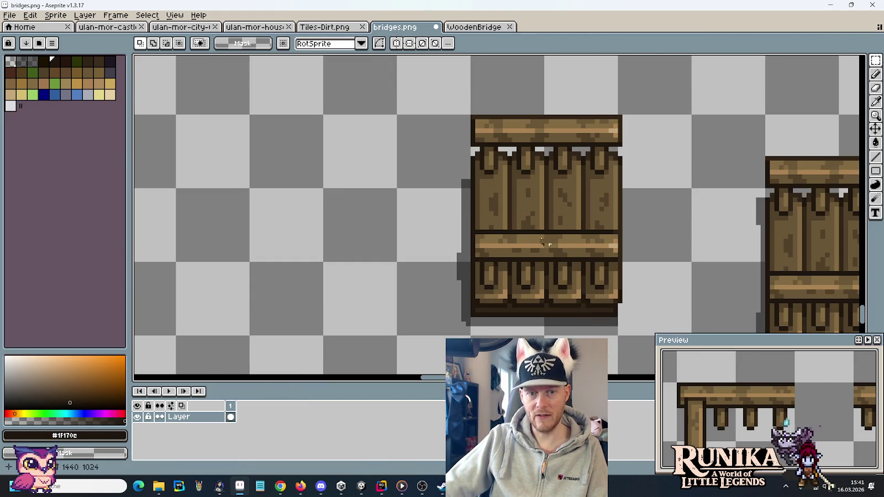
{"action": "scroll", "coordinate": [421, 192], "scroll_direction": "down", "scroll_amount": 5}
{"action": "scroll", "coordinate": [402, 161], "scroll_direction": "up", "scroll_amount": 3}
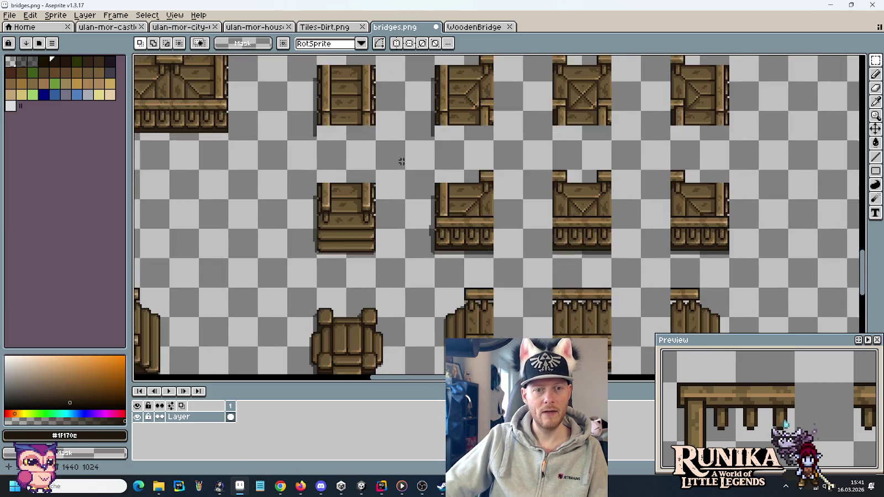
{"action": "scroll", "coordinate": [404, 166], "scroll_direction": "up", "scroll_amount": 2}
{"action": "scroll", "coordinate": [437, 197], "scroll_direction": "down", "scroll_amount": 2}
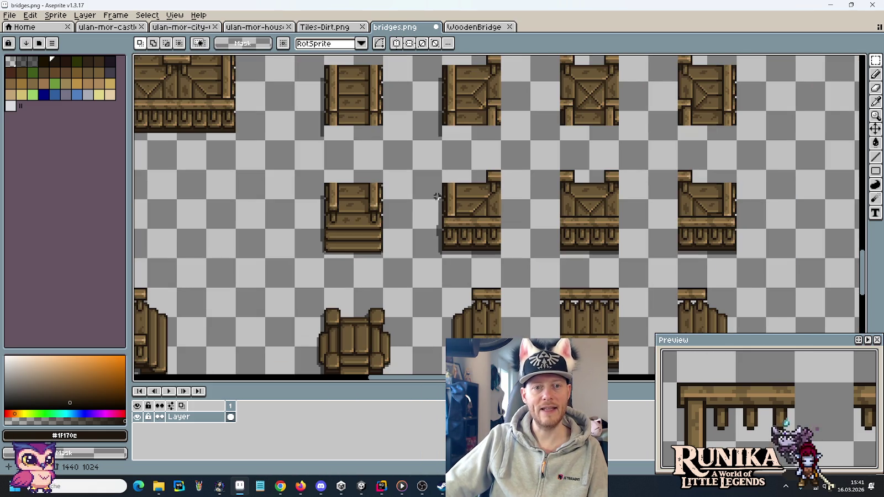
{"action": "scroll", "coordinate": [439, 298], "scroll_direction": "up", "scroll_amount": 2}
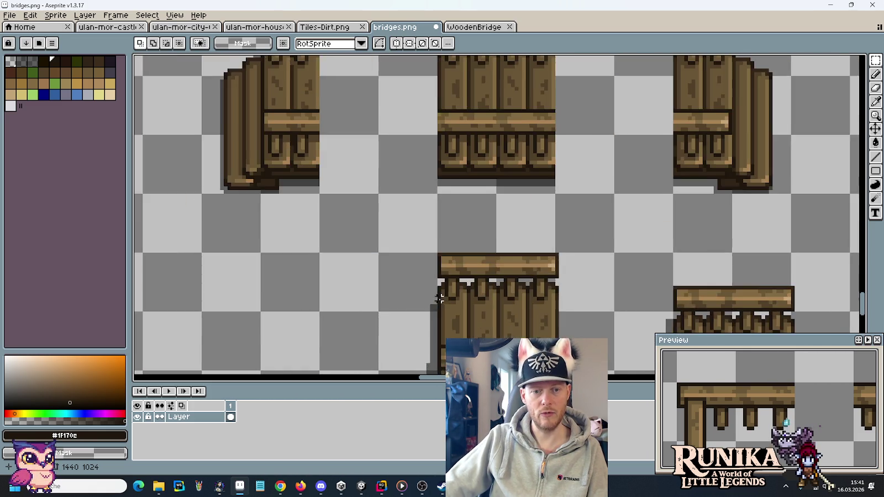
{"action": "scroll", "coordinate": [439, 299], "scroll_direction": "down", "scroll_amount": 2}
{"action": "scroll", "coordinate": [439, 298], "scroll_direction": "up", "scroll_amount": 1}
{"action": "mouse_move", "coordinate": [407, 227]}
{"action": "left_mouse_down"}
{"action": "mouse_move", "coordinate": [439, 297]}
{"action": "mouse_move", "coordinate": [429, 292]}
{"action": "mouse_move", "coordinate": [435, 183]}
{"action": "left_mouse_up"}
{"action": "left_click", "coordinate": [431, 285]}
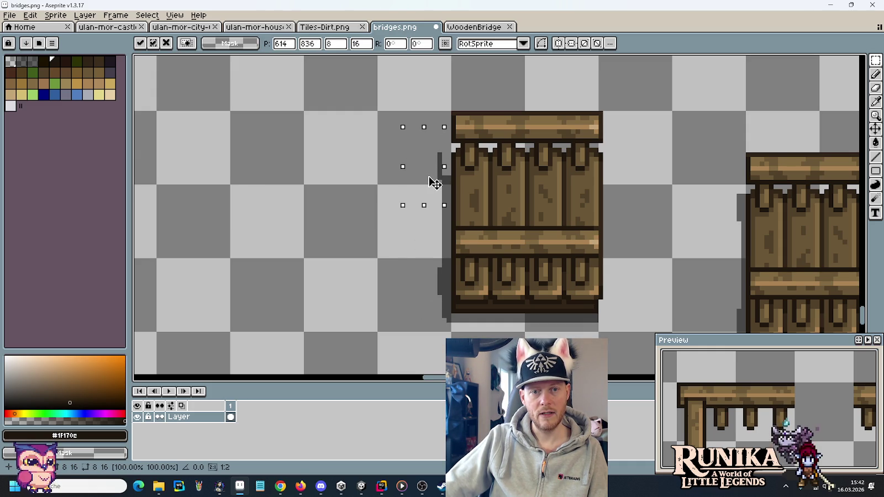
Step: Commit the moved strip and pencil dark shadow pixels along the lower-left tile's left edge
{"action": "key", "text": "Return"}
{"action": "scroll", "coordinate": [438, 172], "scroll_direction": "up", "scroll_amount": 1}
{"action": "key", "text": "b"}
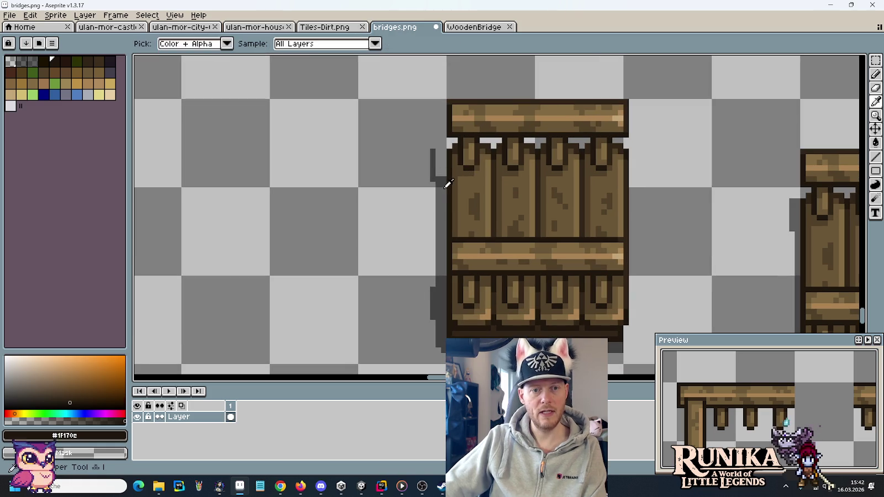
{"action": "mouse_move", "coordinate": [439, 172]}
{"action": "left_mouse_down"}
{"action": "mouse_move", "coordinate": [438, 152]}
{"action": "mouse_move", "coordinate": [444, 167]}
{"action": "left_mouse_up"}
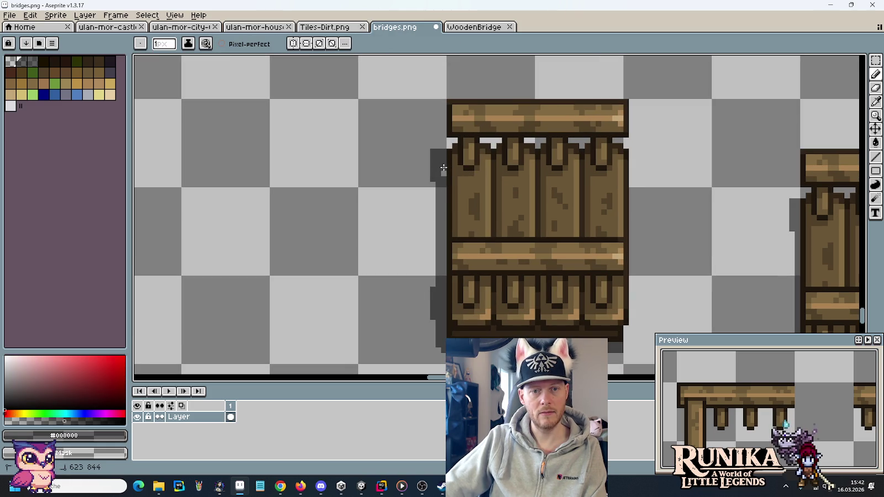
{"action": "scroll", "coordinate": [391, 173], "scroll_direction": "down", "scroll_amount": 3}
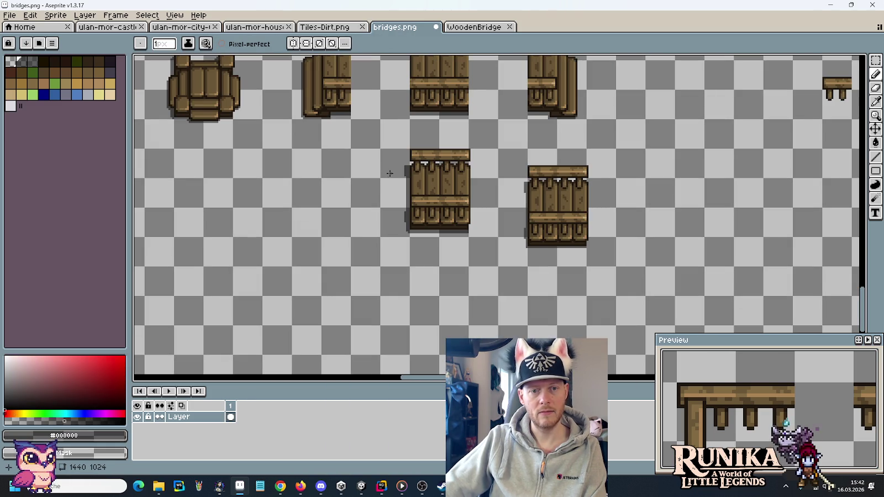
Step: Adjust the view so both lower bridge tiles are visible, with the rectangular marquee ready
{"action": "key", "text": "m"}
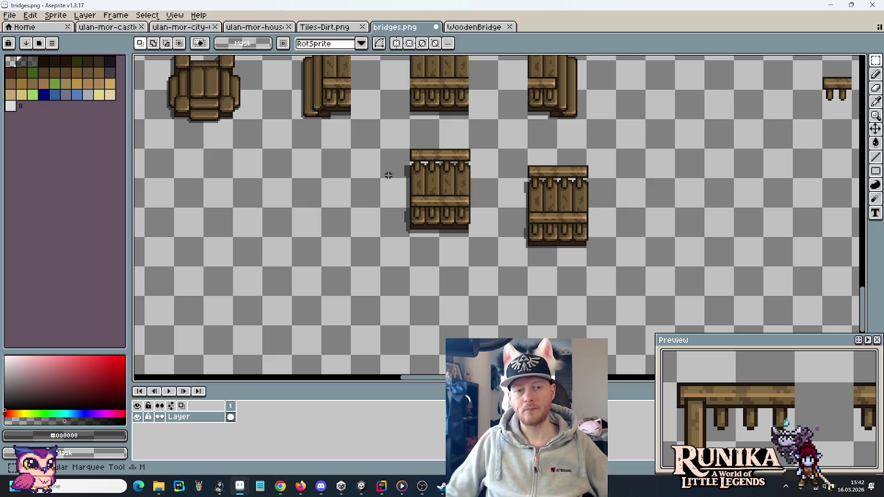
{"action": "scroll", "coordinate": [393, 186], "scroll_direction": "up", "scroll_amount": 2}
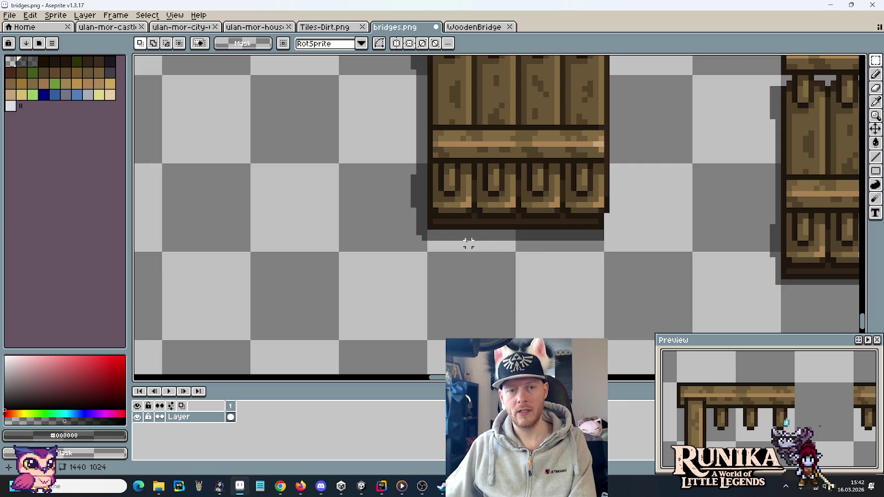
{"action": "scroll", "coordinate": [605, 254], "scroll_direction": "up", "scroll_amount": 2}
{"action": "key", "text": "b"}
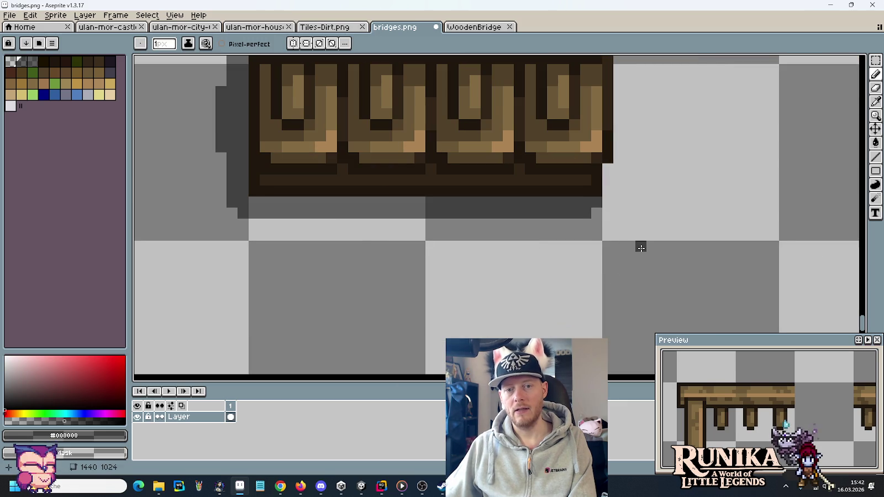
{"action": "scroll", "coordinate": [640, 245], "scroll_direction": "down", "scroll_amount": 3}
{"action": "scroll", "coordinate": [642, 253], "scroll_direction": "down", "scroll_amount": 1}
{"action": "left_click_drag", "start_coordinate": [642, 252], "coordinate": [543, 273]}
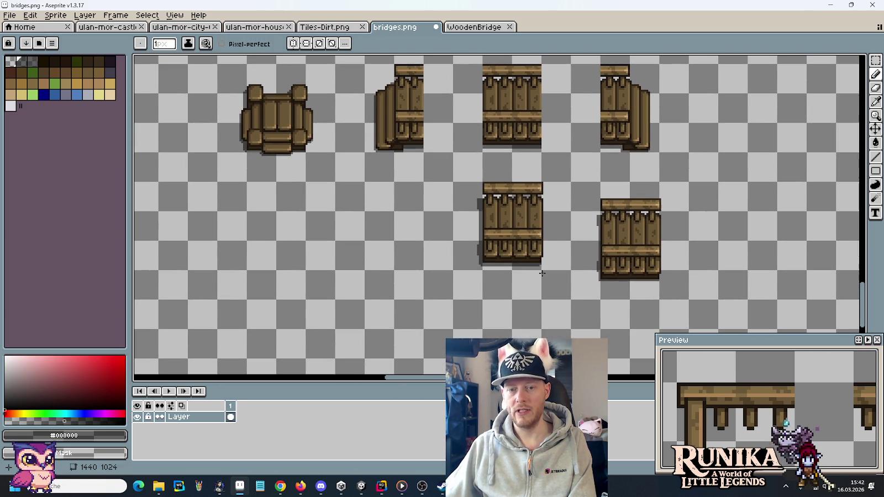
{"action": "key", "text": "m"}
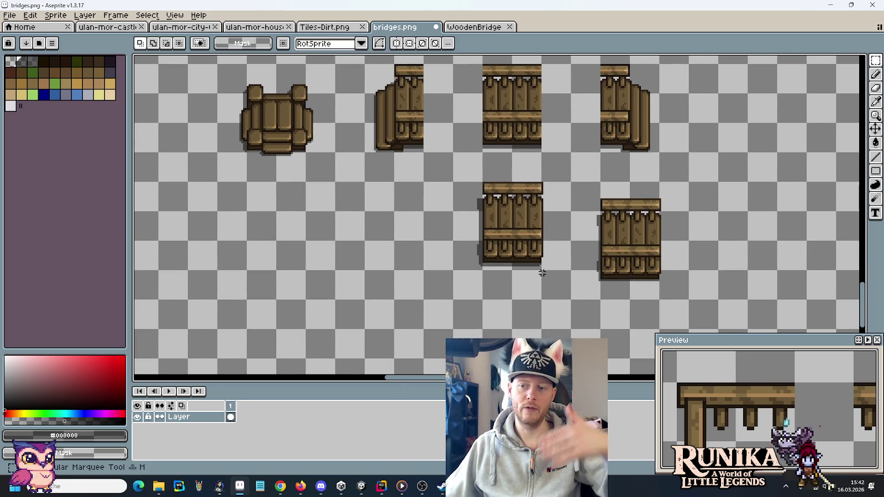
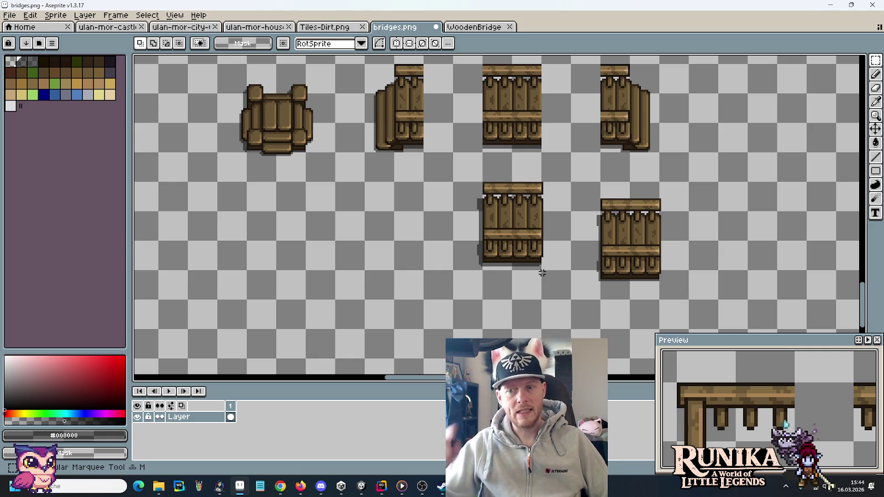
Step: Fill a thin 2px shadow strip along the left edge of the right bridge piece
{"action": "scroll", "coordinate": [586, 213], "scroll_direction": "up", "scroll_amount": 4}
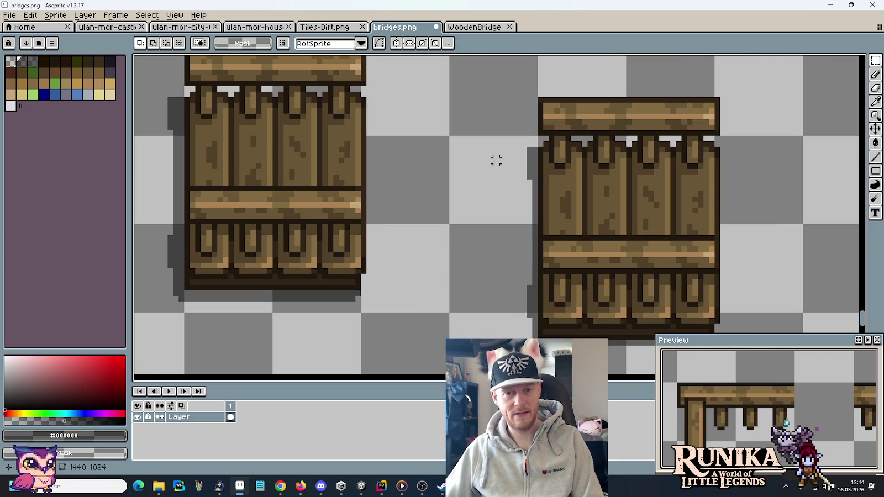
{"action": "mouse_move", "coordinate": [451, 137]}
{"action": "left_mouse_down"}
{"action": "mouse_move", "coordinate": [513, 260]}
{"action": "mouse_move", "coordinate": [524, 332]}
{"action": "mouse_move", "coordinate": [529, 286]}
{"action": "left_mouse_up"}
{"action": "left_click", "coordinate": [525, 140]}
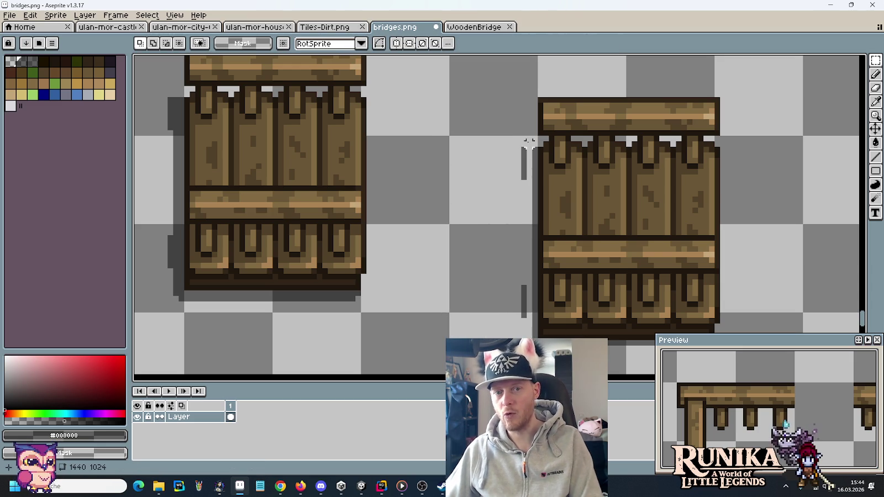
{"action": "mouse_move", "coordinate": [524, 136]}
{"action": "left_mouse_down"}
{"action": "mouse_move", "coordinate": [540, 231]}
{"action": "mouse_move", "coordinate": [540, 378]}
{"action": "left_mouse_up"}
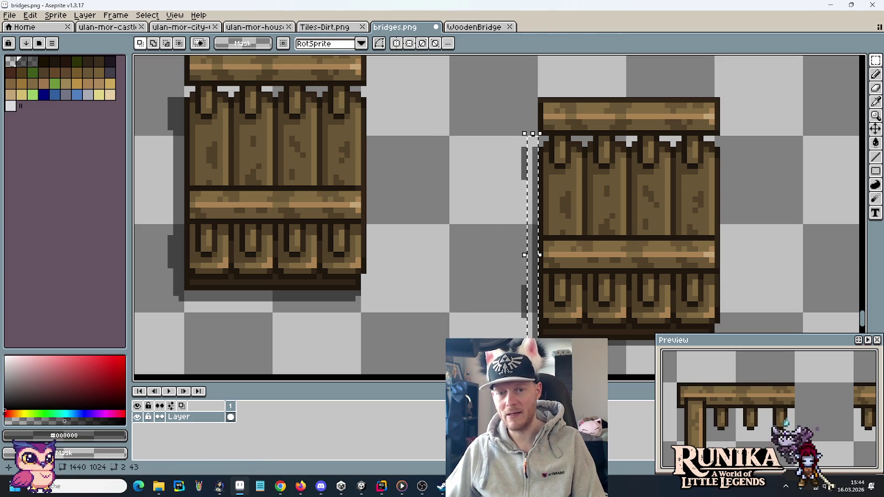
{"action": "key", "text": "b"}
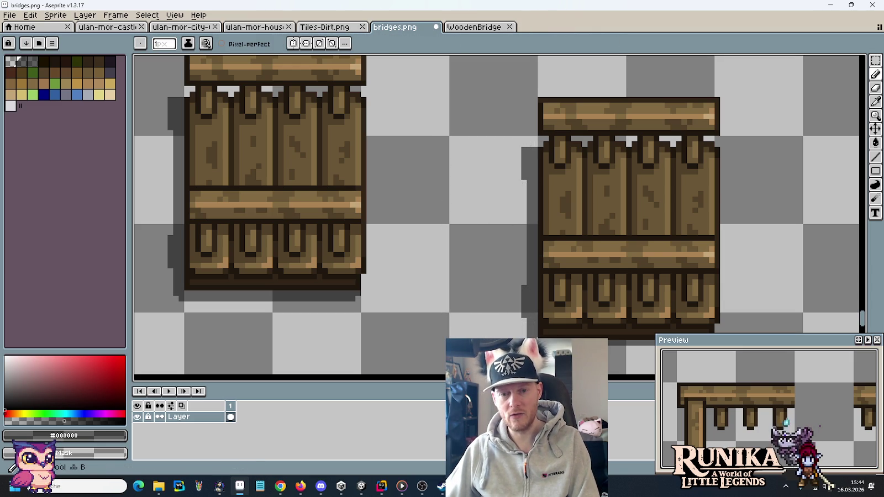
{"action": "key", "text": "m"}
Step: Select a 64x64 lower bridge piece and save bridges.png
{"action": "scroll", "coordinate": [452, 276], "scroll_direction": "down", "scroll_amount": 2}
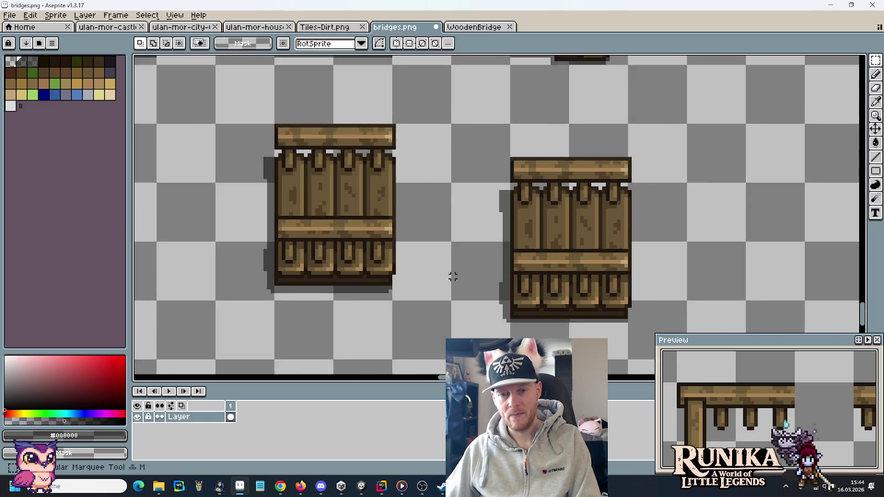
{"action": "left_click_drag", "start_coordinate": [436, 304], "coordinate": [345, 222]}
{"action": "key", "text": "ctrl+s"}
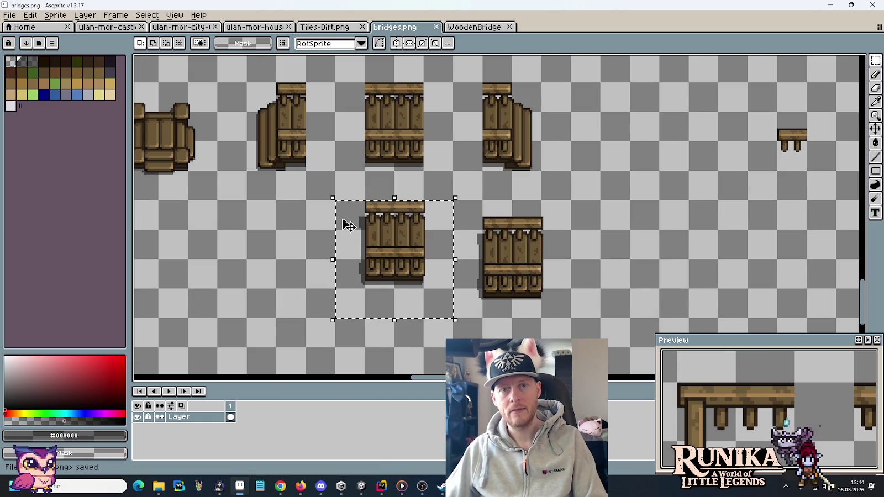
Step: Glance at the bridge code in Rider and the Unity editor, then return to Aseprite
{"action": "left_click", "coordinate": [381, 486]}
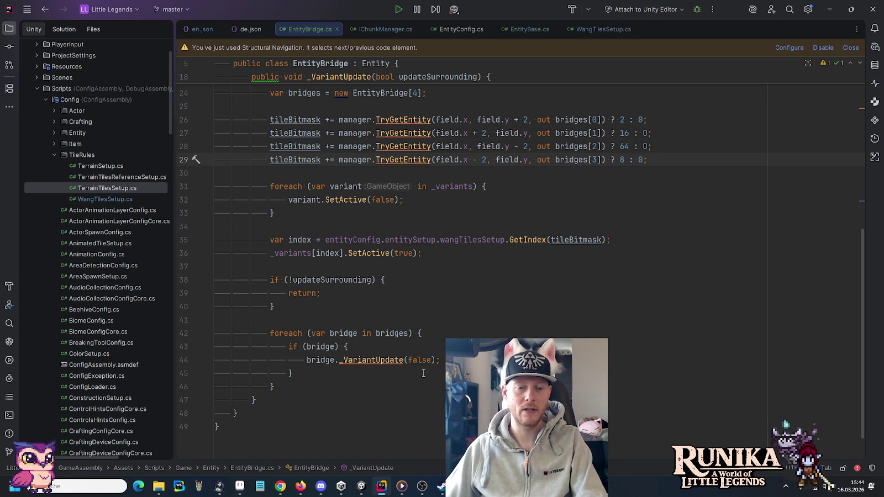
{"action": "left_click", "coordinate": [361, 487]}
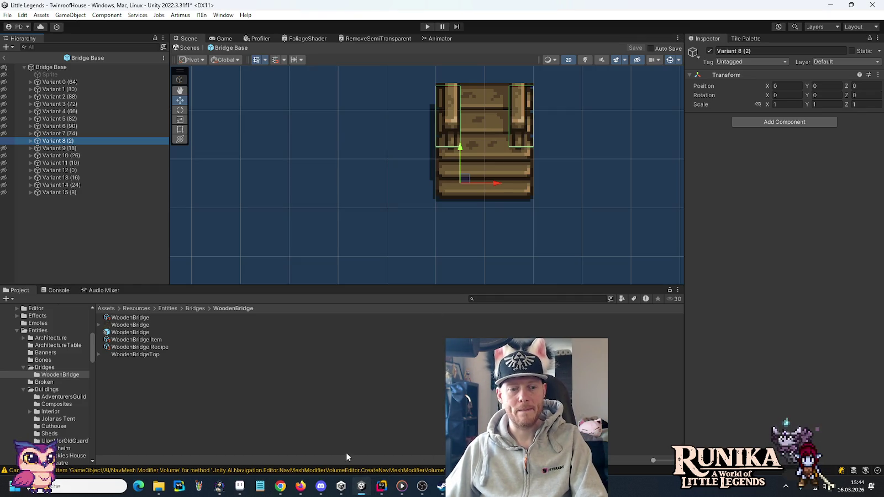
{"action": "left_click", "coordinate": [240, 487]}
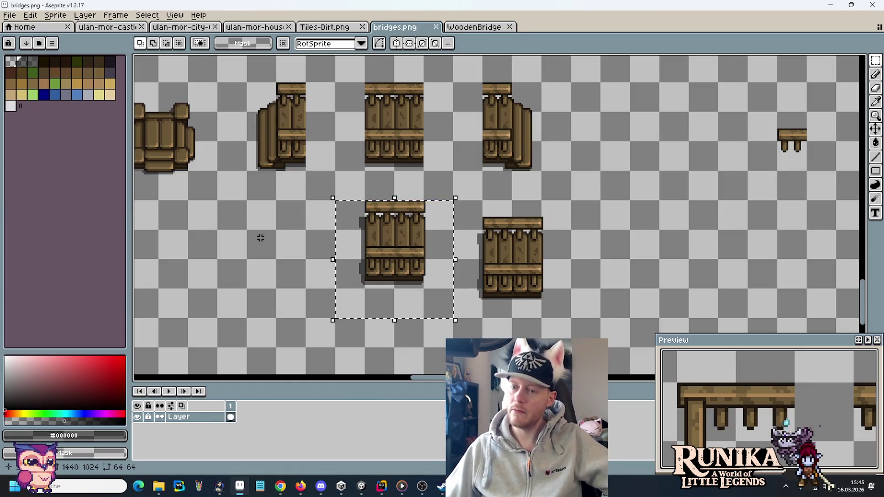
Step: Create a new sprite containing the lower-right bridge piece
{"action": "key", "text": "ctrl+alt+n"}
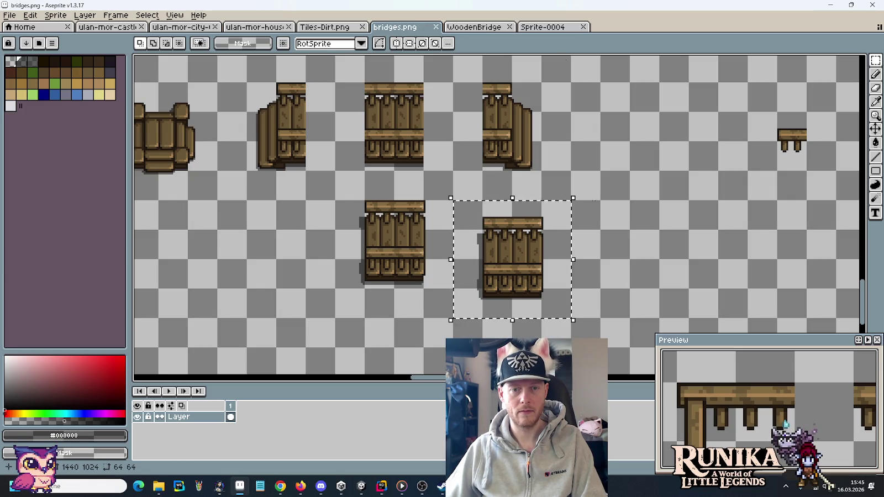
{"action": "key", "text": "ctrl+x"}
{"action": "left_click", "coordinate": [553, 26]}
{"action": "key", "text": "ctrl+v"}
Step: Save the new sprite as WoodenBridge Item.png in the bridges folder
{"action": "key", "text": "ctrl+s"}
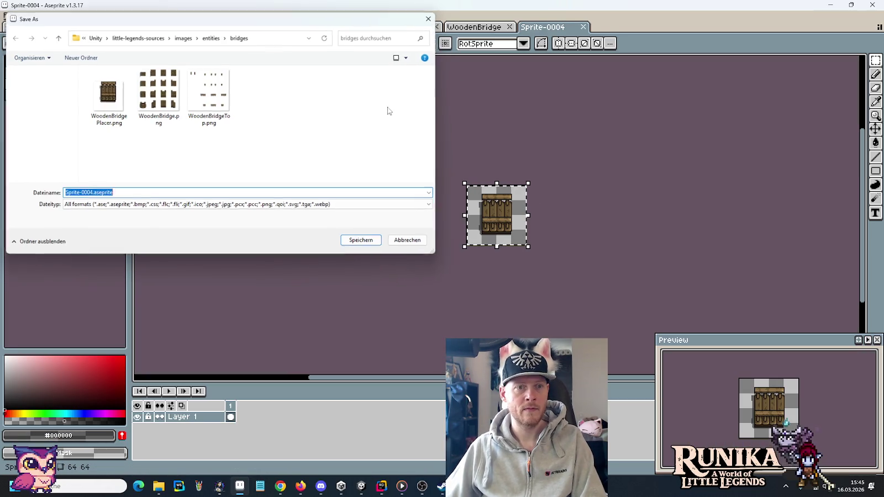
{"action": "left_click", "coordinate": [100, 122]}
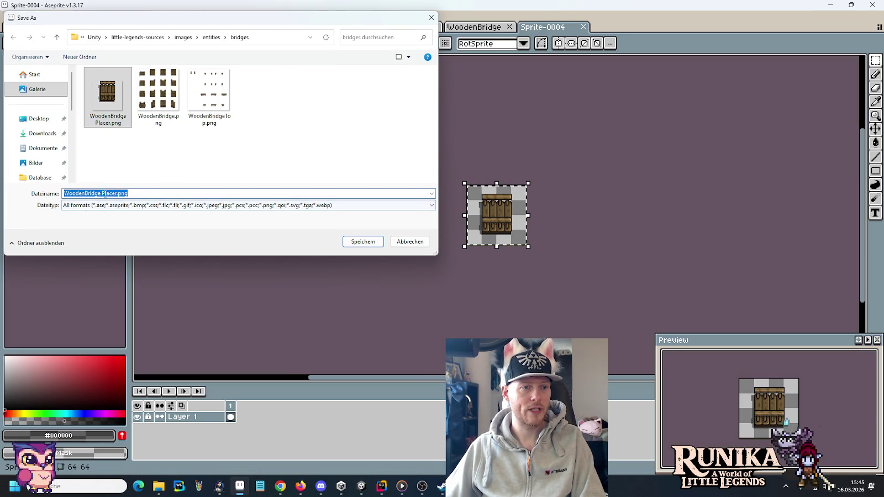
{"action": "key", "text": "BackSpace"}
{"action": "key", "text": "BackSpace"}
{"action": "key", "text": "BackSpace"}
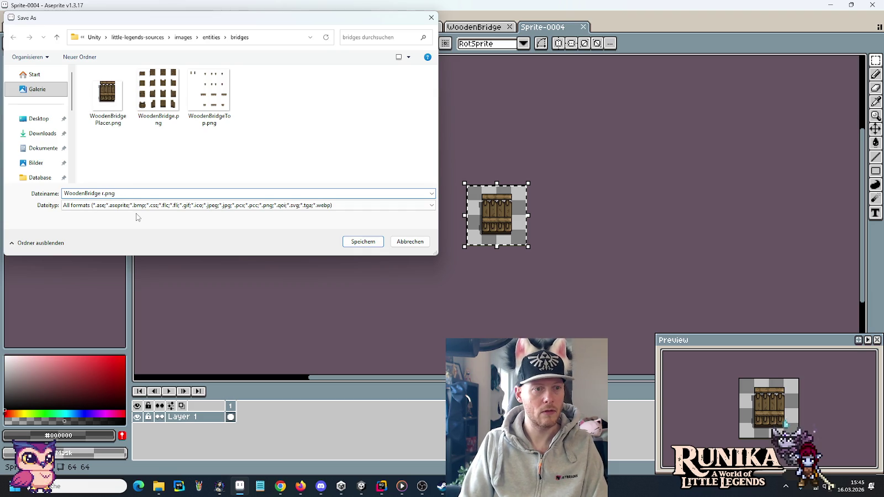
{"action": "type", "text": "Item"}
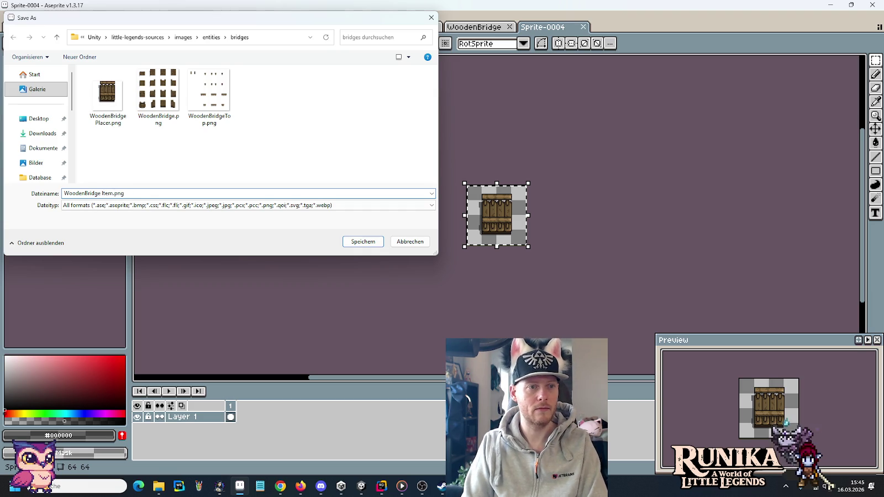
{"action": "key", "text": "Return"}
Step: Select WoodenBridge Item.png and WoodenBridge Placer.png in the source bridges folder
{"action": "mouse_move", "coordinate": [159, 486]}
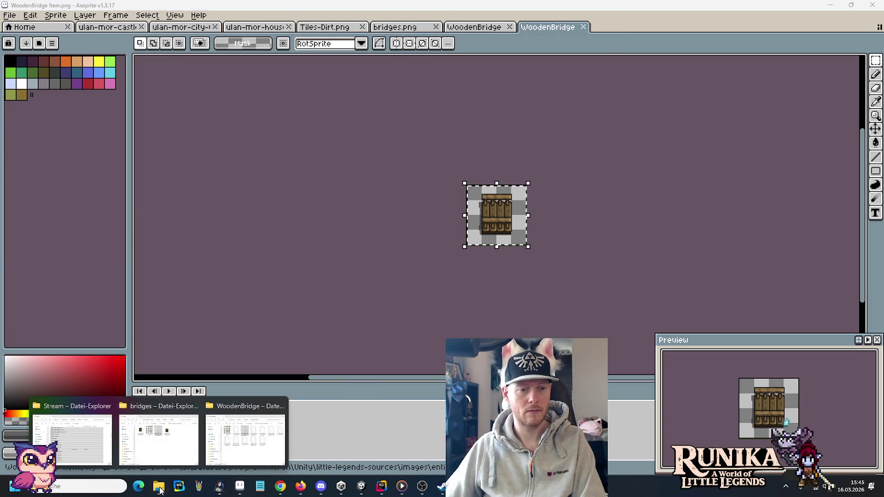
{"action": "left_click", "coordinate": [177, 449]}
{"action": "left_click", "coordinate": [501, 197]}
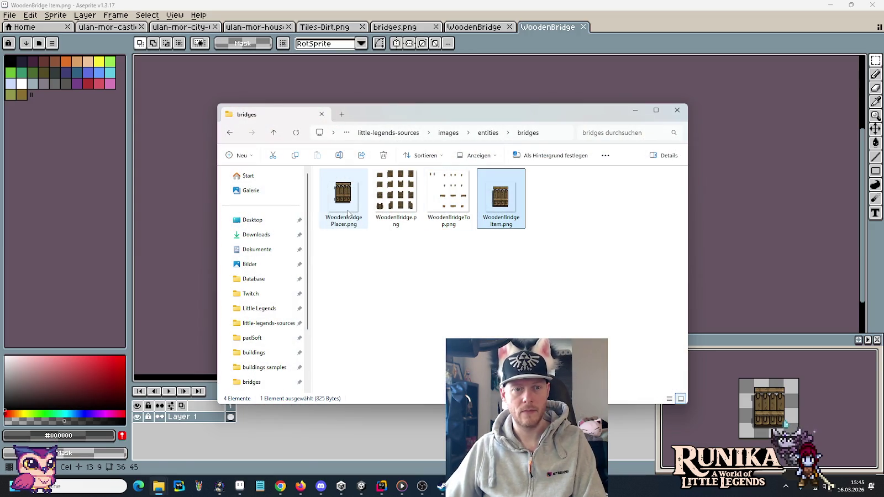
{"action": "left_click", "coordinate": [343, 196], "text": "ctrl"}
Step: Paste both images into the project's Resources/Entities/Bridges/WoodenBridge folder
{"action": "mouse_move", "coordinate": [158, 486]}
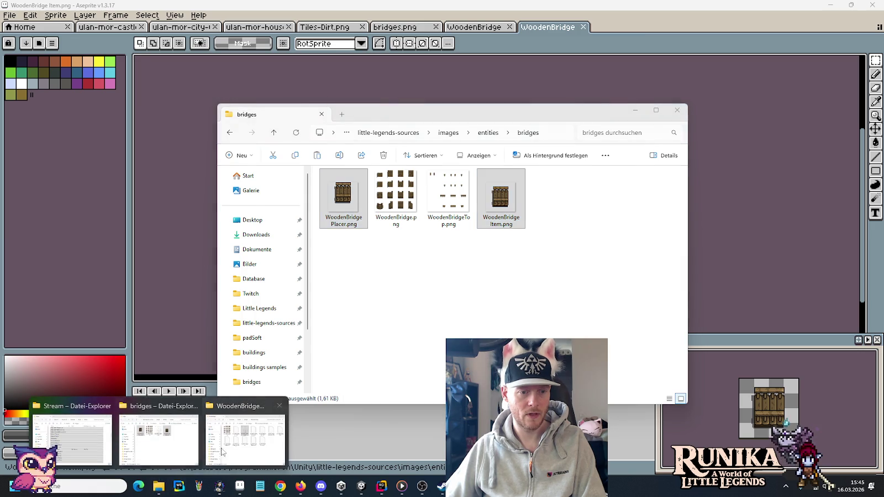
{"action": "left_click", "coordinate": [247, 449]}
{"action": "key", "text": "ctrl+space"}
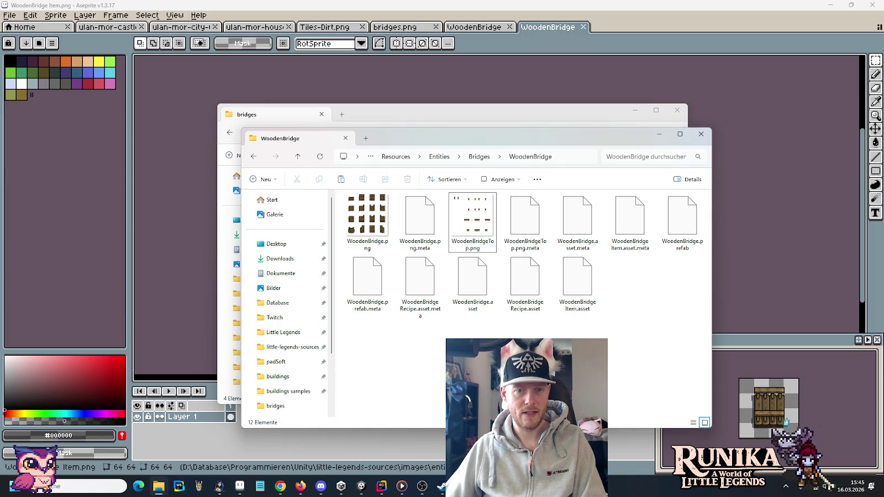
{"action": "key", "text": "ctrl+v"}
{"action": "mouse_move", "coordinate": [364, 485]}
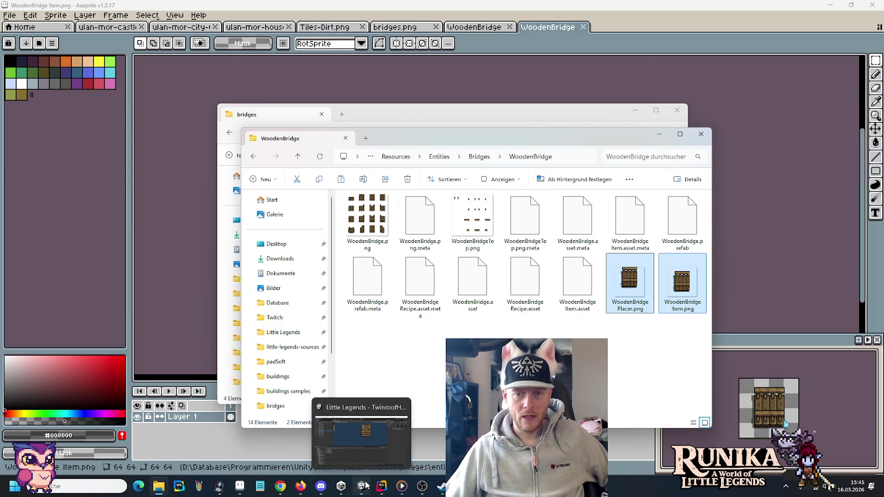
{"action": "left_click", "coordinate": [362, 437]}
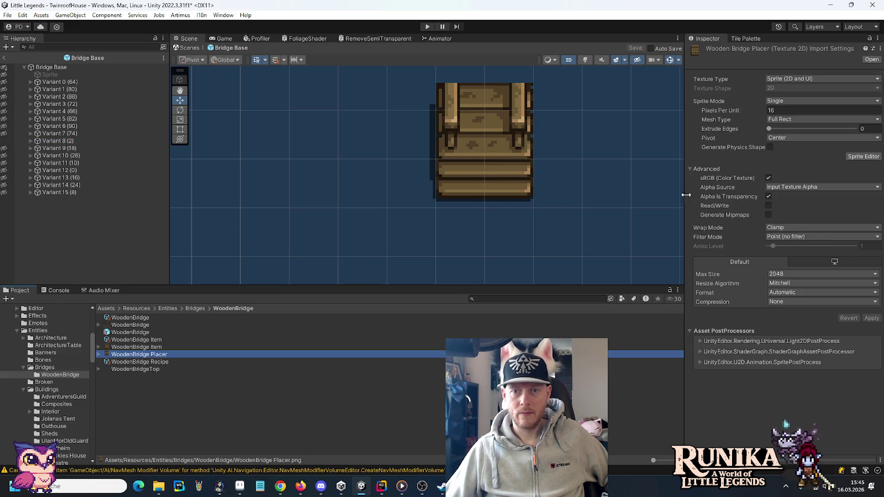
Step: Give WoodenBridge Placer a custom pivot, then assign the Item and Placer sprites to WoodenBridge Item
{"action": "left_click", "coordinate": [806, 140]}
{"action": "left_click", "coordinate": [797, 241]}
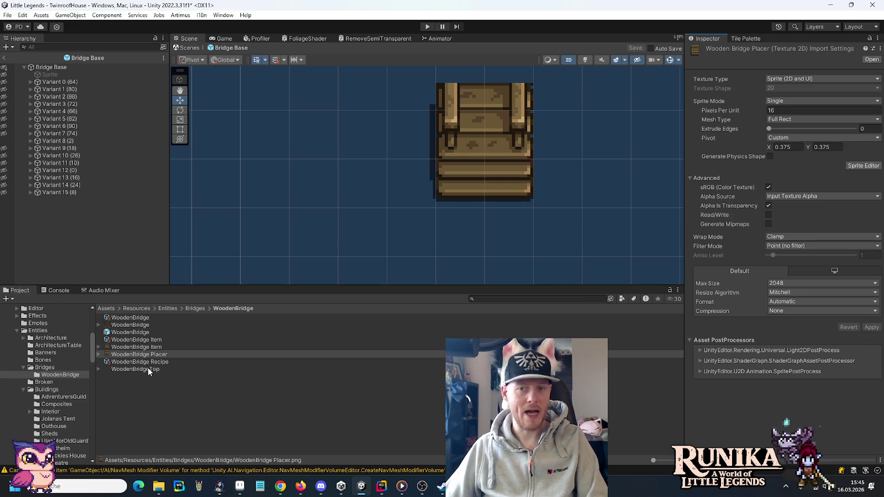
{"action": "left_click", "coordinate": [142, 341]}
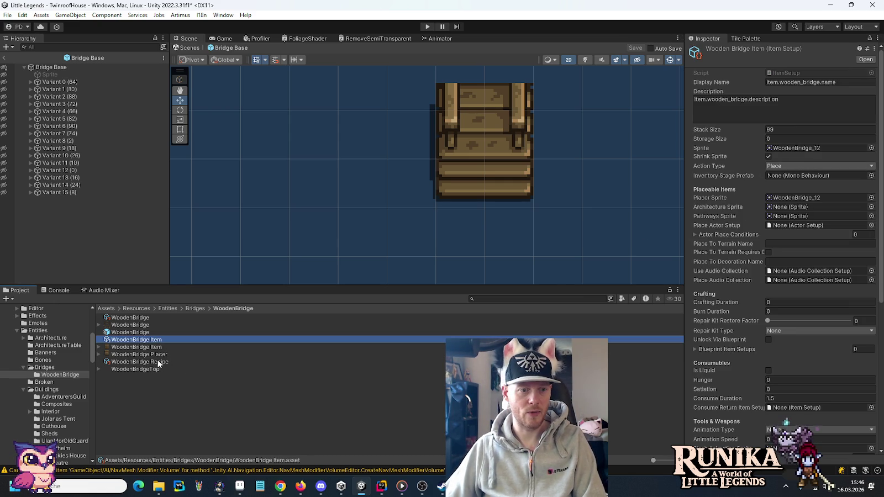
{"action": "left_click_drag", "start_coordinate": [155, 347], "coordinate": [806, 149]}
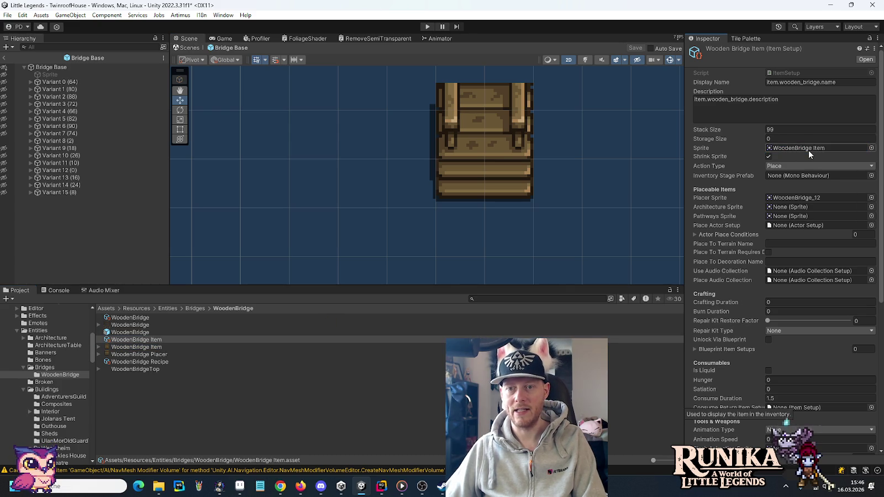
{"action": "mouse_move", "coordinate": [137, 357]}
{"action": "left_mouse_down"}
{"action": "mouse_move", "coordinate": [608, 232]}
{"action": "mouse_move", "coordinate": [811, 199]}
{"action": "left_mouse_up"}
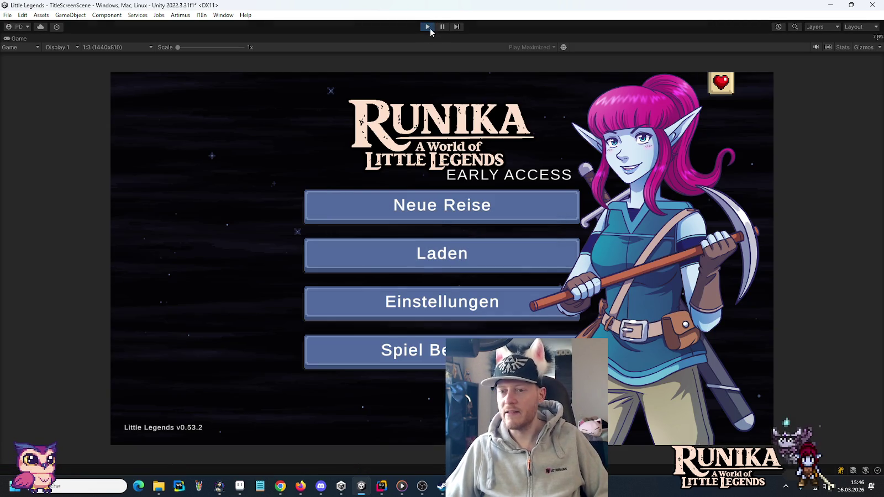
Step: Load the first save from the Laden menu and continue past the loading hint
{"action": "left_click", "coordinate": [402, 257]}
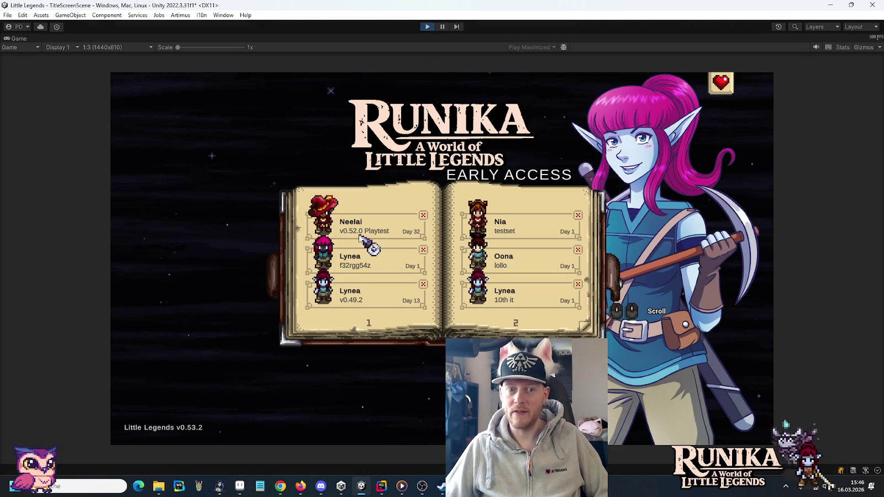
{"action": "left_click", "coordinate": [360, 234]}
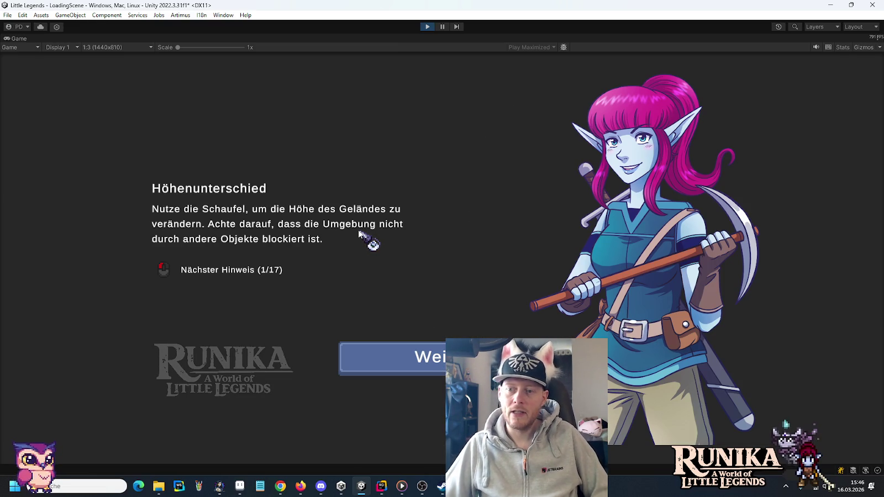
{"action": "left_click", "coordinate": [396, 363]}
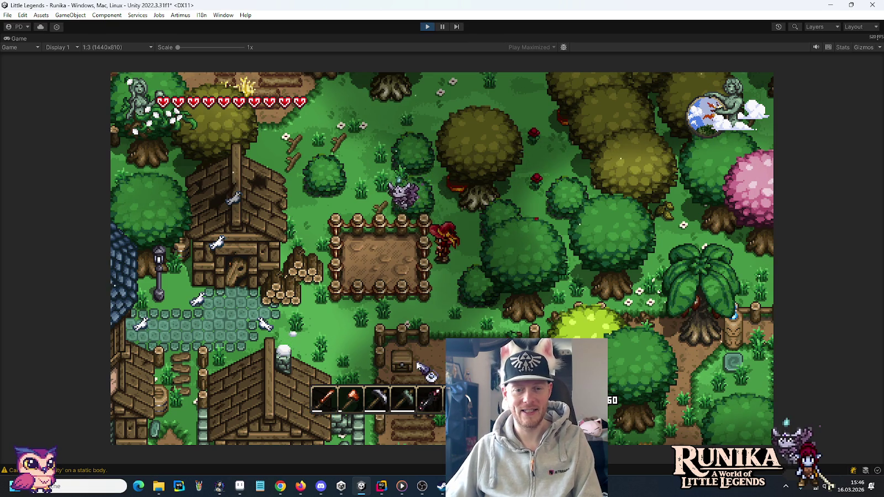
Step: Equip the bridge item and place a wooden bridge piece near the tree
{"action": "key", "text": "6"}
{"action": "key", "text": "w"}
{"action": "key", "text": "w"}
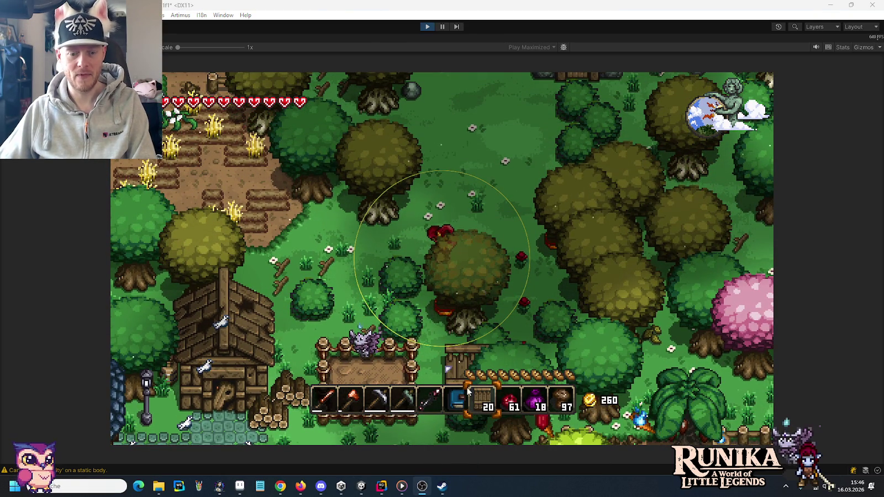
{"action": "left_click", "coordinate": [443, 235]}
{"action": "key", "text": "w"}
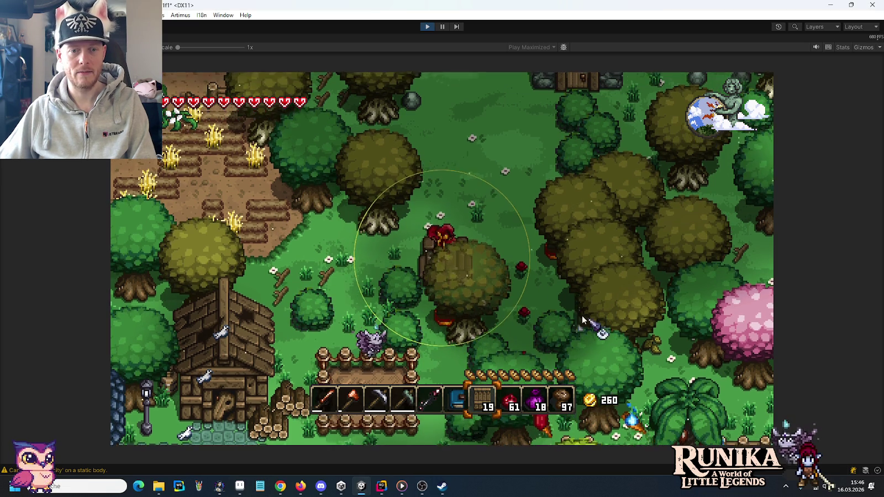
Step: Knock the bridge piece loose with the hammer and collect it
{"action": "key", "text": "1"}
{"action": "key", "text": "2"}
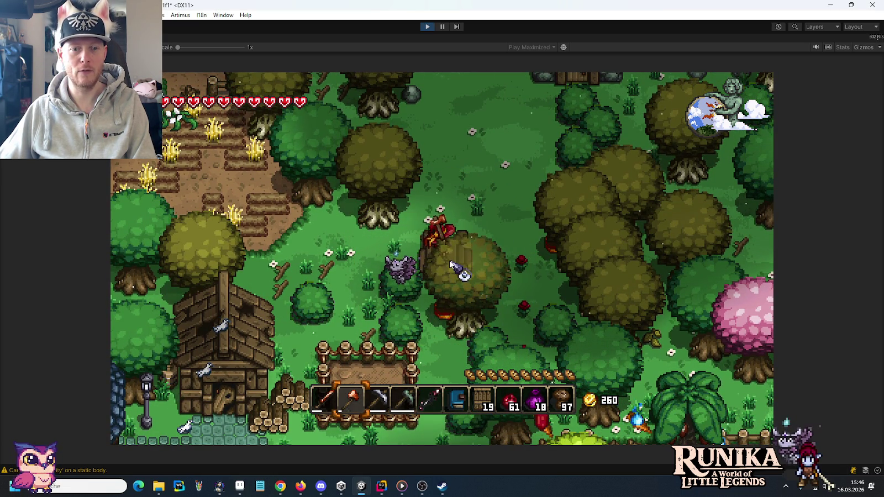
{"action": "left_click", "coordinate": [450, 265]}
{"action": "key", "text": "w"}
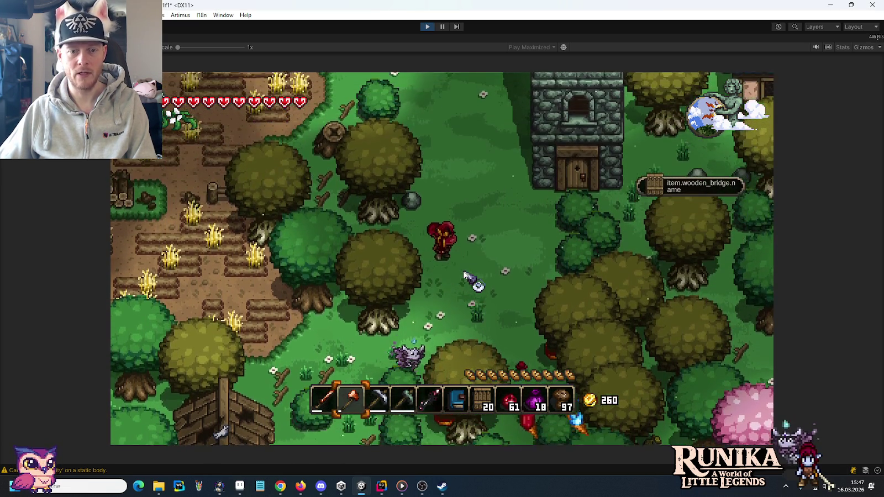
Step: Check the stack of 20 wooden bridges in the inventory, then equip the bridge
{"action": "key", "text": "e"}
{"action": "left_click", "coordinate": [481, 399]}
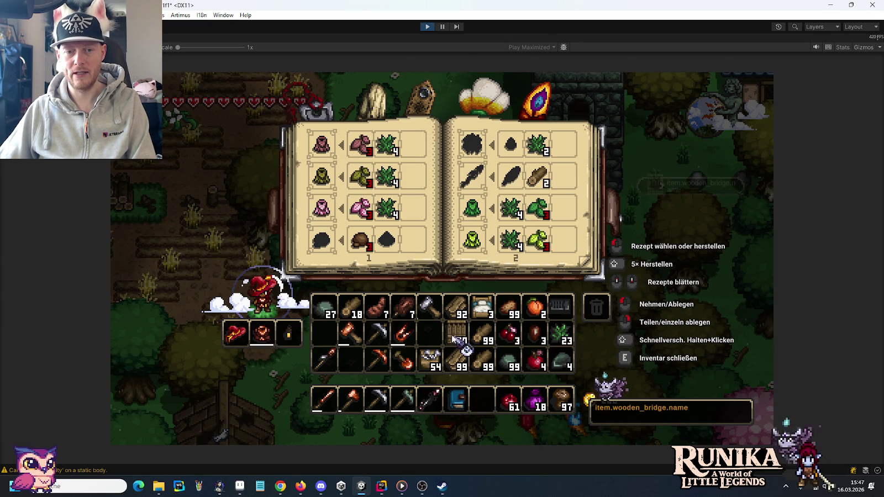
{"action": "left_click", "coordinate": [482, 401]}
{"action": "key", "text": "e"}
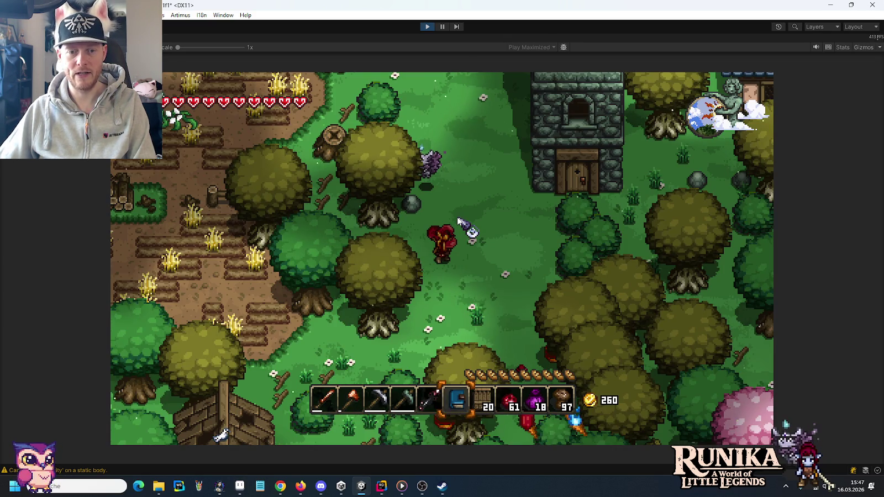
{"action": "key", "text": "7"}
Step: Walk to the lake shore and place the first bridge piece on the water
{"action": "key", "text": "d"}
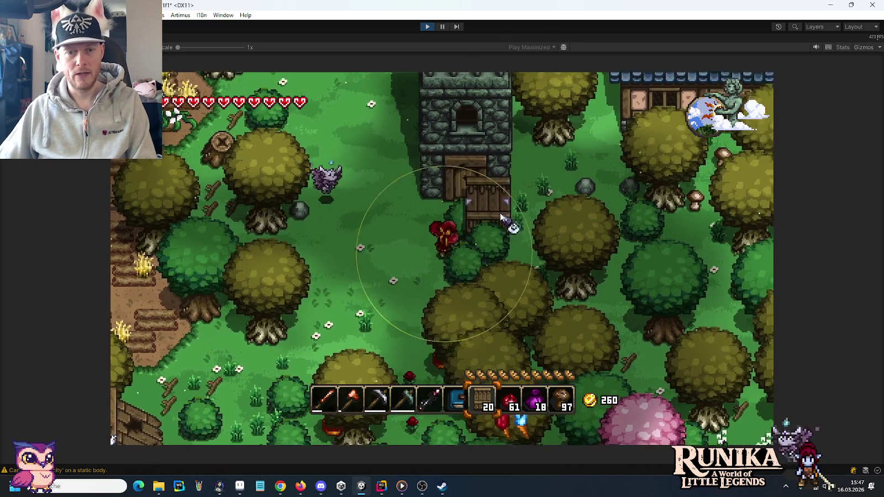
{"action": "key", "text": "w"}
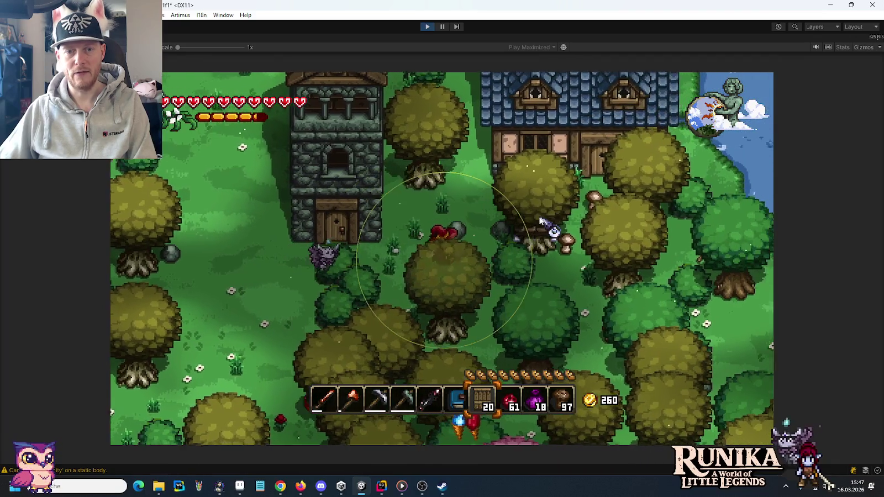
{"action": "key", "text": "d"}
{"action": "key", "text": "s"}
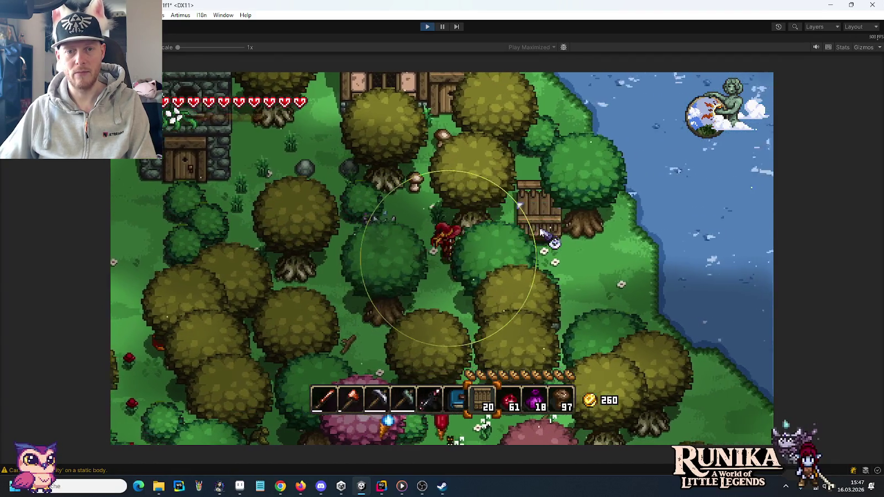
{"action": "key", "text": "d"}
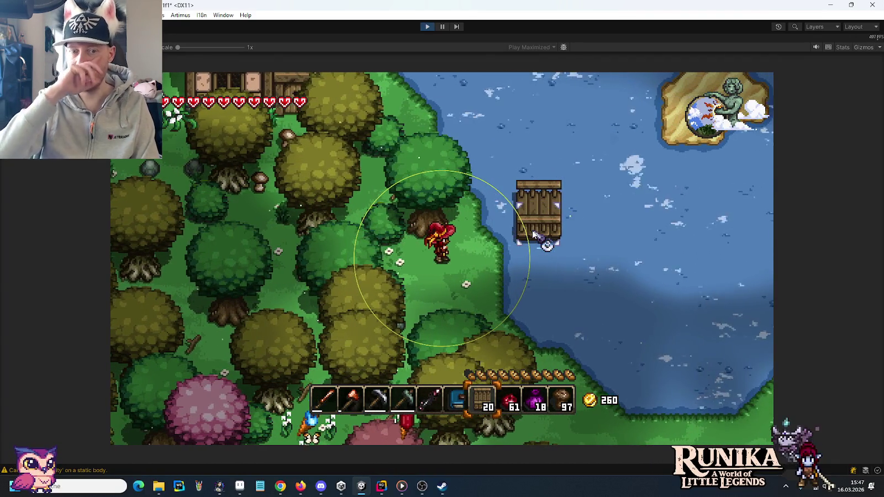
{"action": "key", "text": "s"}
{"action": "key", "text": "d"}
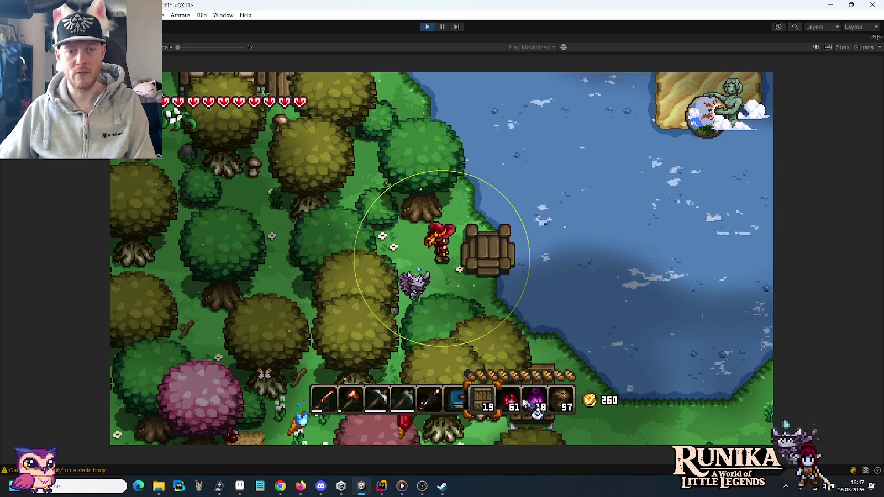
{"action": "left_click", "coordinate": [487, 260]}
Step: Extend the bridge piece by piece across the lake to the far shore
{"action": "key", "text": "d"}
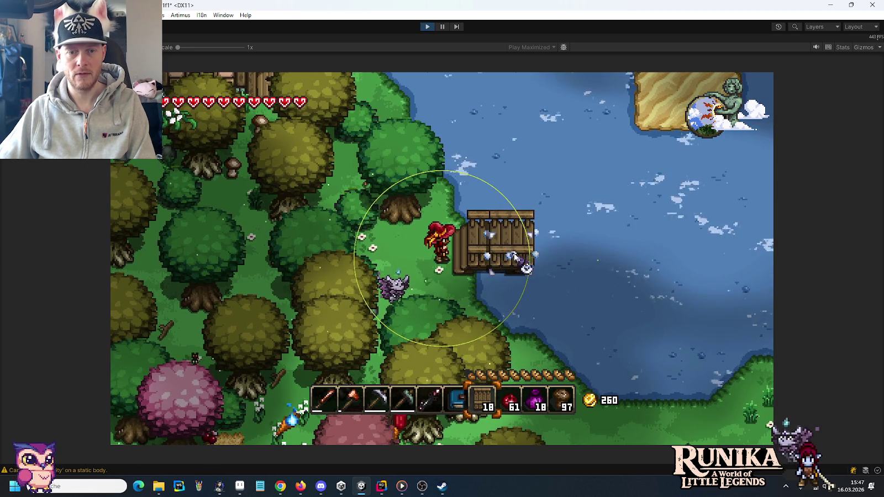
{"action": "key", "text": "d"}
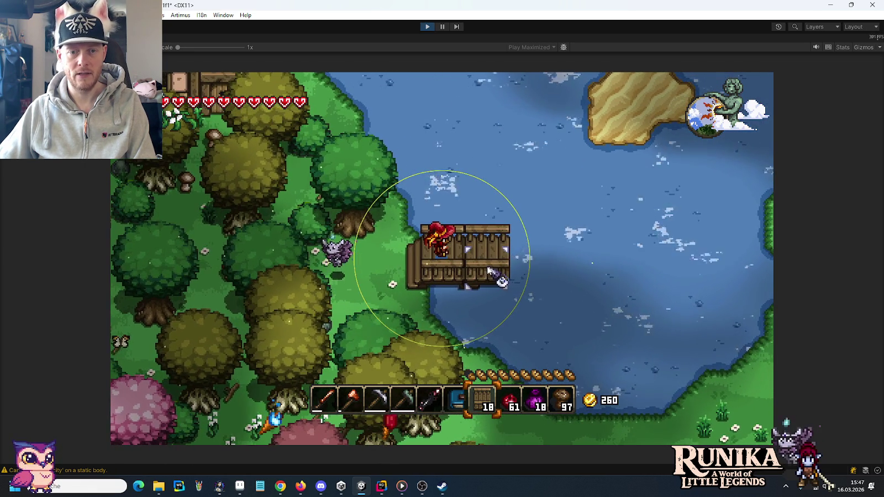
{"action": "left_click", "coordinate": [495, 272]}
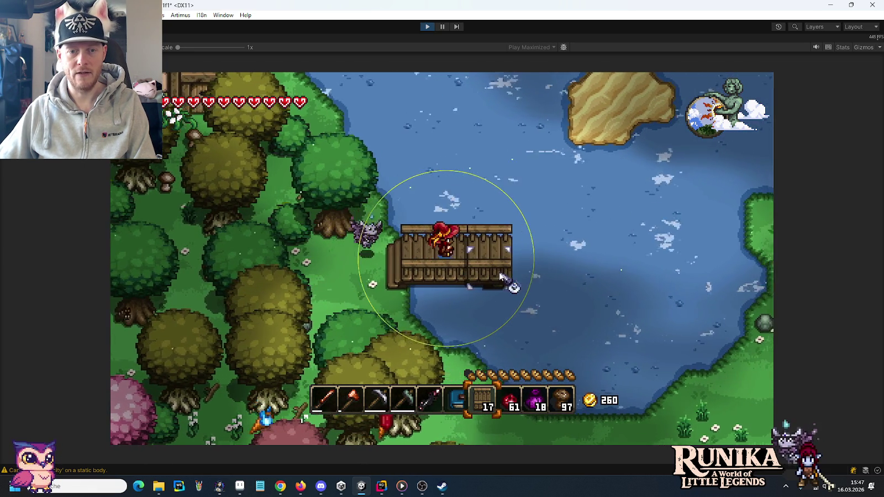
{"action": "left_click", "coordinate": [483, 273]}
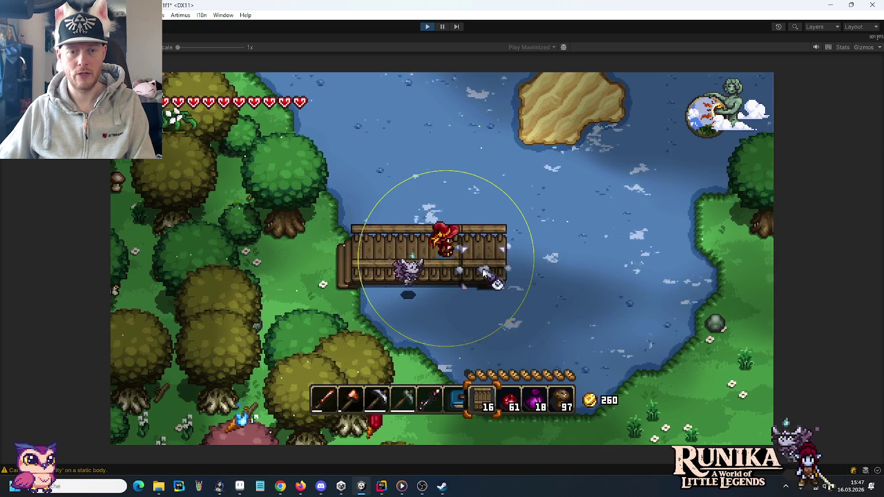
{"action": "left_click", "coordinate": [483, 273]}
{"action": "left_click", "coordinate": [484, 272]}
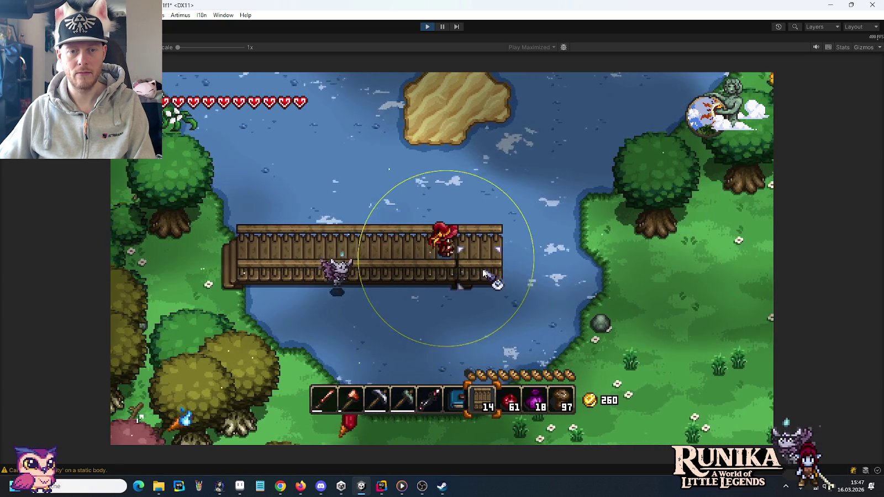
{"action": "left_click", "coordinate": [484, 273]}
{"action": "left_click", "coordinate": [484, 272]}
{"action": "left_click", "coordinate": [484, 272]}
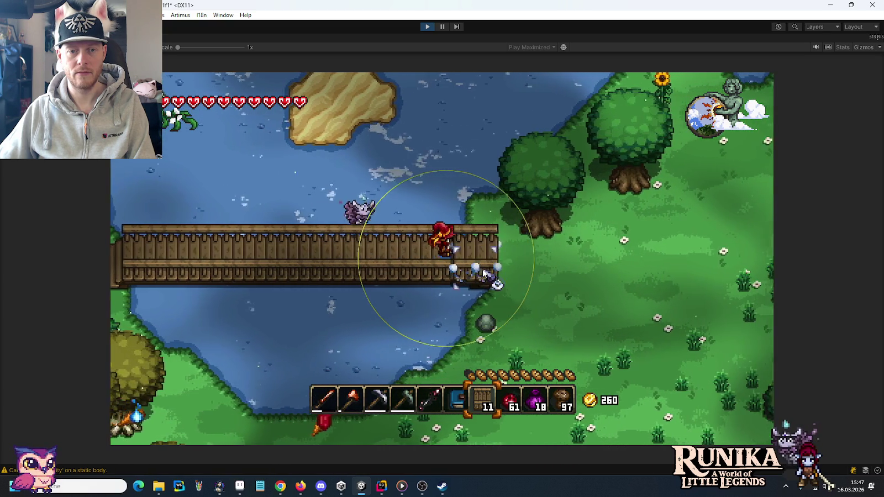
{"action": "left_click", "coordinate": [483, 272]}
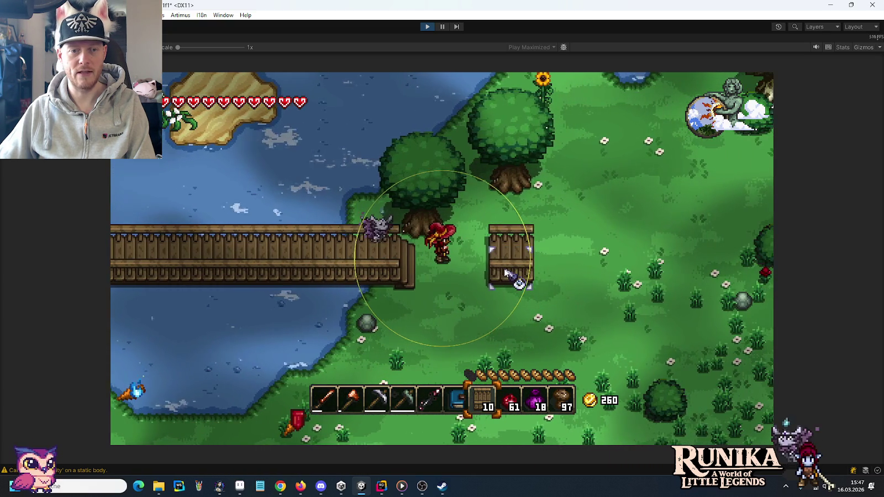
Step: Walk back along the bridge and add a branch piece off its upper side
{"action": "scroll", "coordinate": [505, 272], "scroll_direction": "down", "scroll_amount": 3}
{"action": "key", "text": "a"}
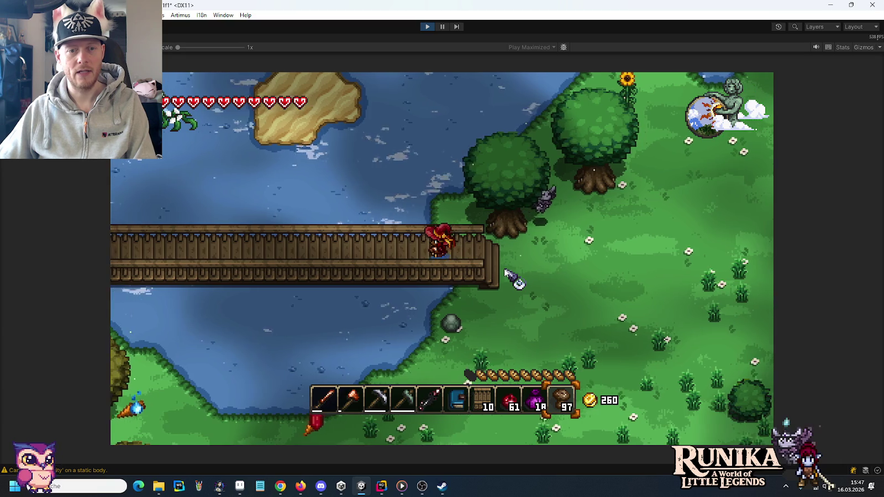
{"action": "scroll", "coordinate": [506, 273], "scroll_direction": "up", "scroll_amount": 3}
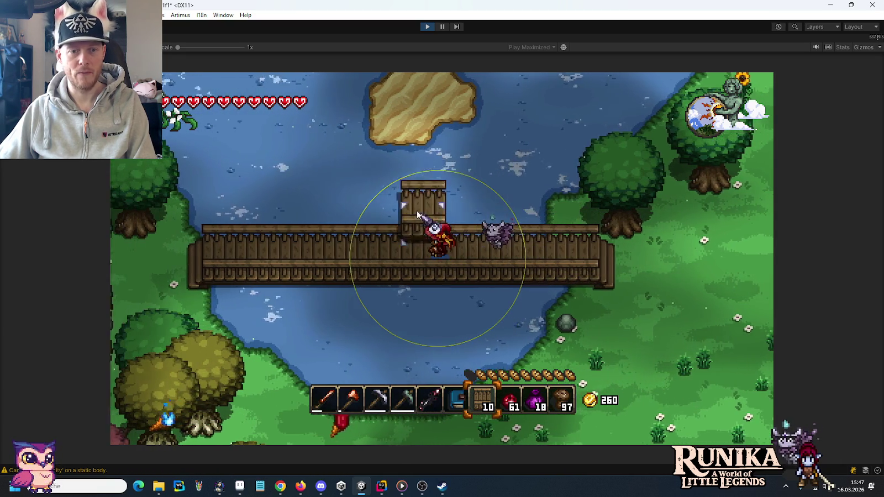
{"action": "key", "text": "a"}
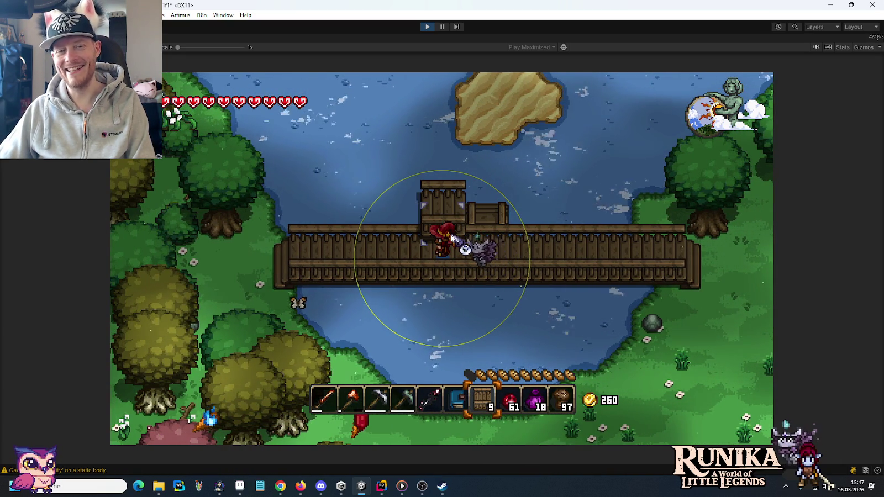
{"action": "left_click", "coordinate": [430, 231]}
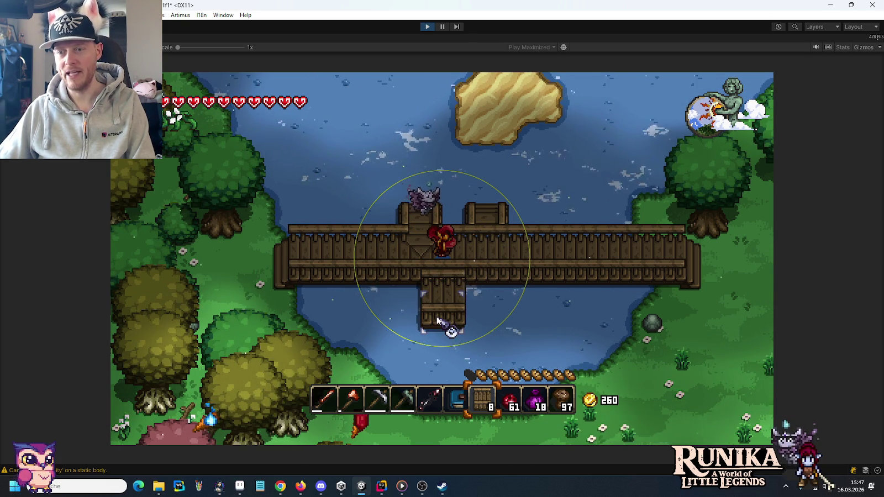
Step: Remove the upper bridge extension with the hammer and walk back onto the bridge
{"action": "key", "text": "w"}
{"action": "key", "text": "a"}
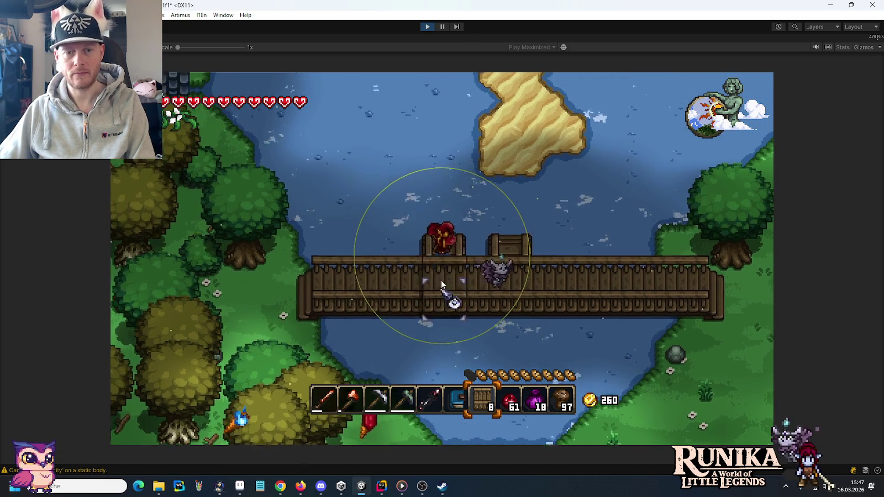
{"action": "key", "text": "d"}
{"action": "key", "text": "2"}
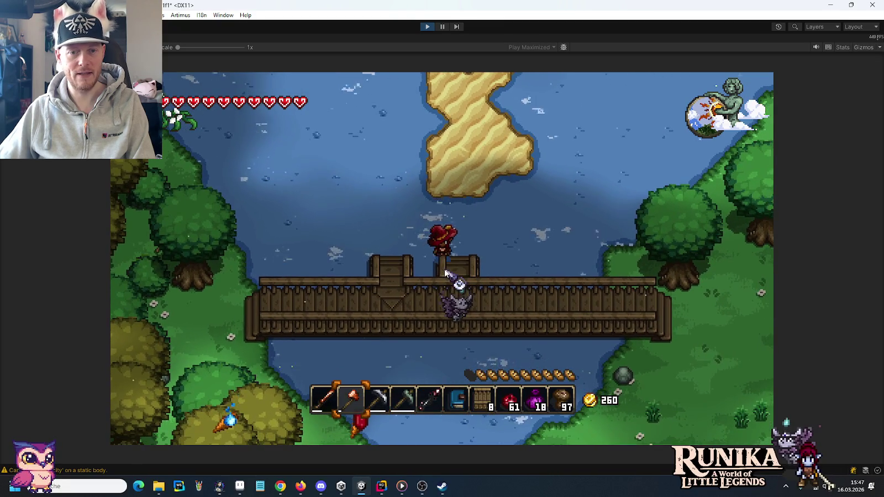
{"action": "left_click", "coordinate": [446, 274]}
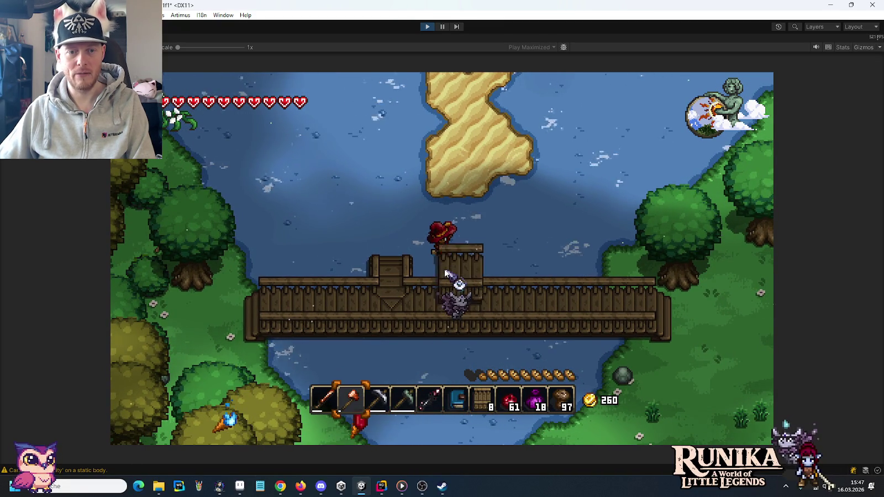
{"action": "left_click", "coordinate": [446, 274]}
{"action": "key", "text": "a"}
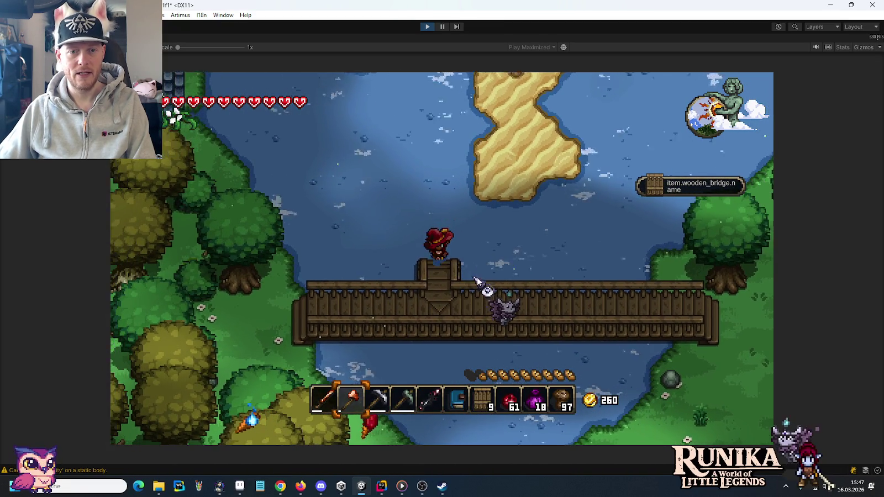
{"action": "key", "text": "s"}
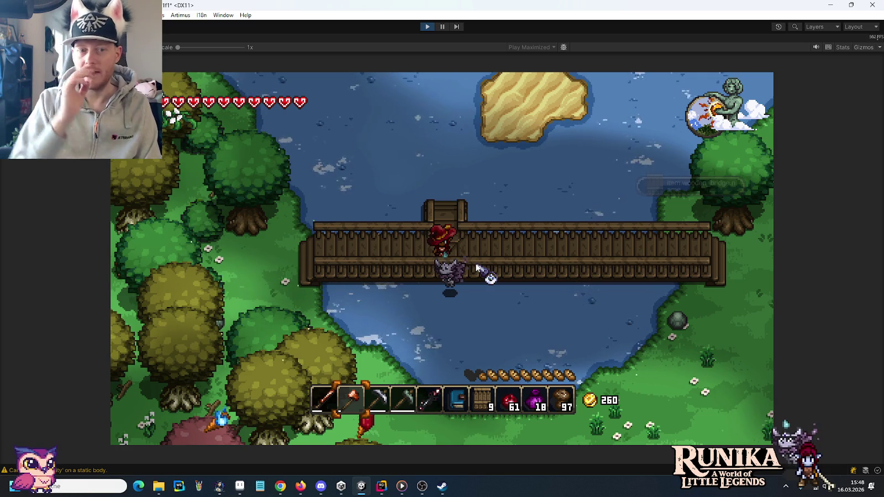
Step: Build a two-wide bridge column up from the main span to the sandbank
{"action": "key", "text": "8"}
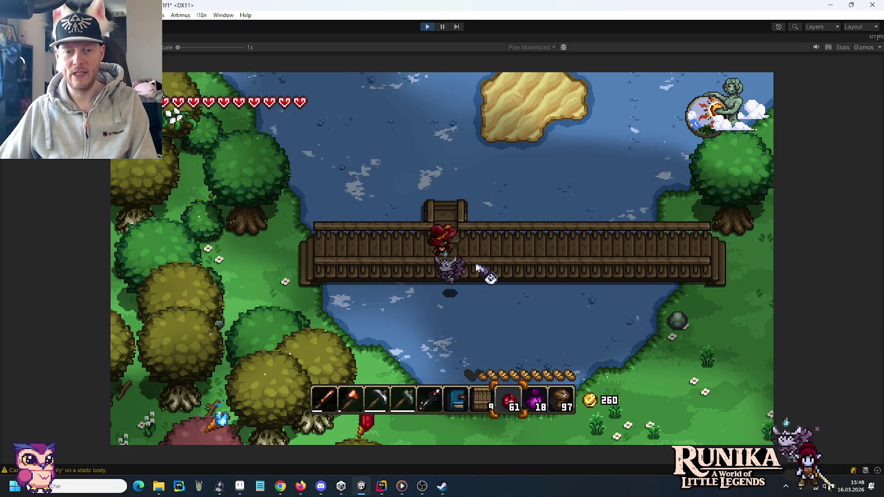
{"action": "key", "text": "7"}
{"action": "key", "text": "d"}
{"action": "left_click", "coordinate": [478, 228]}
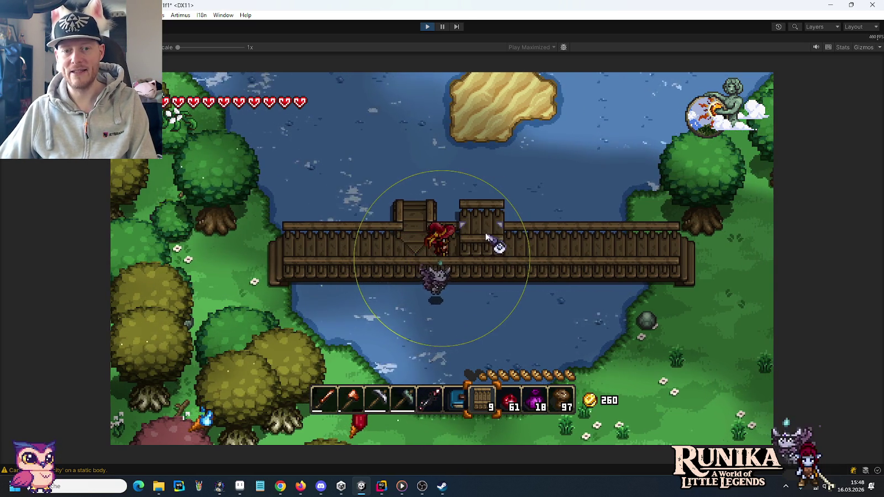
{"action": "left_click", "coordinate": [490, 229]}
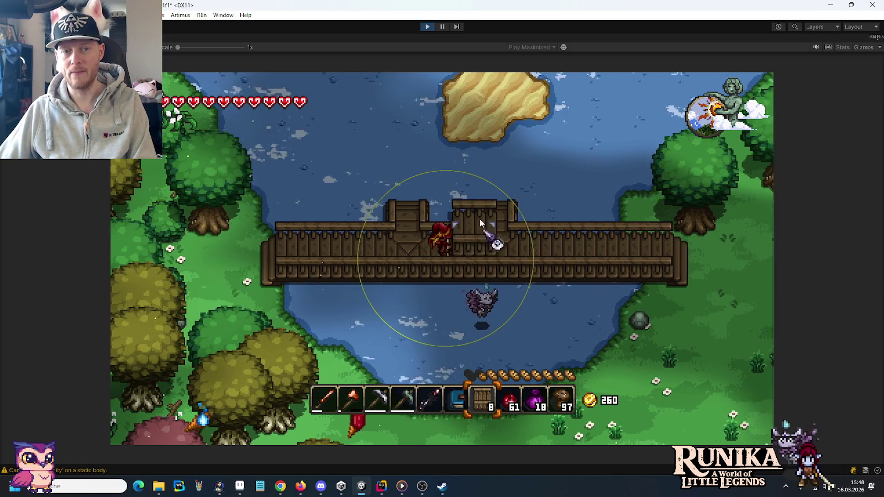
{"action": "left_click", "coordinate": [481, 185]}
{"action": "key", "text": "d"}
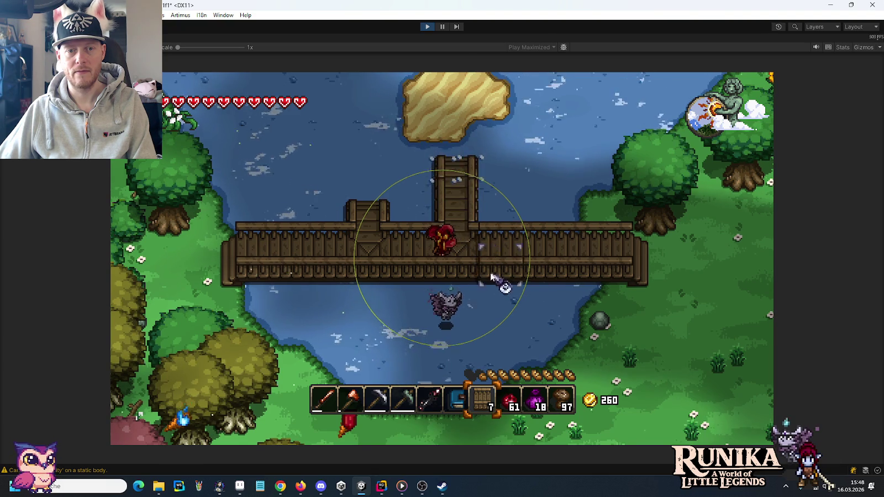
{"action": "key", "text": "w"}
{"action": "left_click", "coordinate": [476, 288]}
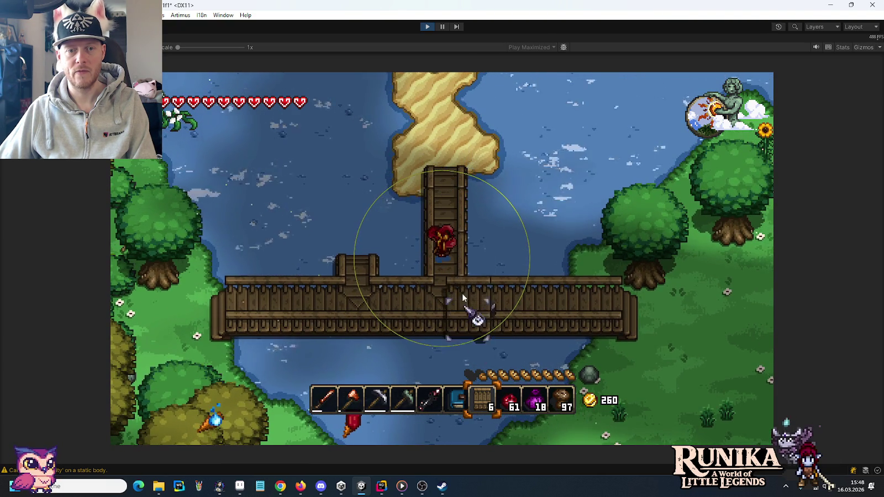
Step: Walk up the bridge onto the sand and back down to the bridge junction
{"action": "key", "text": "1"}
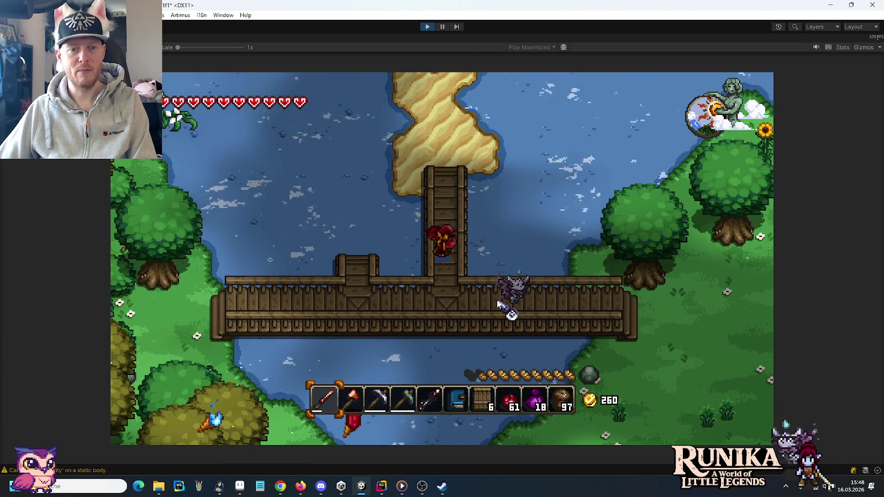
{"action": "key", "text": "w"}
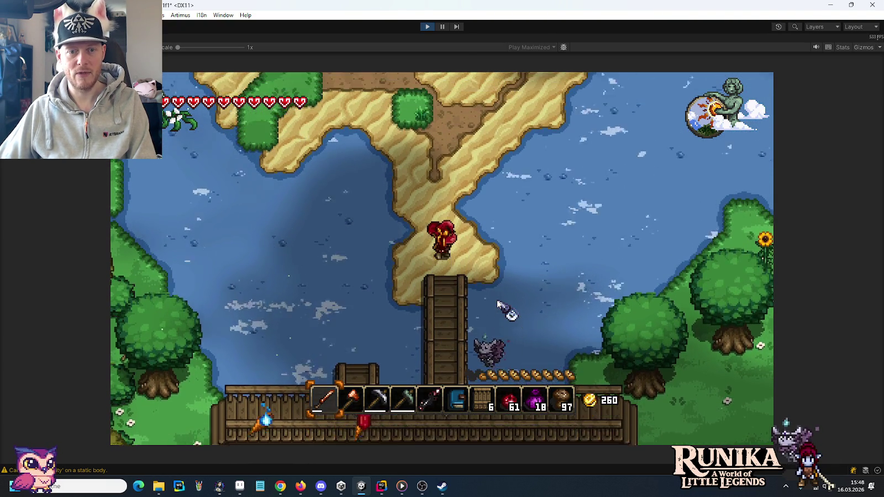
{"action": "key", "text": "s"}
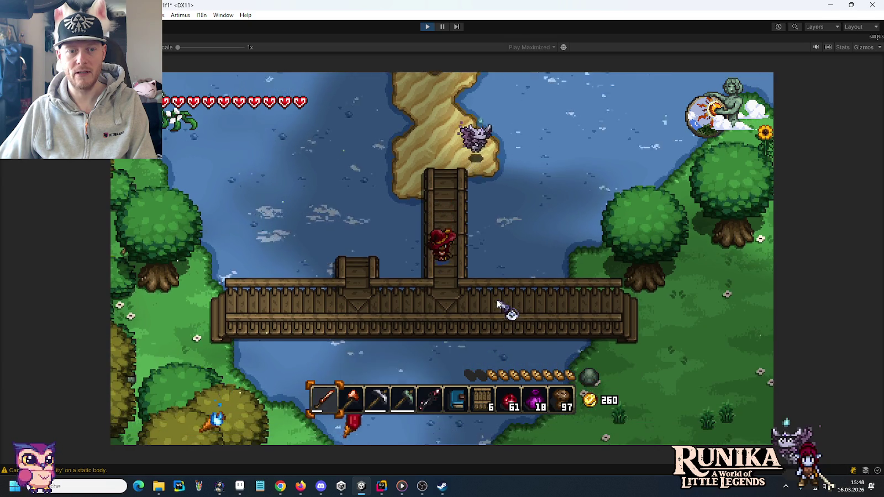
{"action": "key", "text": "s"}
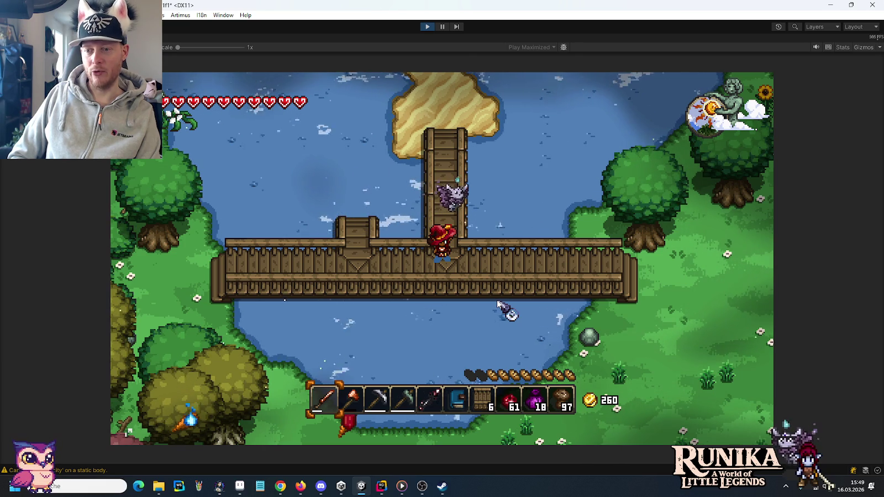
{"action": "key", "text": "d"}
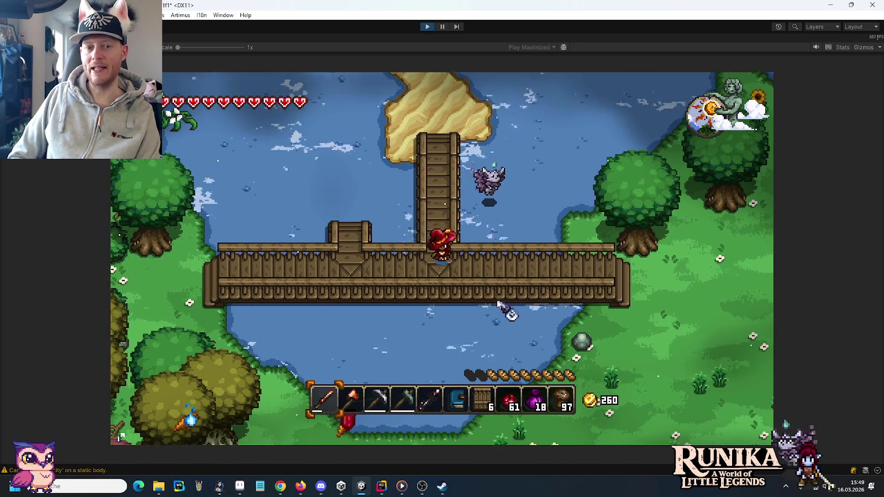
{"action": "key", "text": "a"}
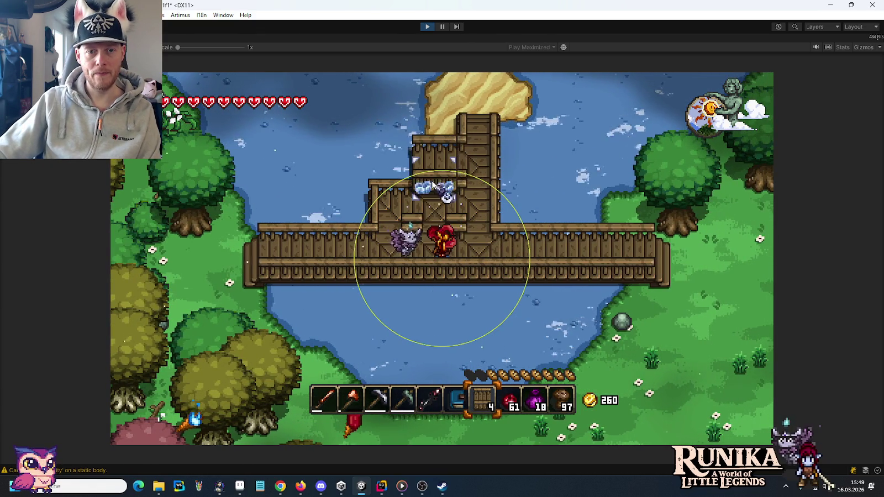
Step: Place two bridge pieces beside the vertical span to widen the pier
{"action": "key", "text": "d"}
{"action": "key", "text": "w"}
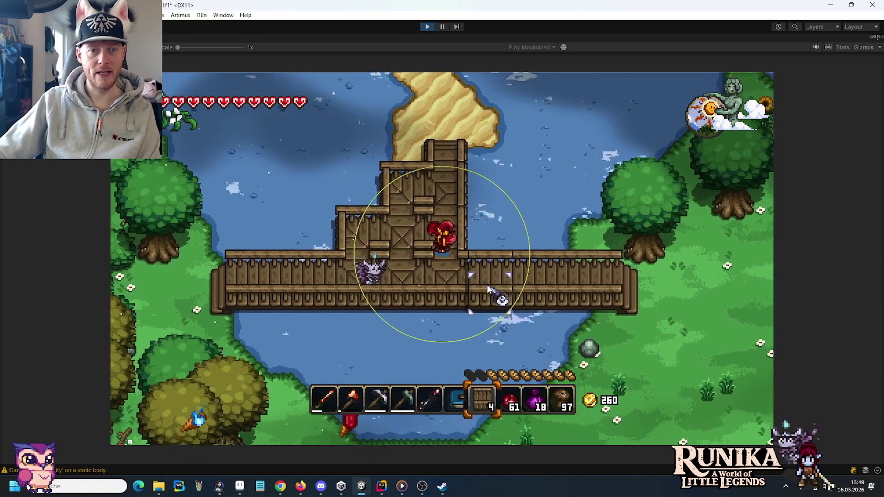
{"action": "left_click", "coordinate": [486, 301]}
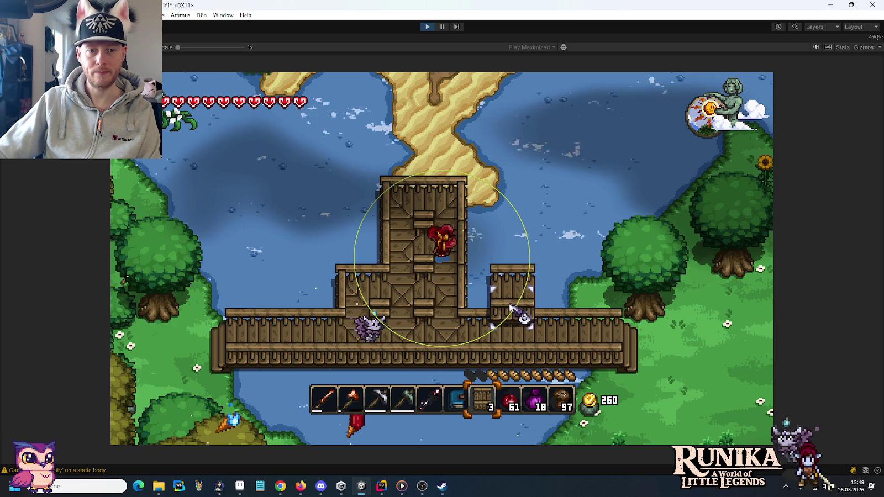
{"action": "left_click", "coordinate": [509, 307]}
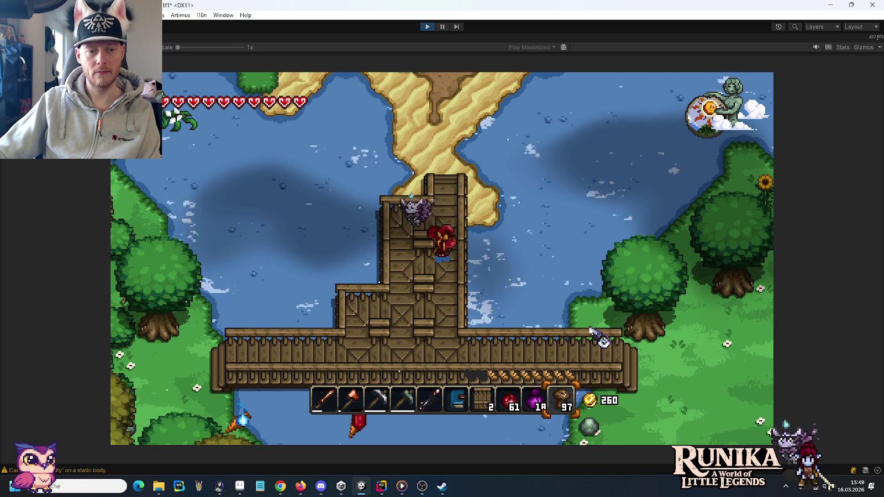
Step: Walk back along the main bridge and add a bridge stub on its right
{"action": "key", "text": "a"}
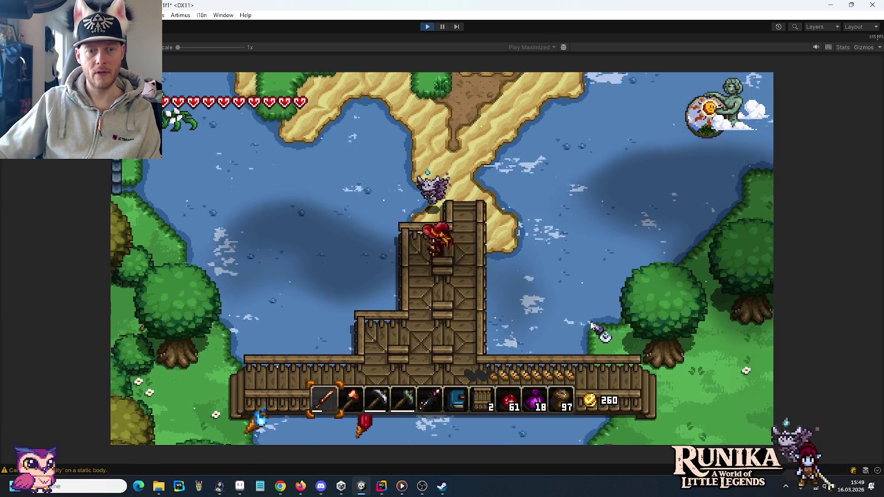
{"action": "key", "text": "s"}
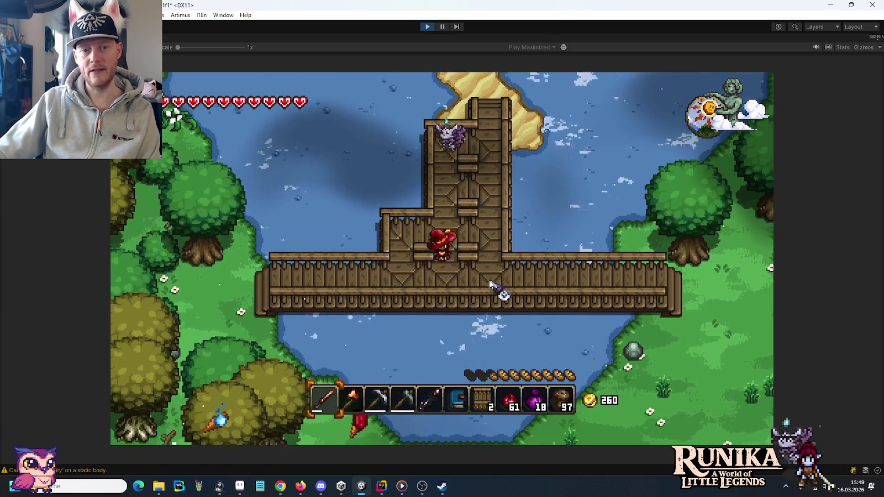
{"action": "key", "text": "a"}
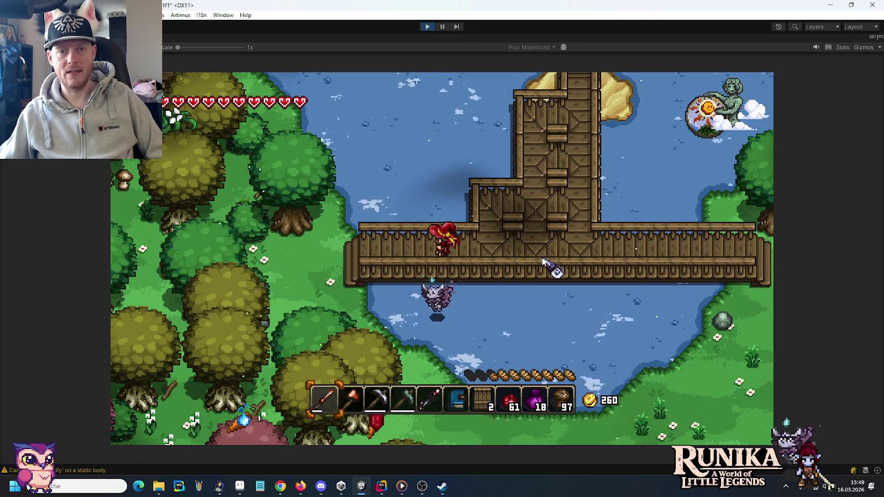
{"action": "key", "text": "d"}
{"action": "key", "text": "6"}
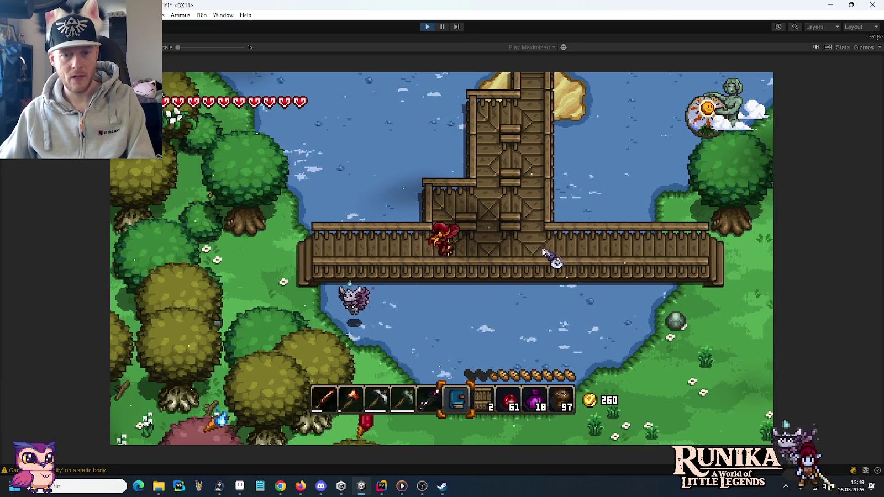
{"action": "key", "text": "7"}
{"action": "left_click", "coordinate": [544, 251]}
{"action": "type", "text": "/add WoodenBridge"}
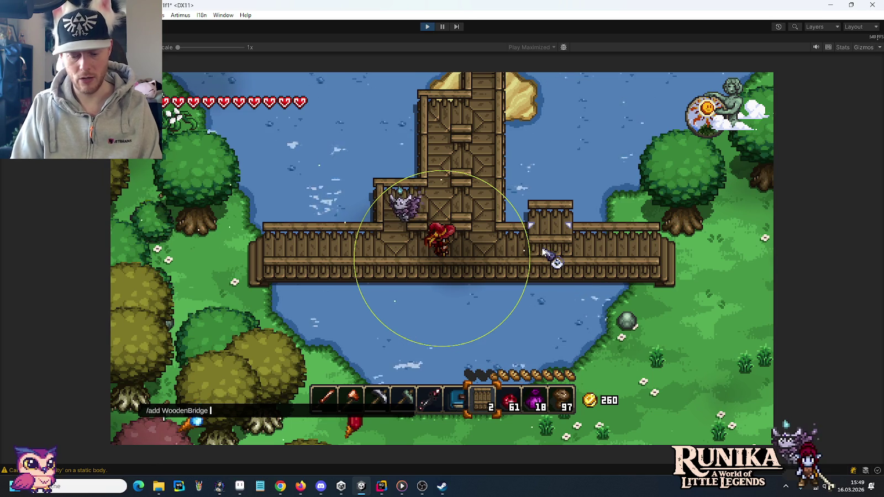
Step: Finish the add command for 20 wooden bridges, then place pieces at the pier's top and upper left
{"action": "type", "text": "207"}
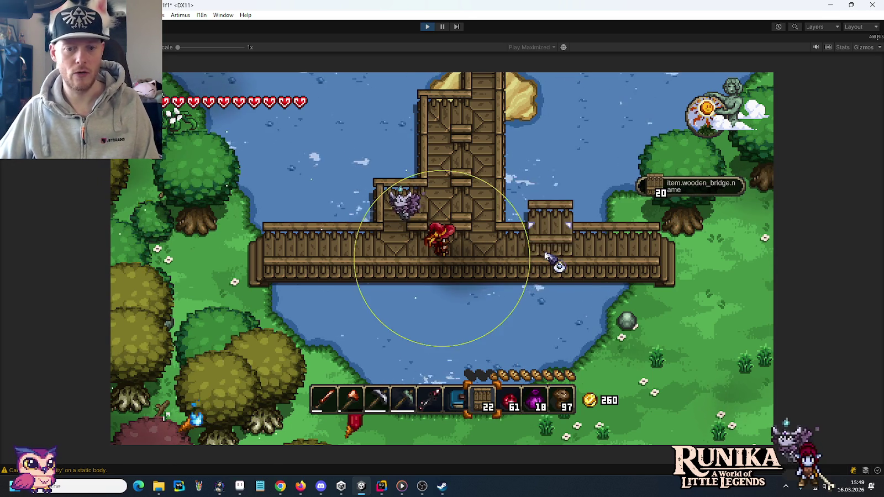
{"action": "type", "text": "w"}
{"action": "left_click", "coordinate": [406, 182]}
{"action": "key", "text": "w"}
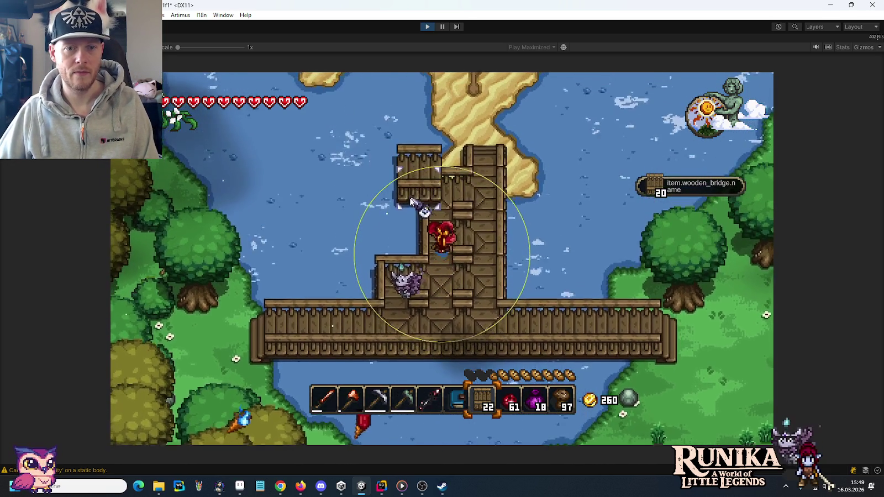
{"action": "left_click", "coordinate": [404, 246]}
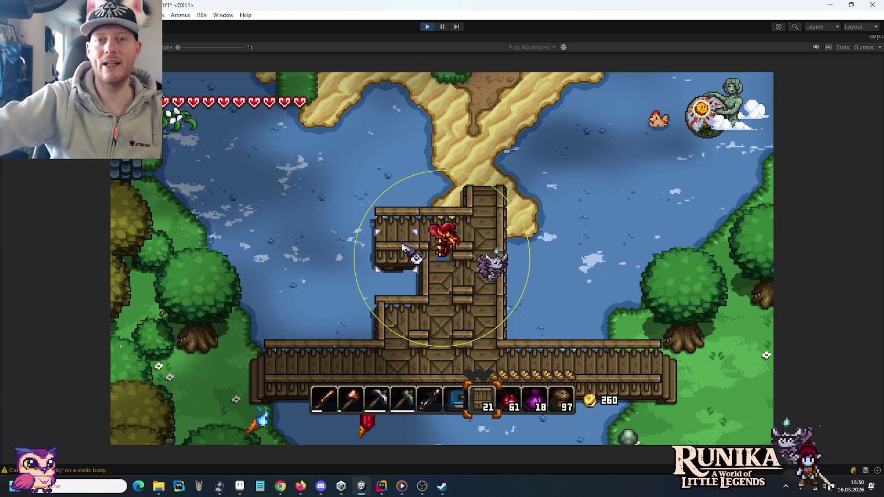
Step: Place bridge pieces left of the pier, at its top-left and lower-left
{"action": "left_click", "coordinate": [355, 248]}
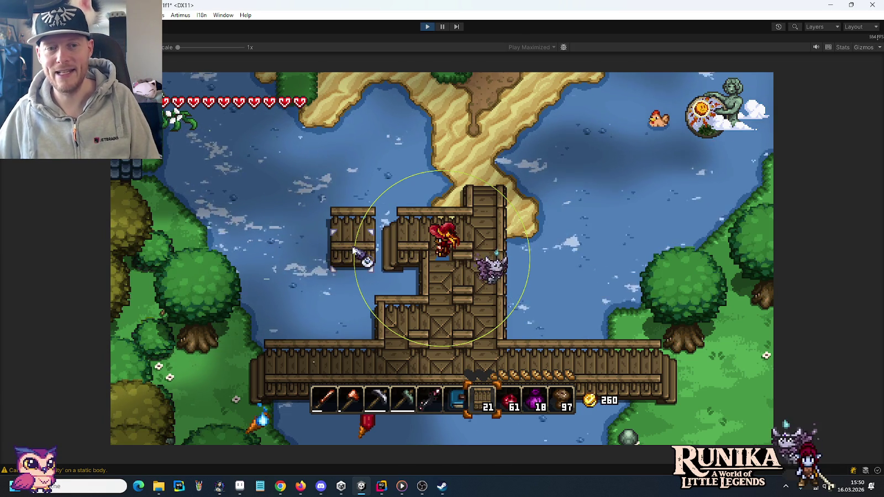
{"action": "left_click", "coordinate": [366, 250]}
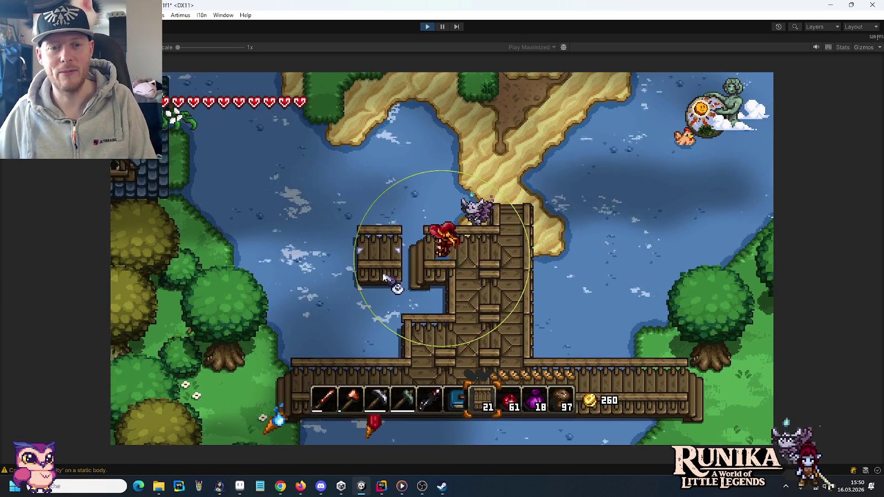
{"action": "left_click", "coordinate": [385, 275]}
{"action": "left_click", "coordinate": [386, 275]}
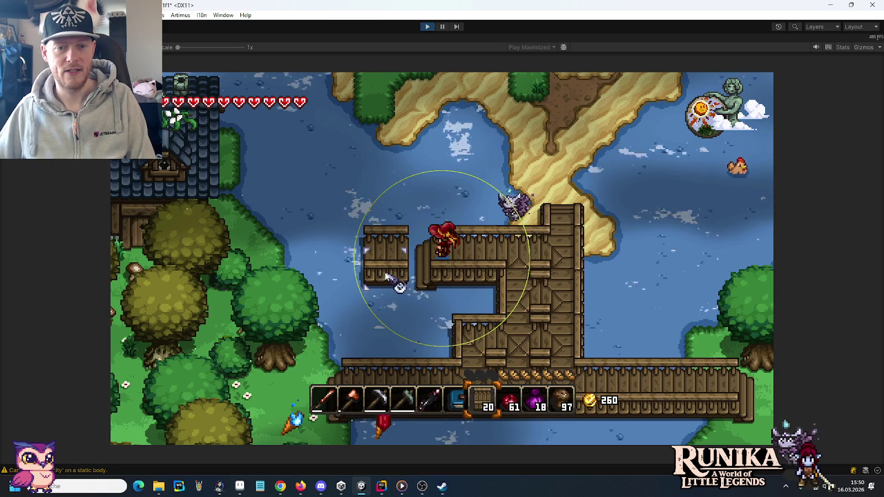
{"action": "left_click", "coordinate": [388, 230]}
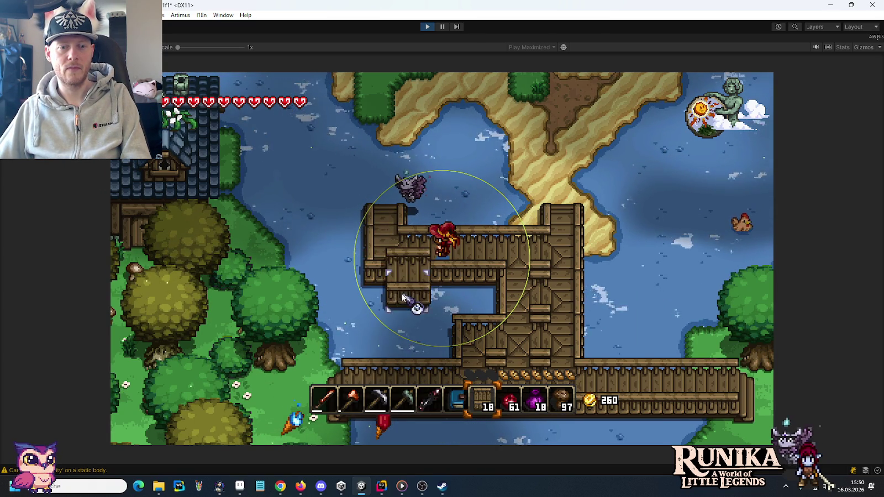
{"action": "key", "text": "a"}
{"action": "left_click", "coordinate": [404, 313]}
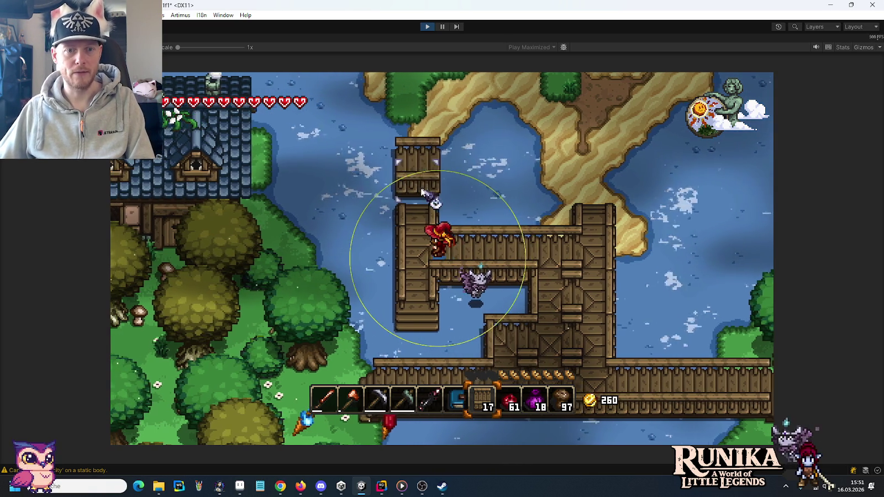
Step: Add blocks atop the left column and upper pier, extending the walkway north toward the sand
{"action": "key", "text": "a"}
{"action": "key", "text": "w"}
{"action": "left_click", "coordinate": [420, 191]}
{"action": "left_click", "coordinate": [491, 209]}
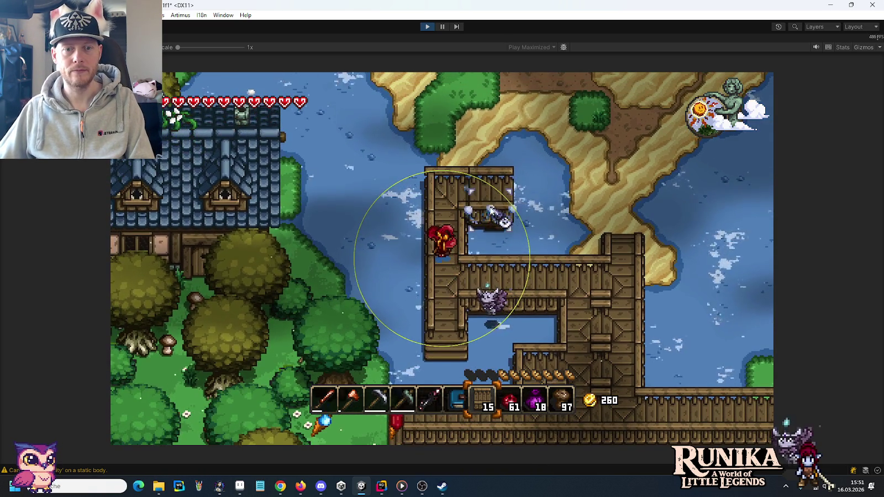
{"action": "key", "text": "w"}
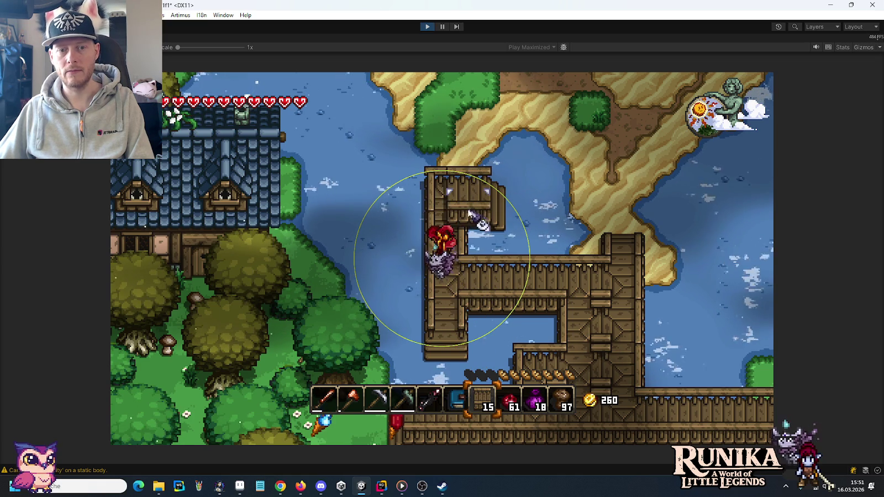
{"action": "key", "text": "a"}
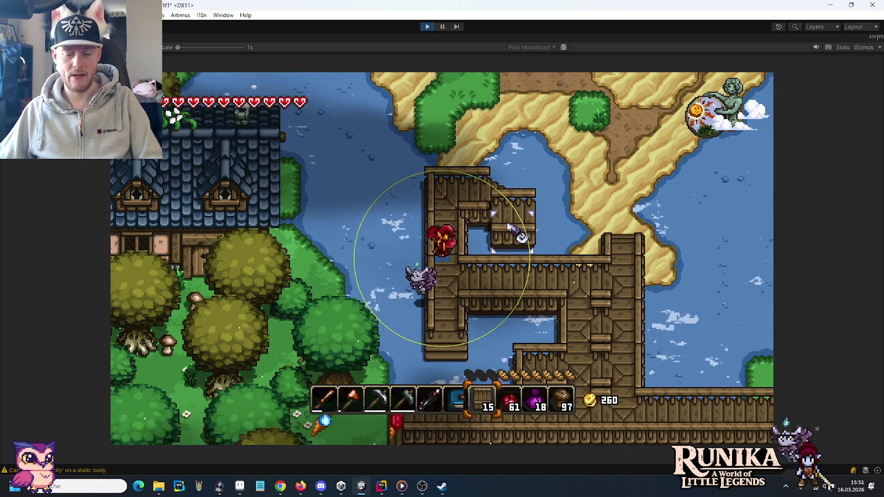
{"action": "key", "text": "w"}
{"action": "key", "text": "d"}
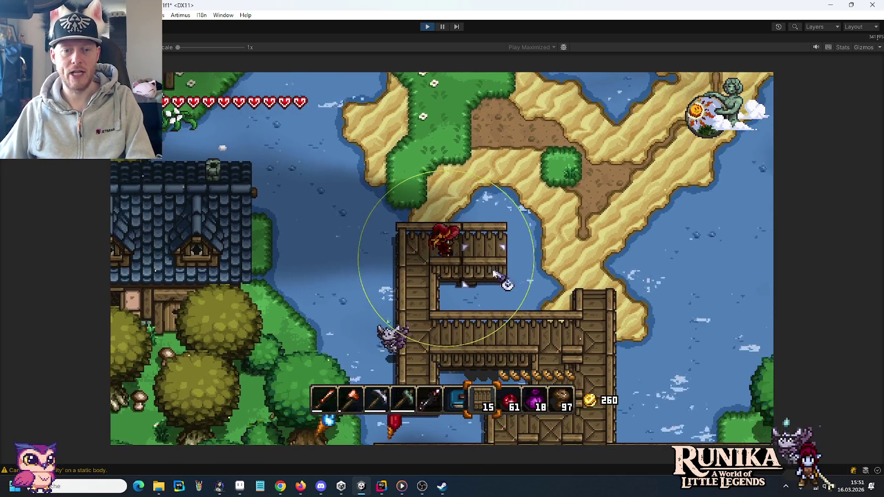
{"action": "left_click", "coordinate": [491, 271]}
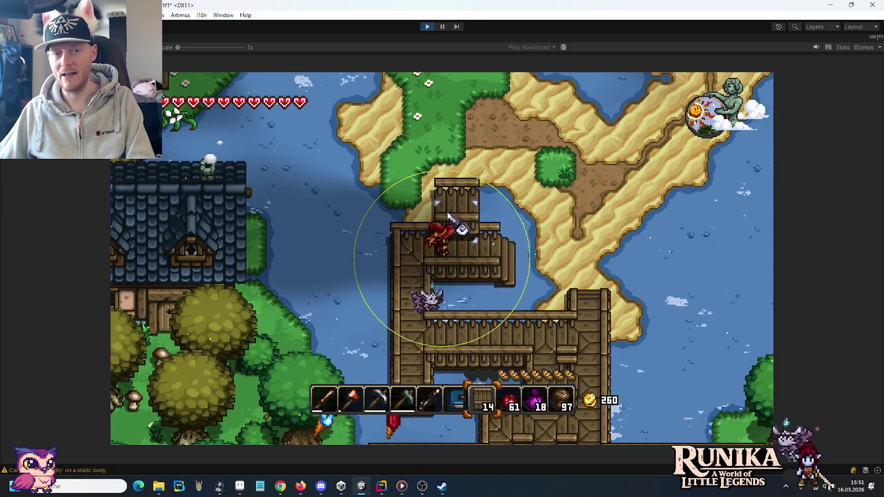
{"action": "left_click", "coordinate": [449, 220]}
{"action": "left_click", "coordinate": [462, 199]}
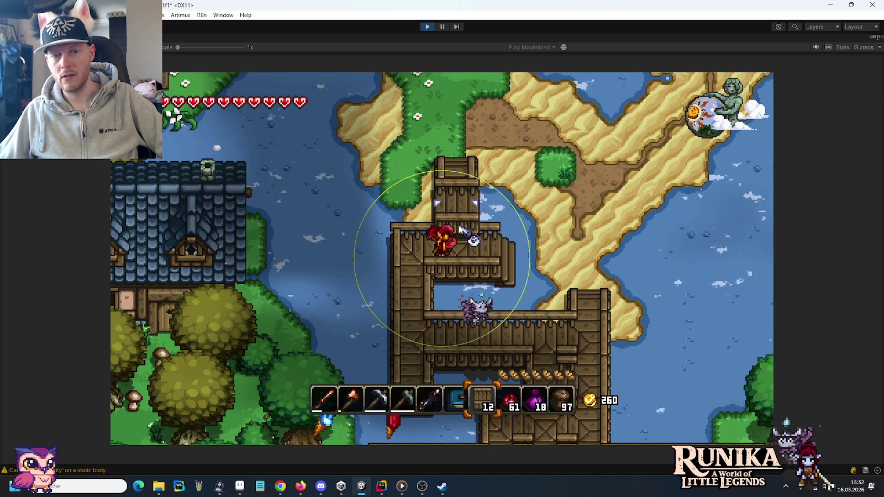
Step: Place a lone bridge block in the water left of the dock and stop play mode
{"action": "key", "text": "a"}
{"action": "left_click", "coordinate": [305, 277]}
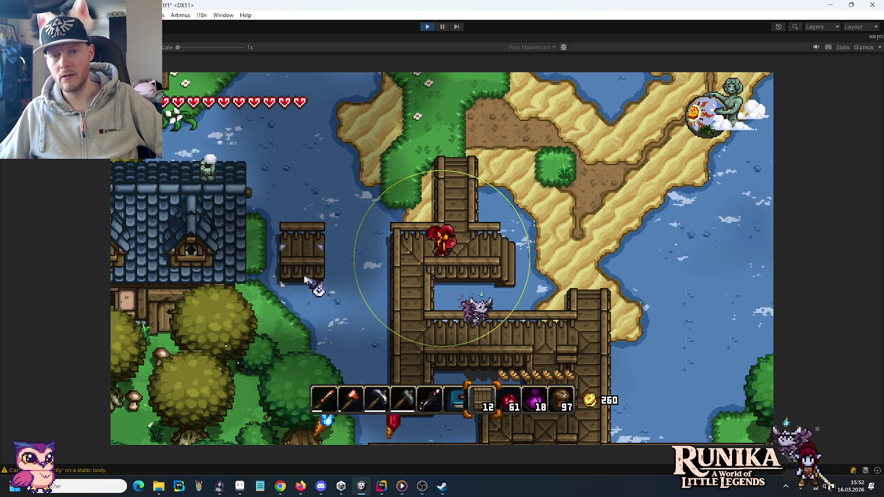
{"action": "left_click", "coordinate": [442, 27]}
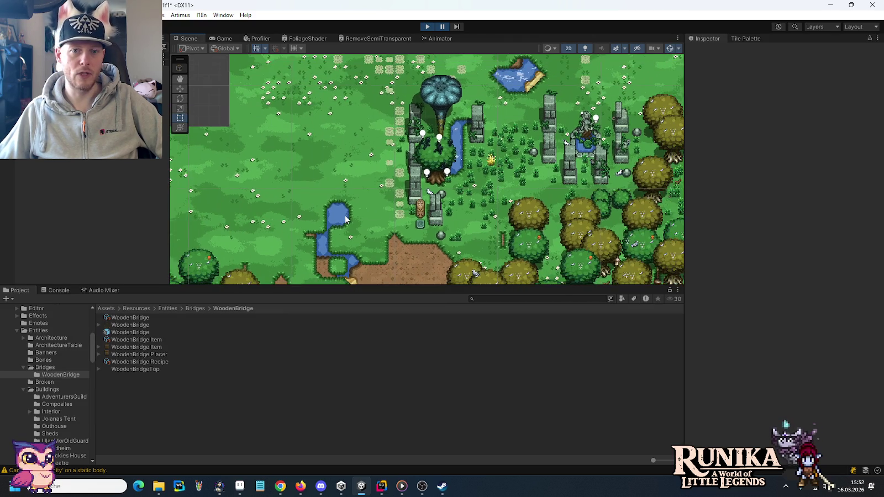
Step: Zoom in on the docks and select a placed WoodenBridge(Clone) to show its Entity Bridge settings
{"action": "mouse_move", "coordinate": [346, 219]}
{"action": "left_mouse_down"}
{"action": "mouse_move", "coordinate": [400, 192]}
{"action": "mouse_move", "coordinate": [295, 159]}
{"action": "left_mouse_up"}
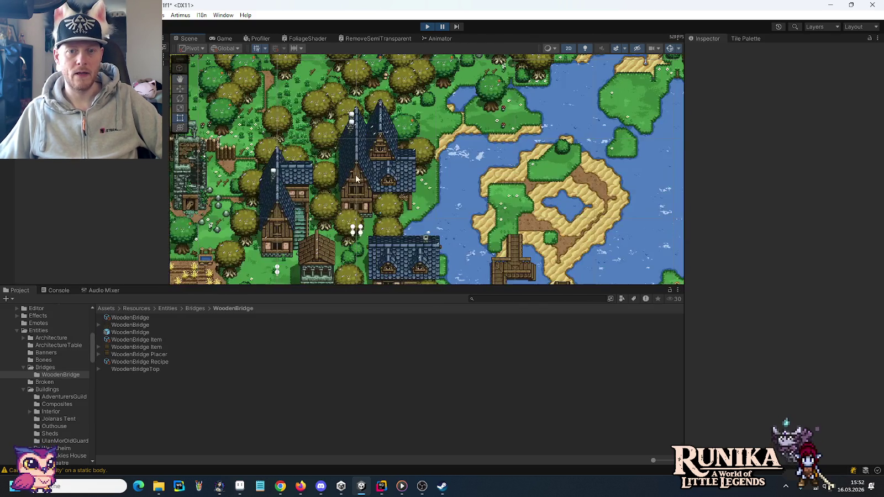
{"action": "scroll", "coordinate": [442, 211], "scroll_direction": "up", "scroll_amount": 5}
{"action": "scroll", "coordinate": [442, 211], "scroll_direction": "up", "scroll_amount": 6}
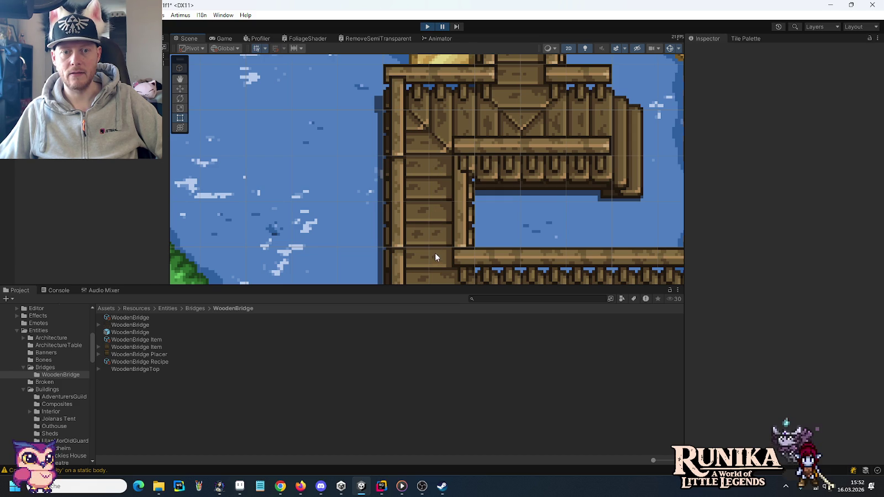
{"action": "left_click", "coordinate": [434, 196]}
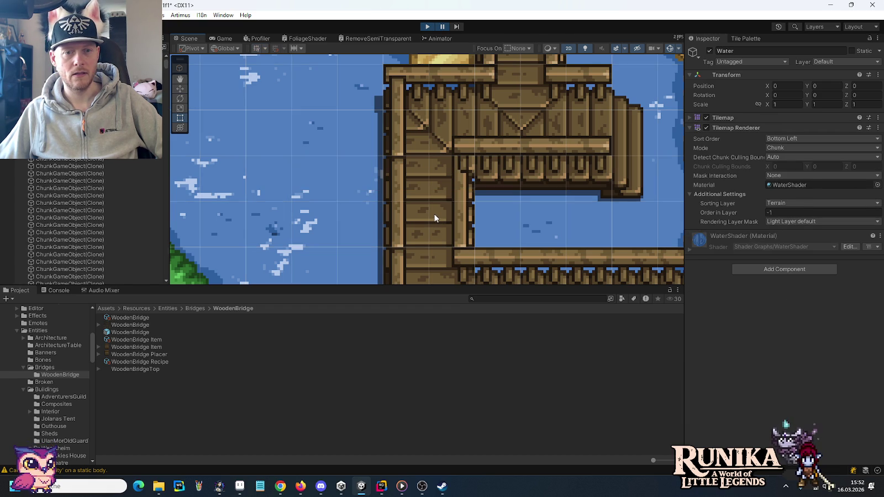
{"action": "left_click", "coordinate": [83, 229]}
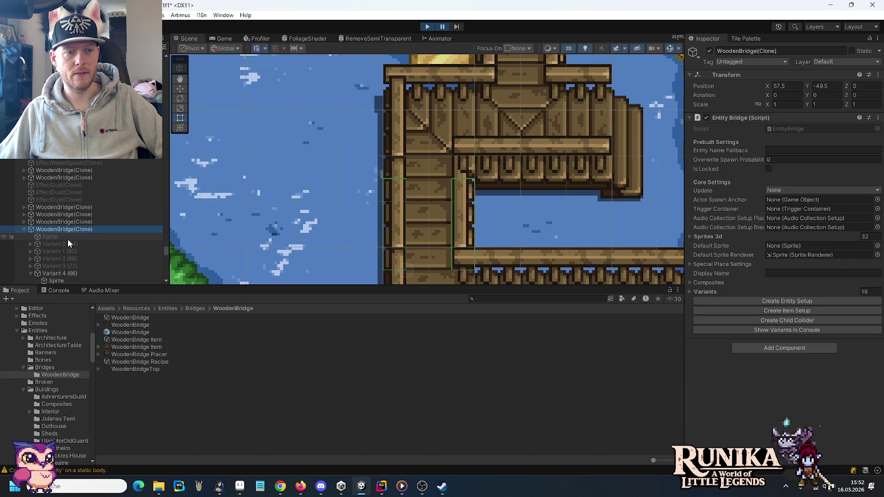
Step: Select Variant 4's Sprite and toggle its visibility to see which bridge piece it draws
{"action": "scroll", "coordinate": [69, 250], "scroll_direction": "down", "scroll_amount": 2}
{"action": "left_click", "coordinate": [69, 253]}
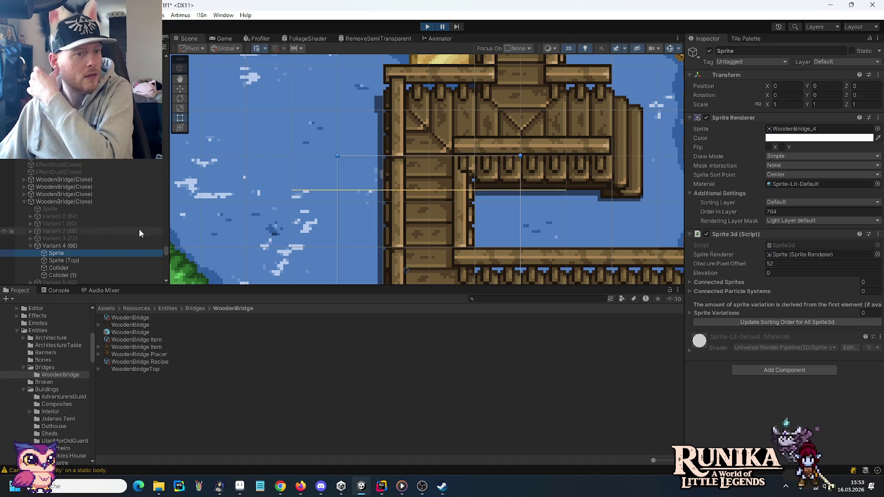
{"action": "left_click", "coordinate": [4, 253]}
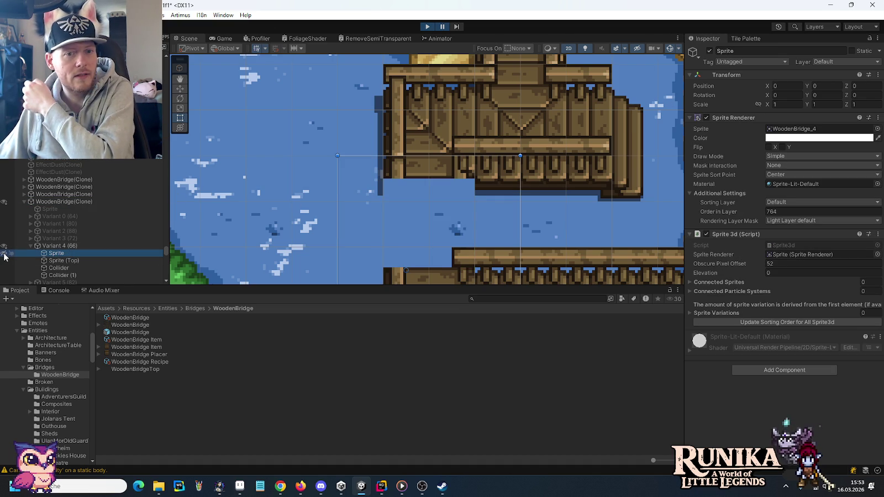
{"action": "left_click", "coordinate": [5, 253]}
{"action": "left_click", "coordinate": [5, 253]}
Step: Leave Variant 4's sprite visible and inspect the upper bridge piece using WoodenBridge_1
{"action": "left_click", "coordinate": [5, 253]}
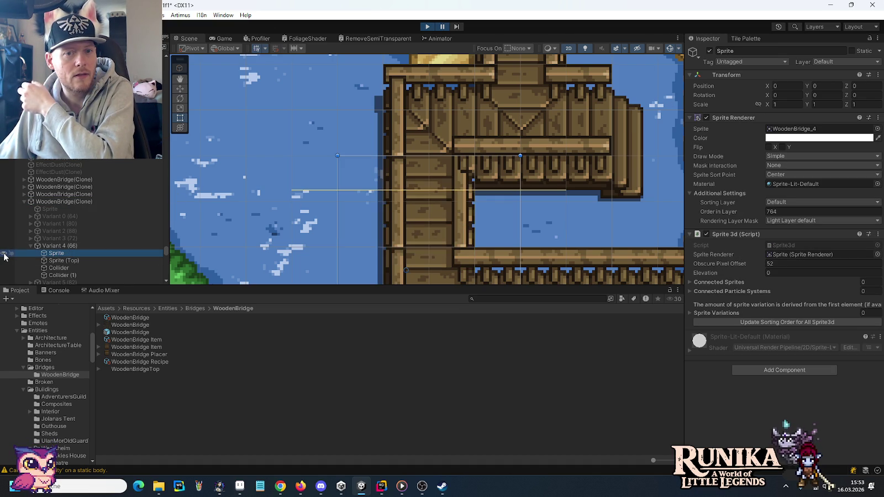
{"action": "left_click", "coordinate": [4, 253]}
{"action": "left_click", "coordinate": [4, 254]}
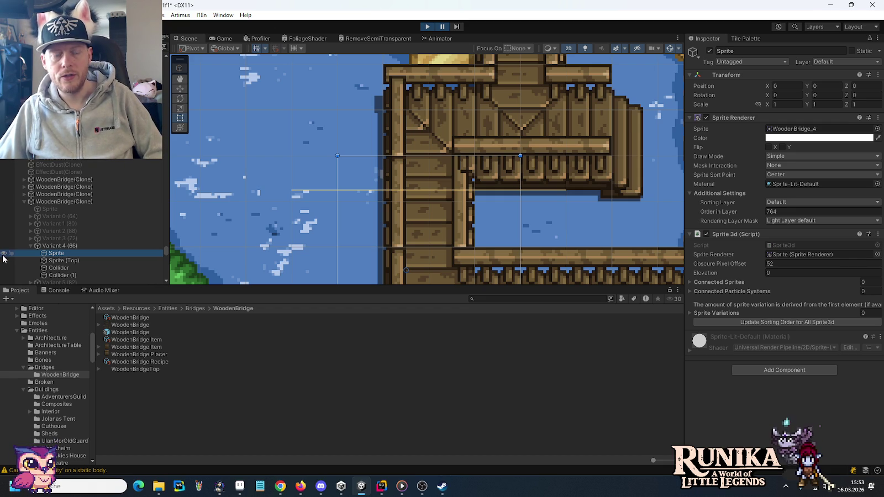
{"action": "left_click", "coordinate": [5, 253]}
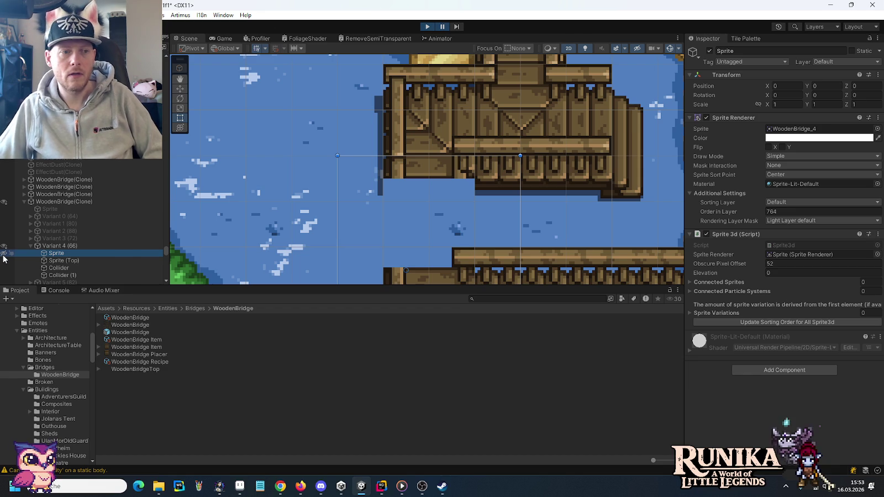
{"action": "left_click", "coordinate": [4, 253]}
{"action": "left_click", "coordinate": [430, 142]}
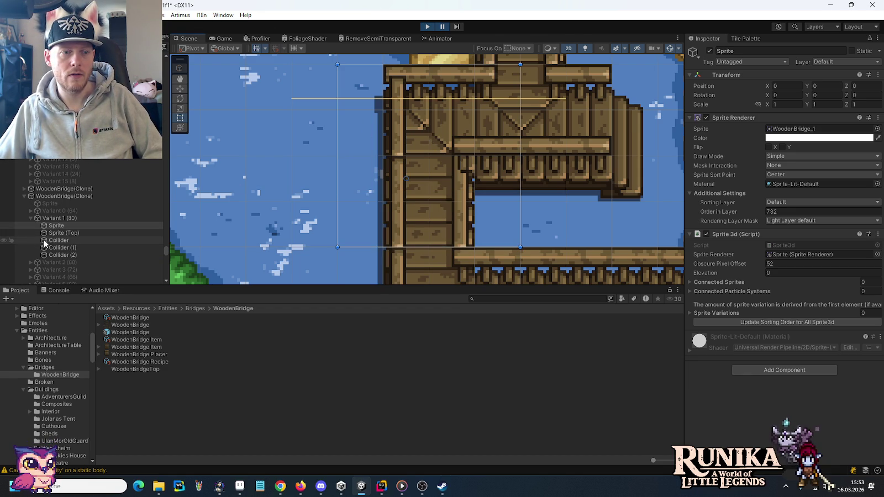
{"action": "left_click", "coordinate": [7, 226]}
{"action": "left_click", "coordinate": [7, 226]}
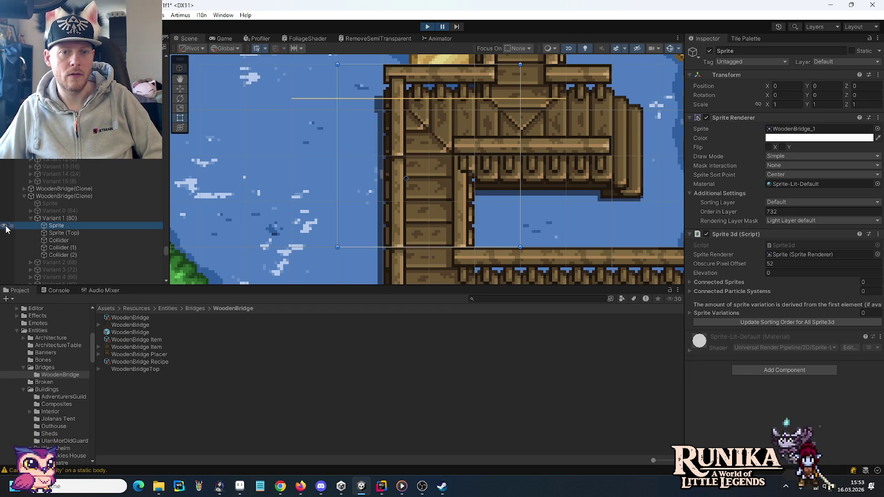
{"action": "left_click", "coordinate": [6, 226]}
{"action": "left_click", "coordinate": [6, 226]}
{"action": "left_click", "coordinate": [6, 226]}
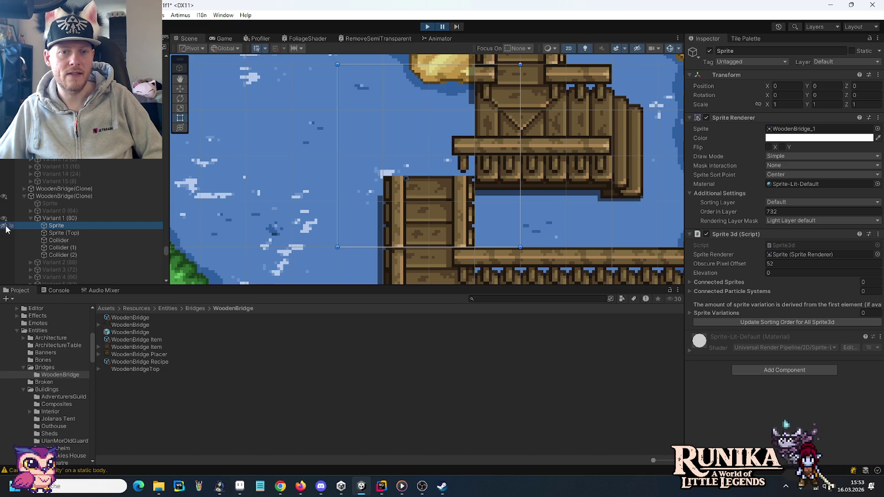
{"action": "left_click", "coordinate": [6, 226]}
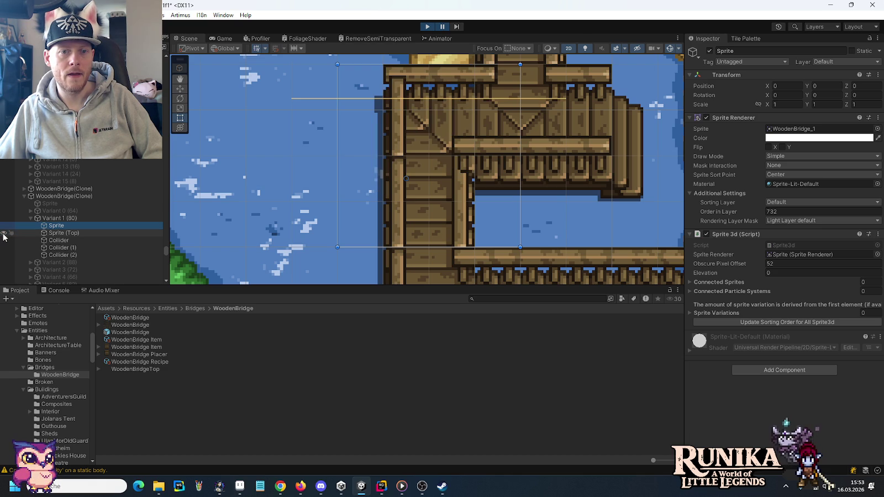
{"action": "left_click", "coordinate": [3, 233]}
{"action": "left_click", "coordinate": [3, 234]}
{"action": "left_click", "coordinate": [3, 234]}
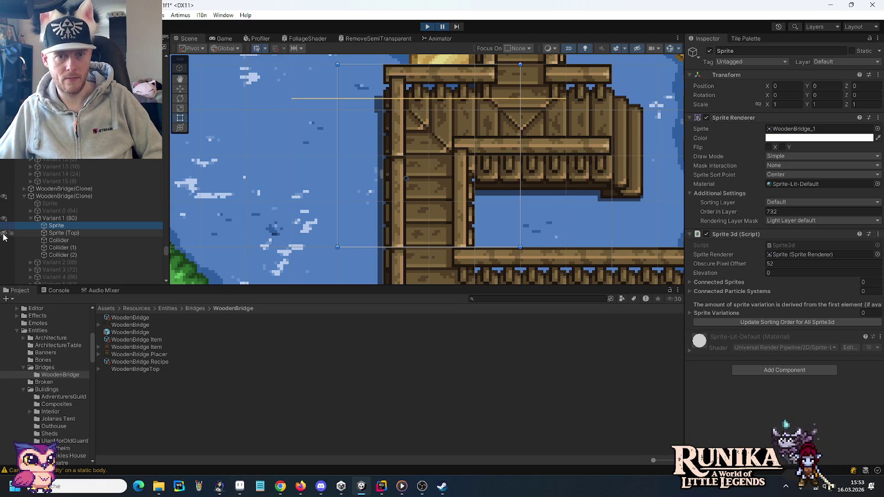
{"action": "left_click", "coordinate": [3, 234]}
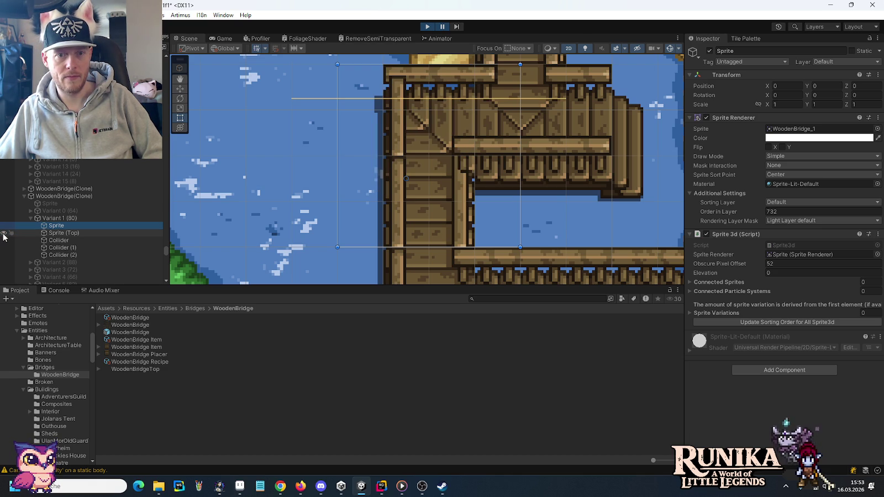
{"action": "left_click", "coordinate": [3, 233]}
{"action": "left_click", "coordinate": [4, 234]}
{"action": "left_click", "coordinate": [3, 234]}
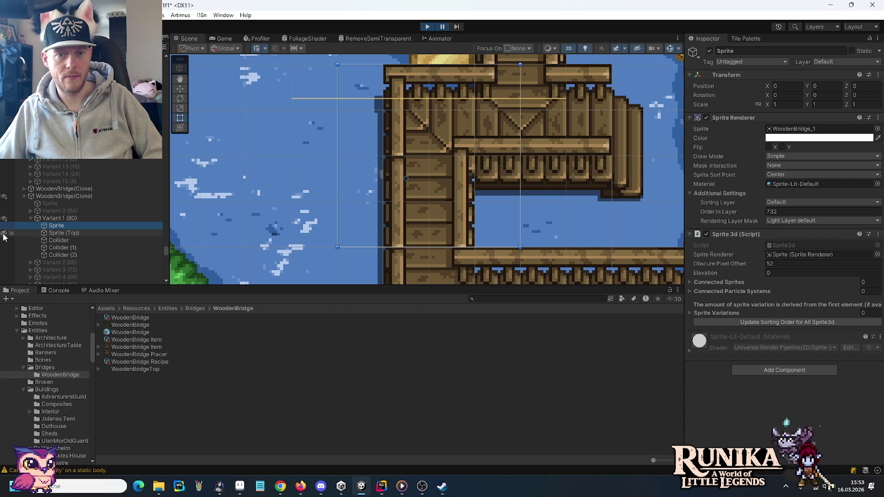
{"action": "left_click", "coordinate": [3, 234]}
{"action": "left_click", "coordinate": [3, 234]}
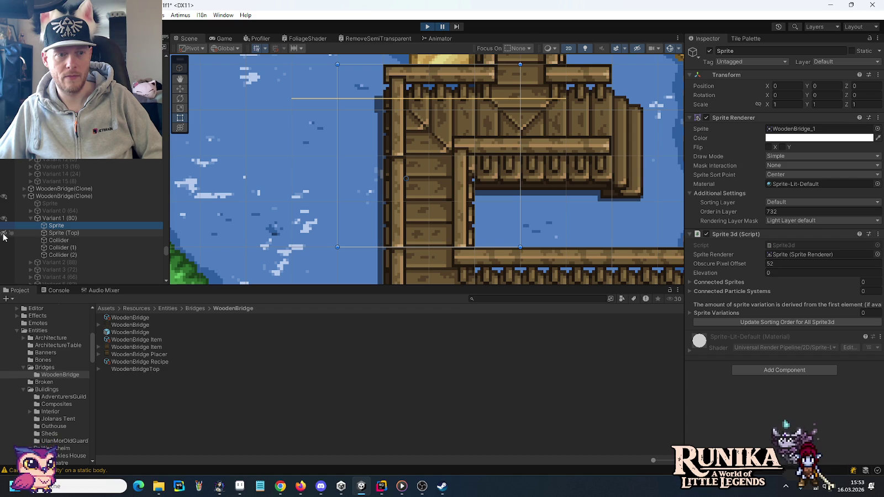
{"action": "left_click", "coordinate": [3, 226]}
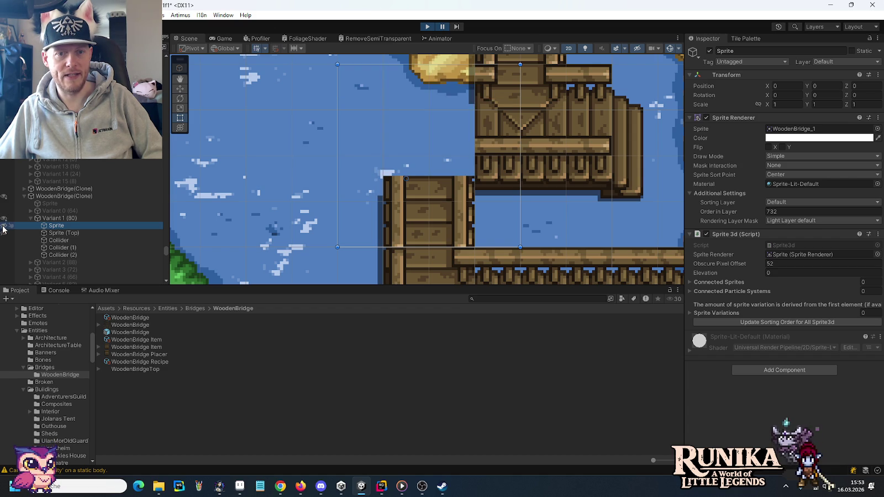
{"action": "left_click", "coordinate": [3, 226]}
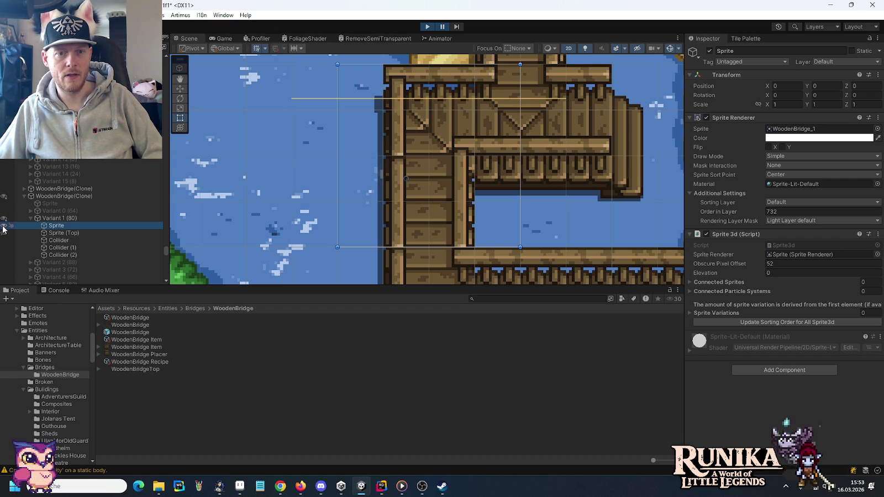
{"action": "left_click", "coordinate": [4, 226]}
{"action": "left_click", "coordinate": [3, 227]}
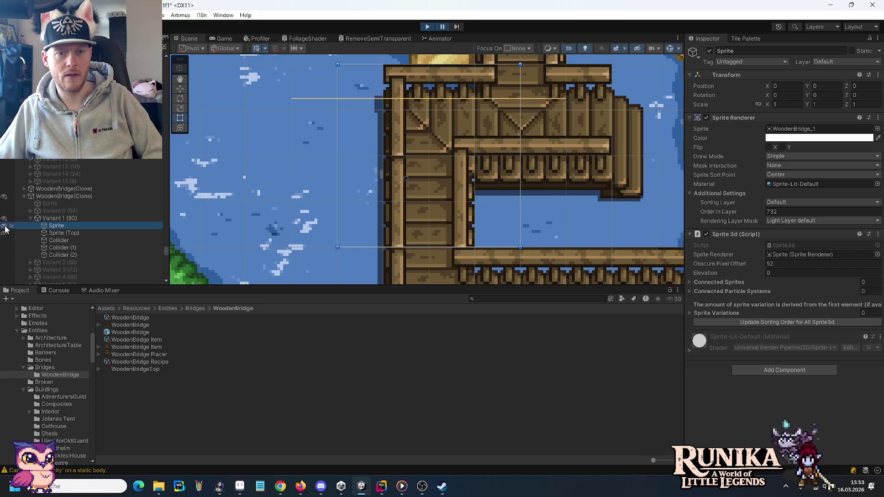
{"action": "left_click", "coordinate": [4, 226]}
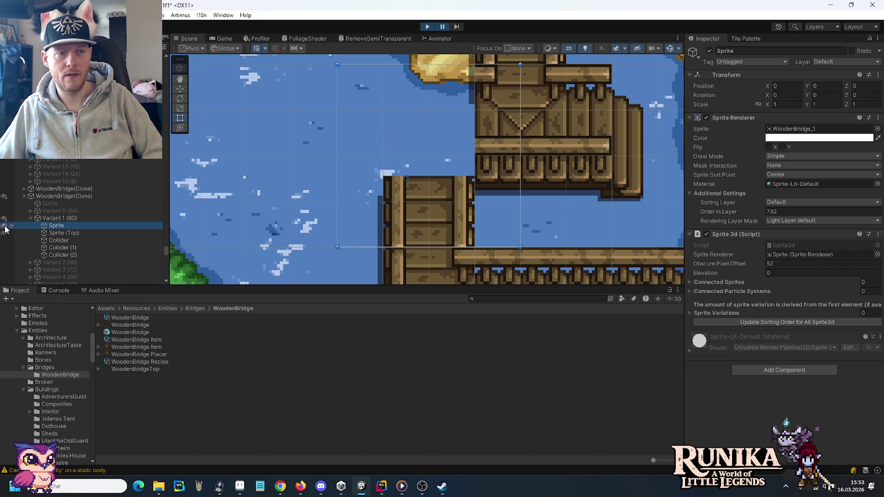
{"action": "left_click", "coordinate": [4, 232]}
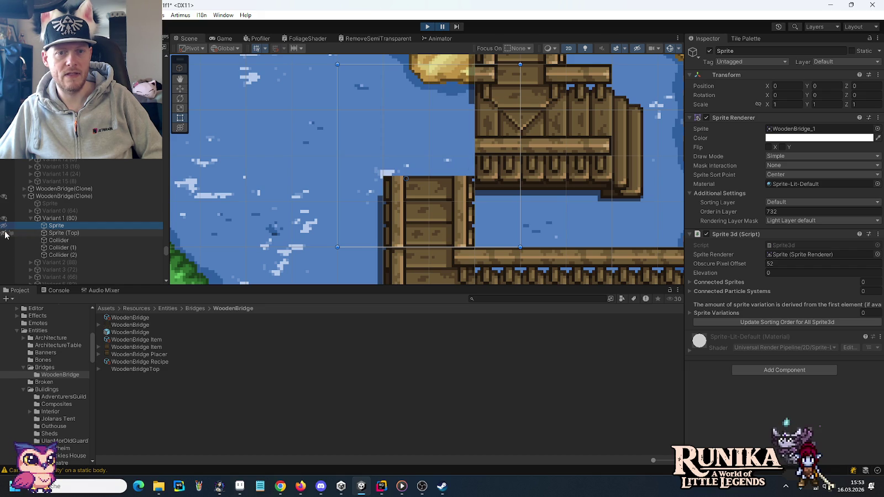
{"action": "left_click", "coordinate": [4, 232]}
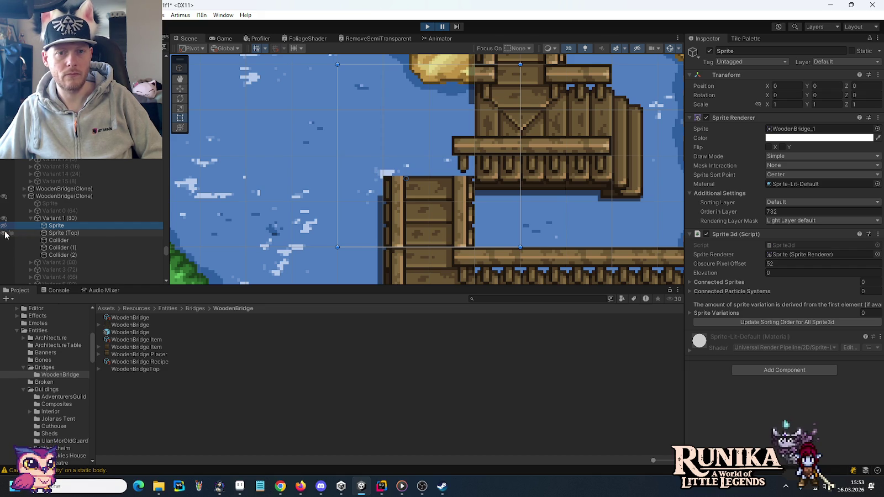
{"action": "left_click", "coordinate": [4, 226]}
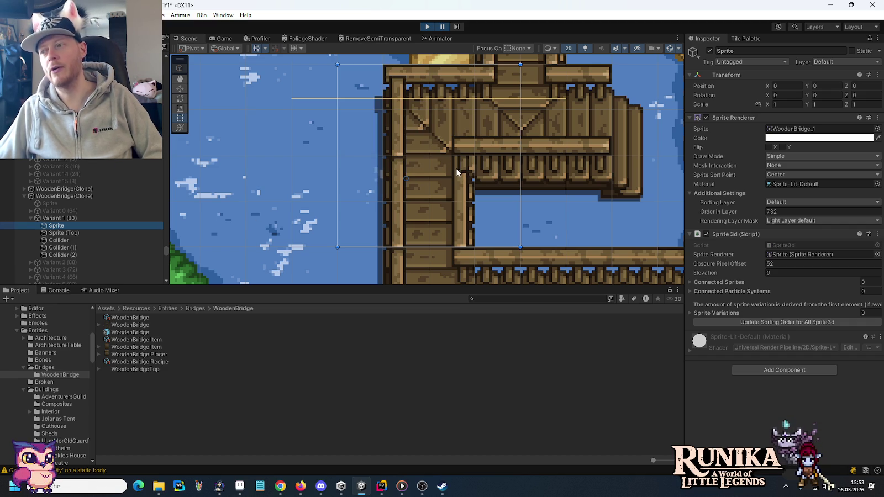
{"action": "scroll", "coordinate": [367, 147], "scroll_direction": "up", "scroll_amount": 2}
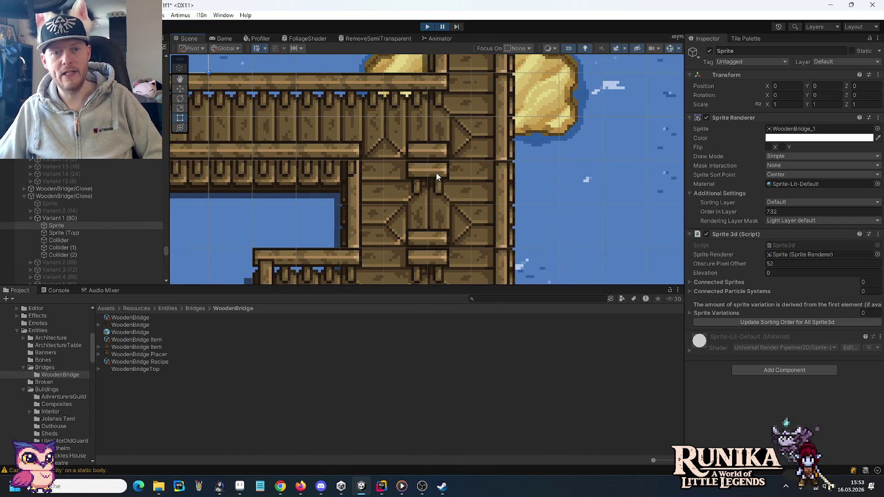
Step: Pan along the bridge, pause the game, and switch to EntityBridge.cs's tile-bitmask code
{"action": "mouse_move", "coordinate": [436, 173]}
{"action": "left_mouse_down"}
{"action": "mouse_move", "coordinate": [420, 182]}
{"action": "mouse_move", "coordinate": [539, 247]}
{"action": "left_mouse_up"}
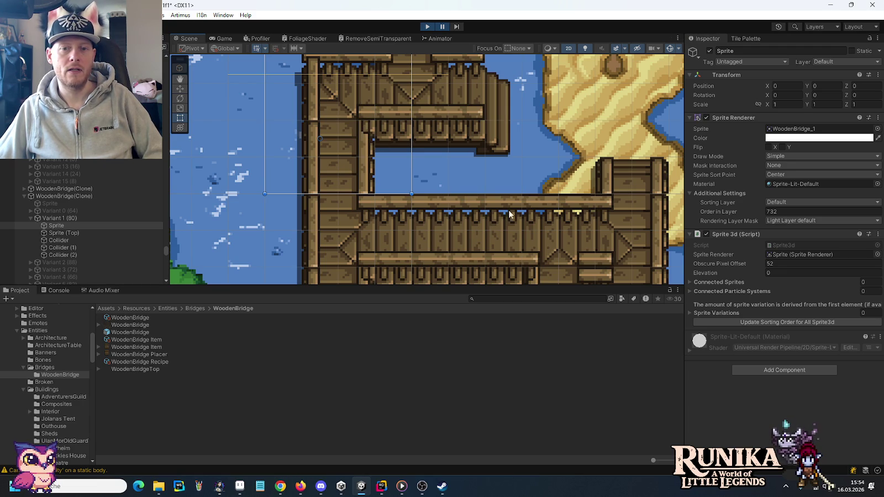
{"action": "mouse_move", "coordinate": [510, 213]}
{"action": "left_mouse_down"}
{"action": "mouse_move", "coordinate": [494, 194]}
{"action": "mouse_move", "coordinate": [501, 209]}
{"action": "left_mouse_up"}
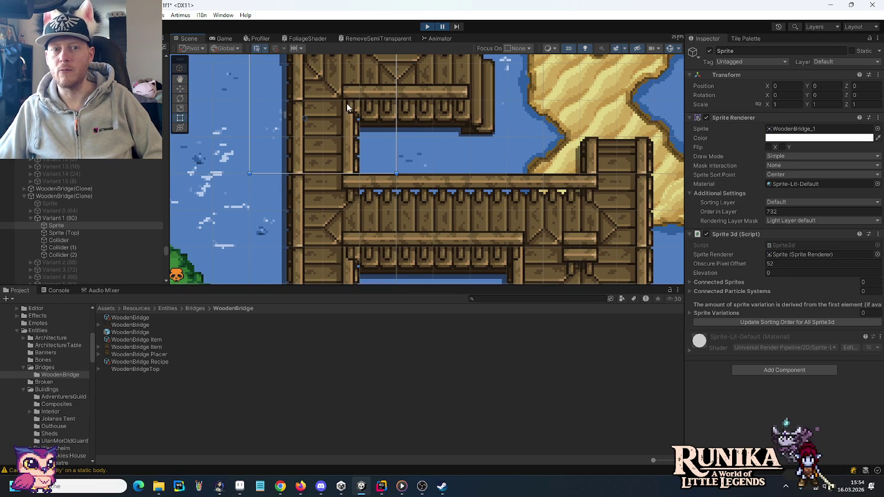
{"action": "left_click", "coordinate": [441, 26]}
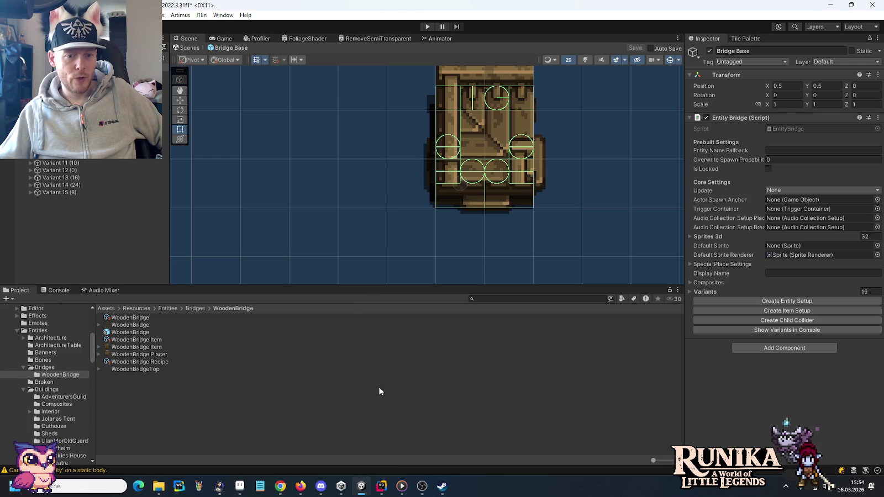
{"action": "left_click", "coordinate": [386, 489]}
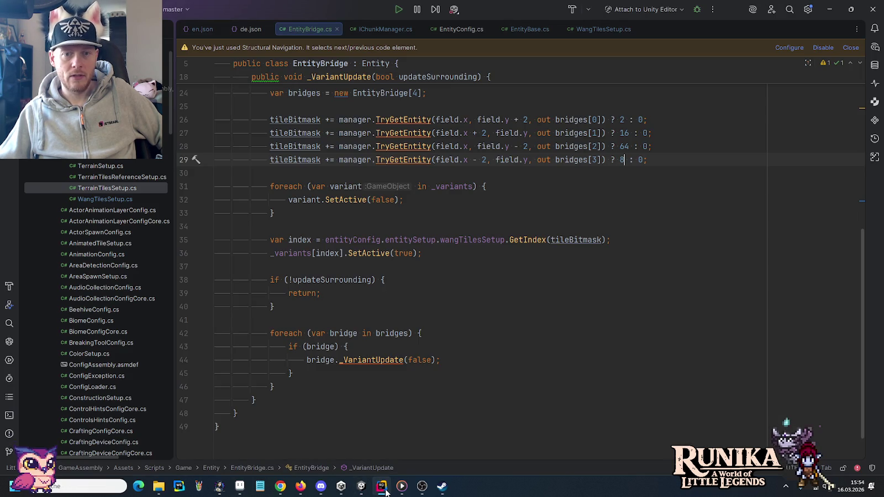
Step: Jump to the variant loop in EntityBridge.cs, then open Terrains.json from the Config folder
{"action": "left_click", "coordinate": [486, 186]}
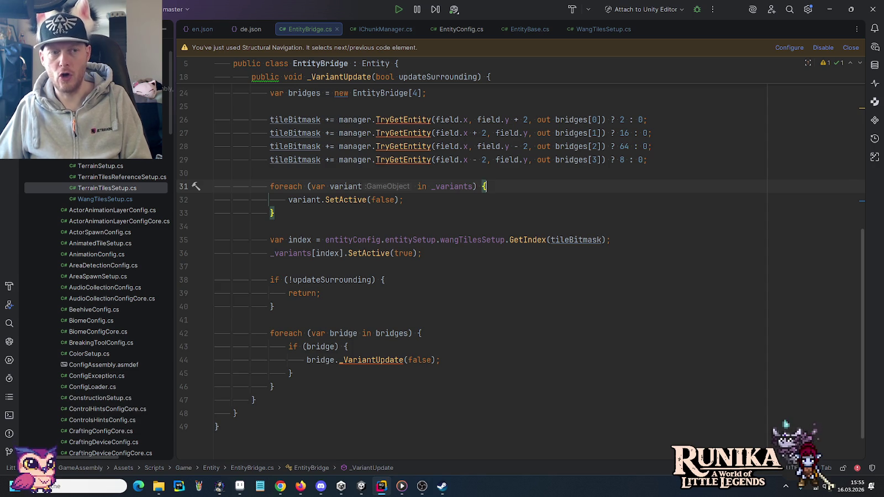
{"action": "scroll", "coordinate": [97, 310], "scroll_direction": "up", "scroll_amount": 1}
{"action": "scroll", "coordinate": [97, 310], "scroll_direction": "up", "scroll_amount": 1}
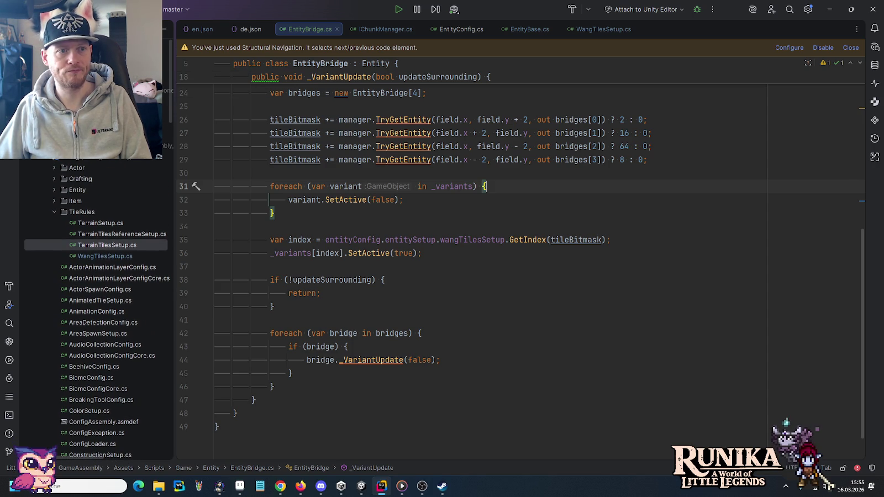
{"action": "scroll", "coordinate": [96, 309], "scroll_direction": "up", "scroll_amount": 4}
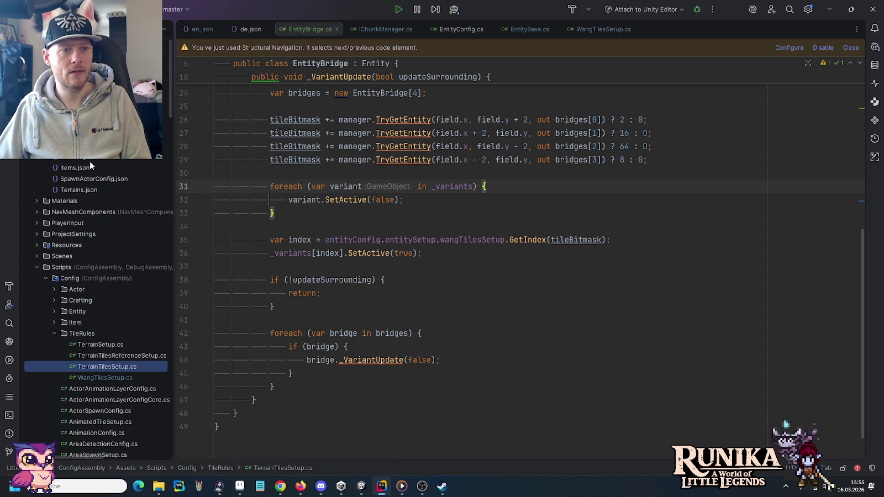
{"action": "double_click", "coordinate": [64, 191]}
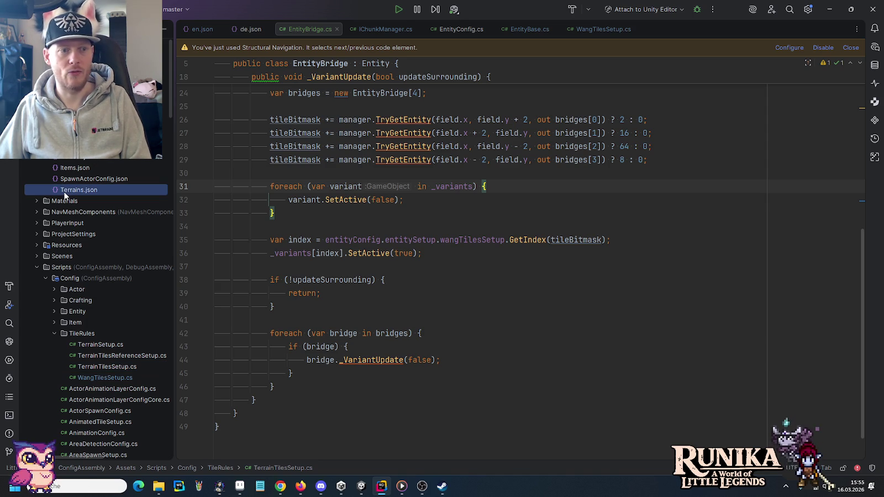
Step: Fold the None and Water terrain entries at the top of Terrains.json
{"action": "scroll", "coordinate": [478, 335], "scroll_direction": "down", "scroll_amount": 8}
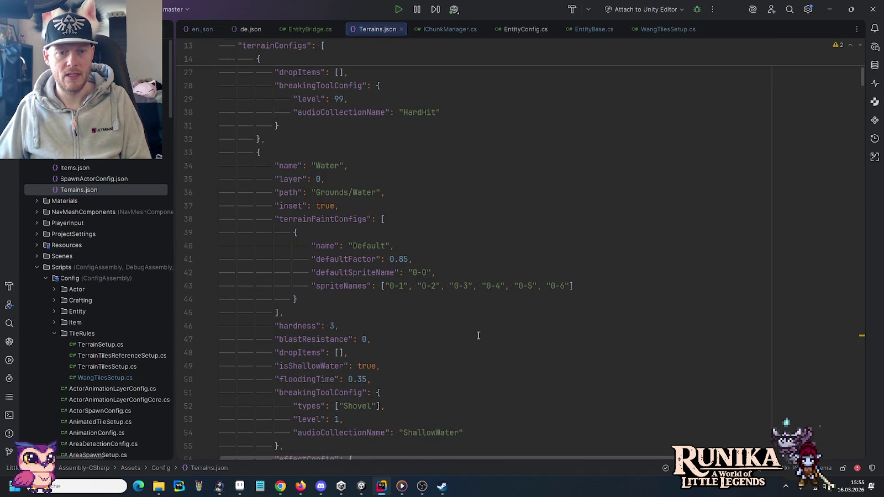
{"action": "scroll", "coordinate": [478, 335], "scroll_direction": "down", "scroll_amount": 8}
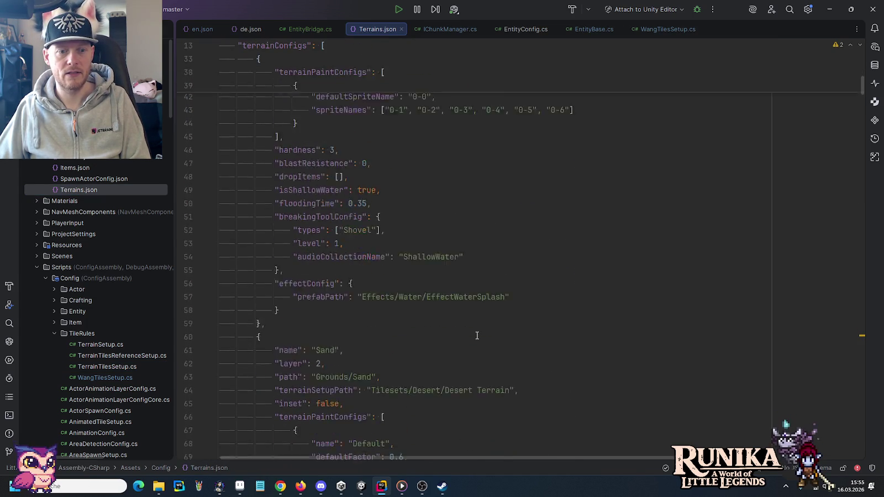
{"action": "scroll", "coordinate": [477, 336], "scroll_direction": "down", "scroll_amount": 5}
{"action": "scroll", "coordinate": [477, 335], "scroll_direction": "up", "scroll_amount": 12}
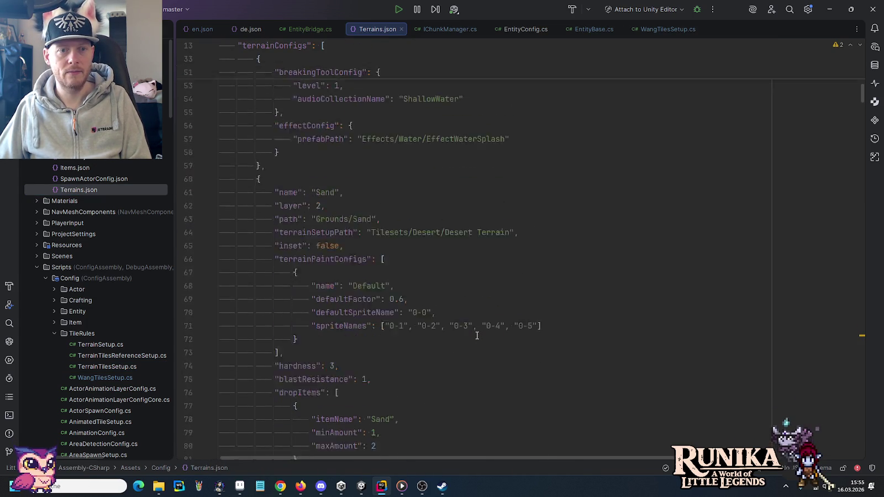
{"action": "scroll", "coordinate": [477, 336], "scroll_direction": "up", "scroll_amount": 3}
{"action": "scroll", "coordinate": [476, 337], "scroll_direction": "down", "scroll_amount": 2}
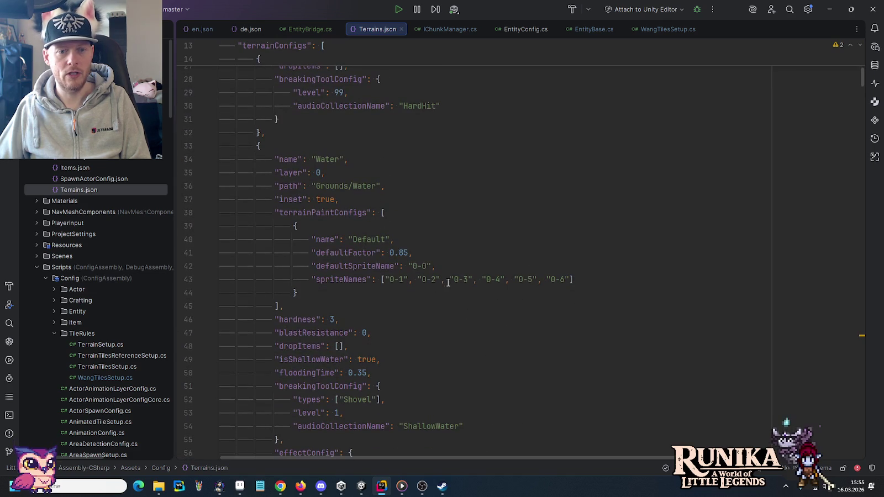
{"action": "scroll", "coordinate": [330, 252], "scroll_direction": "down", "scroll_amount": 3}
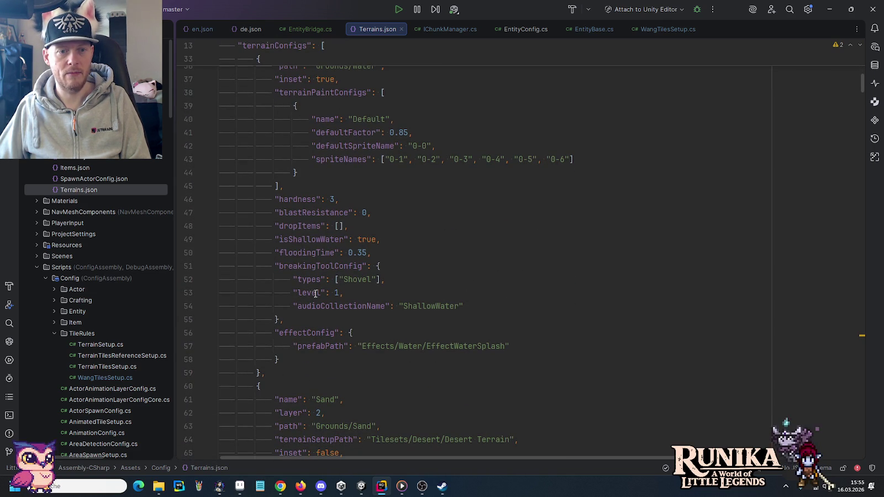
{"action": "scroll", "coordinate": [314, 290], "scroll_direction": "up", "scroll_amount": 3}
{"action": "scroll", "coordinate": [315, 296], "scroll_direction": "up", "scroll_amount": 9}
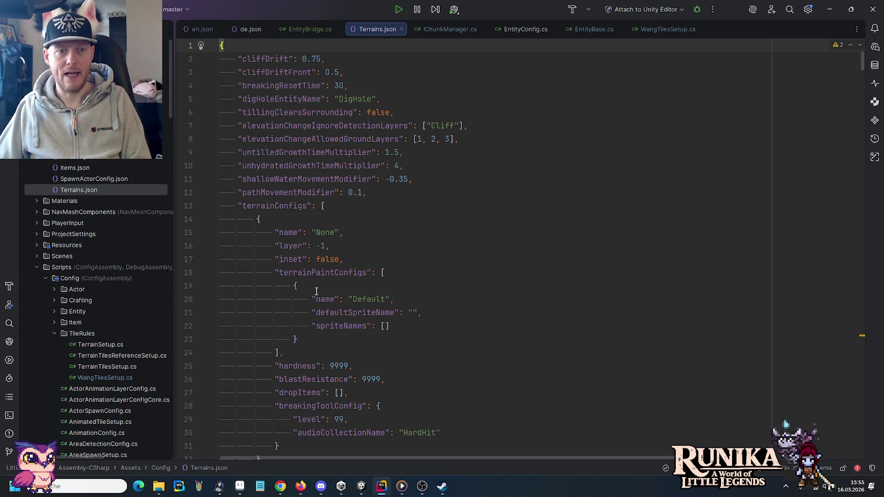
{"action": "left_click", "coordinate": [210, 220]}
{"action": "left_click", "coordinate": [210, 232]}
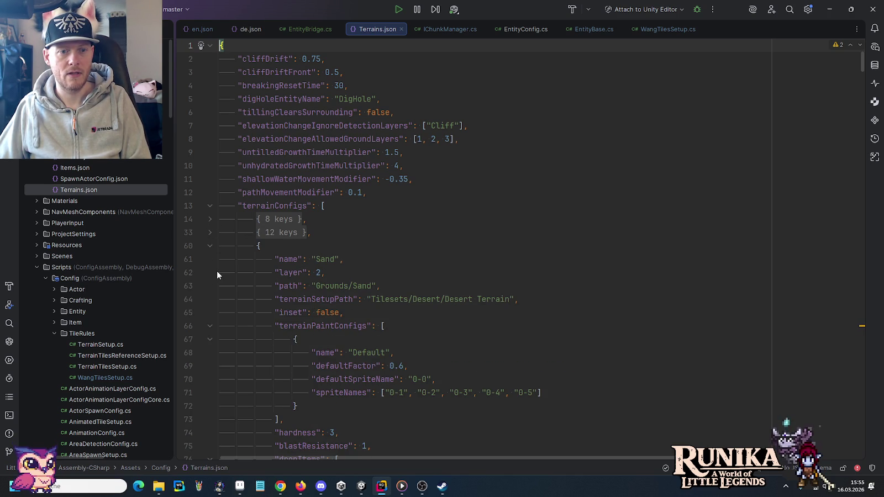
Step: Scroll through the remaining terrain configs down to ElevatedRuinTiles and CobblestonePath
{"action": "scroll", "coordinate": [232, 275], "scroll_direction": "down", "scroll_amount": 15}
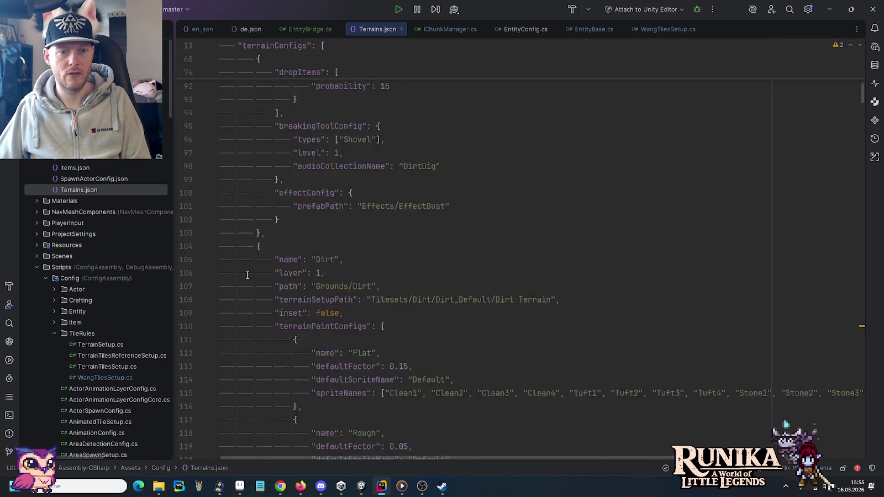
{"action": "scroll", "coordinate": [248, 275], "scroll_direction": "down", "scroll_amount": 10}
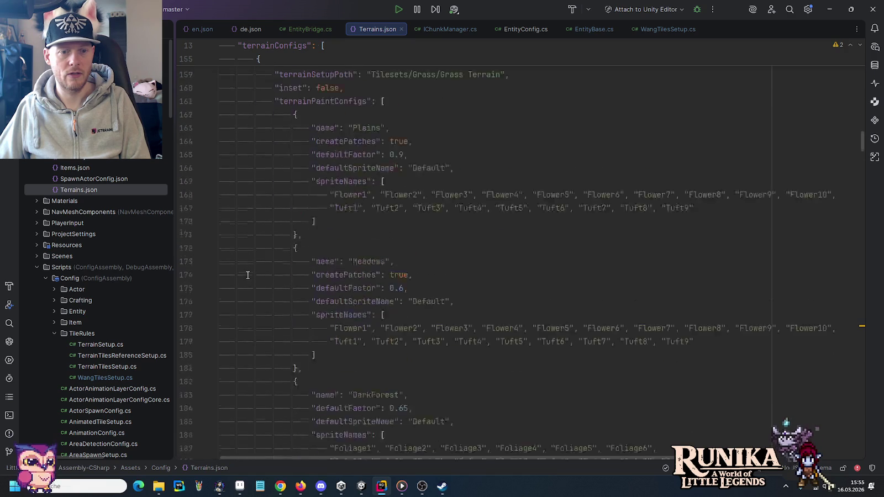
{"action": "scroll", "coordinate": [247, 274], "scroll_direction": "down", "scroll_amount": 10}
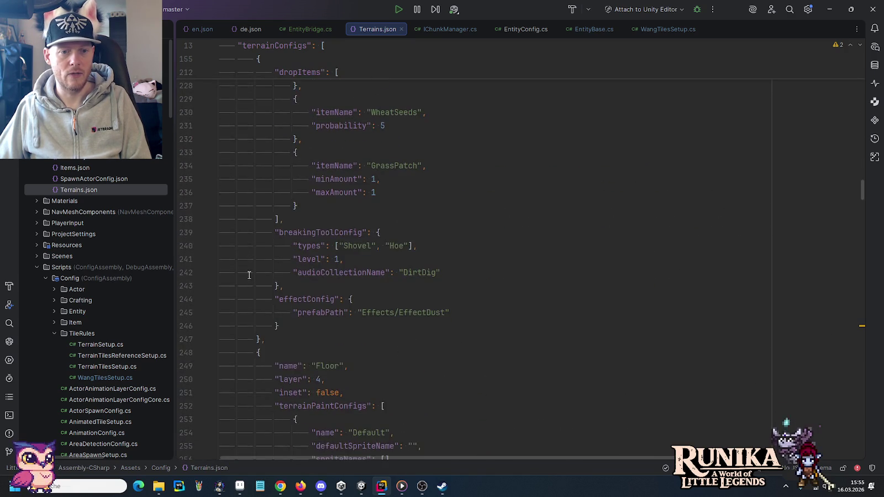
{"action": "scroll", "coordinate": [250, 275], "scroll_direction": "down", "scroll_amount": 6}
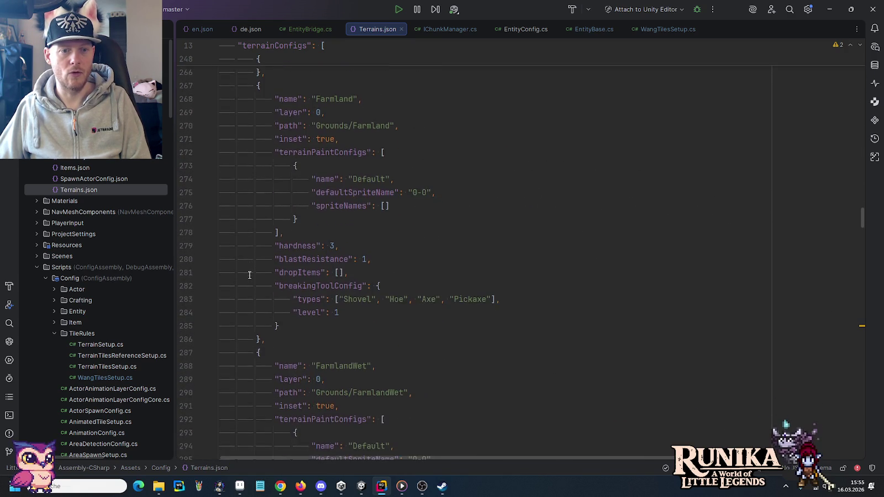
{"action": "scroll", "coordinate": [249, 274], "scroll_direction": "down", "scroll_amount": 3}
{"action": "scroll", "coordinate": [347, 271], "scroll_direction": "down", "scroll_amount": 4}
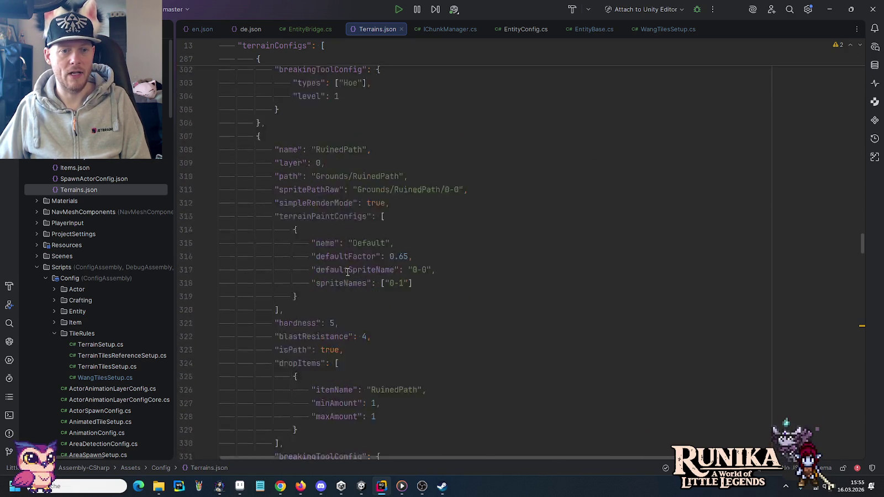
{"action": "scroll", "coordinate": [348, 271], "scroll_direction": "down", "scroll_amount": 5}
{"action": "scroll", "coordinate": [346, 260], "scroll_direction": "up", "scroll_amount": 7}
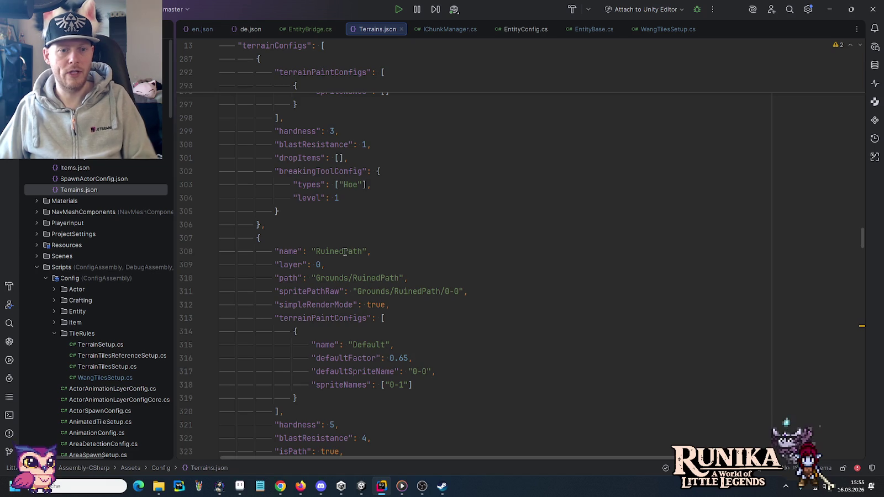
{"action": "scroll", "coordinate": [345, 252], "scroll_direction": "down", "scroll_amount": 1}
{"action": "scroll", "coordinate": [345, 252], "scroll_direction": "down", "scroll_amount": 2}
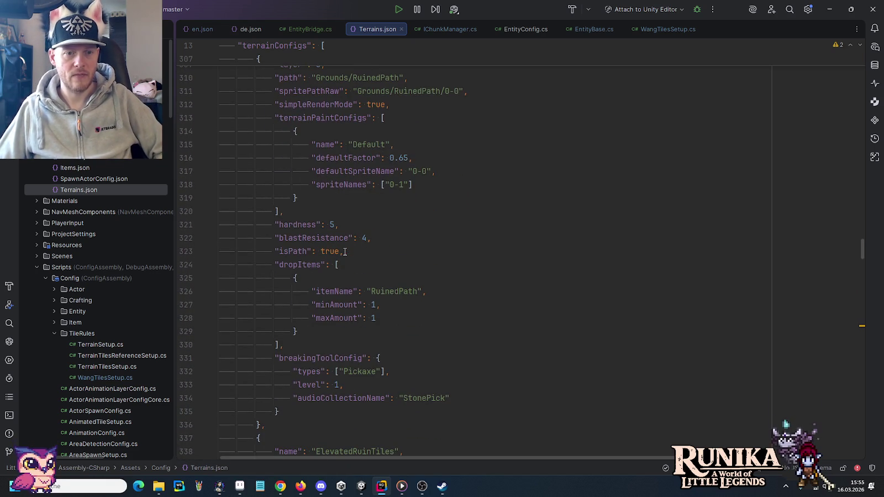
{"action": "scroll", "coordinate": [327, 239], "scroll_direction": "down", "scroll_amount": 3}
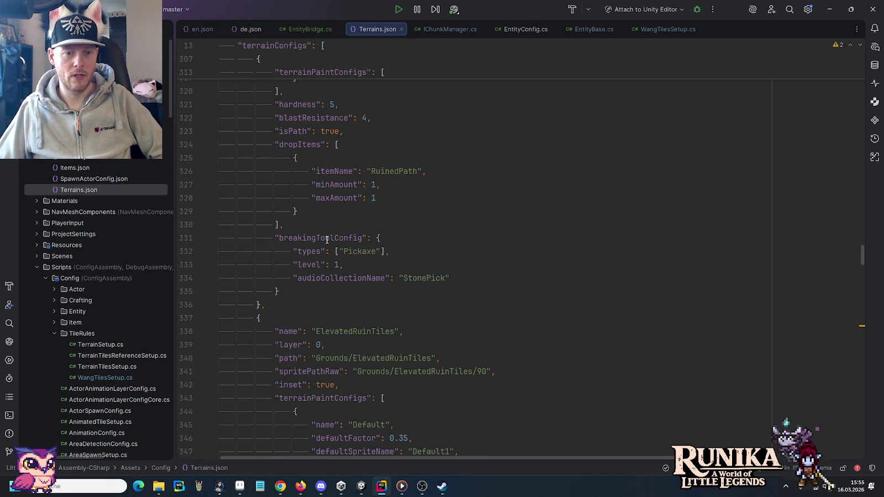
{"action": "scroll", "coordinate": [326, 240], "scroll_direction": "down", "scroll_amount": 3}
{"action": "scroll", "coordinate": [326, 240], "scroll_direction": "down", "scroll_amount": 1}
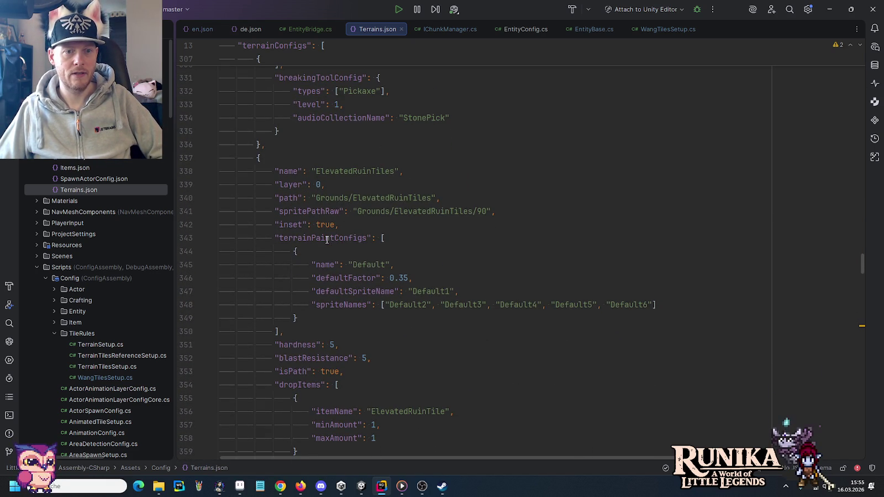
{"action": "scroll", "coordinate": [322, 200], "scroll_direction": "down", "scroll_amount": 4}
{"action": "scroll", "coordinate": [322, 200], "scroll_direction": "down", "scroll_amount": 3}
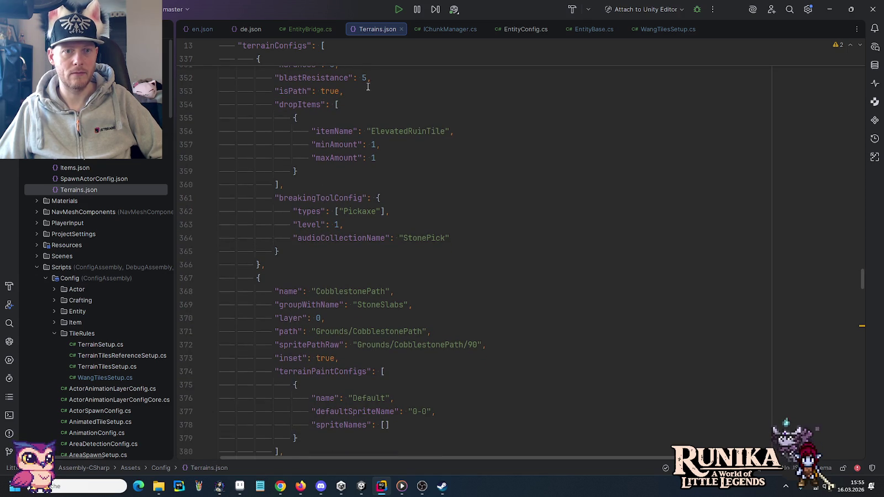
Step: Close Terrains.json back to EntityBridge.cs, collapse TileRules and expand the Item folder
{"action": "left_click", "coordinate": [401, 29]}
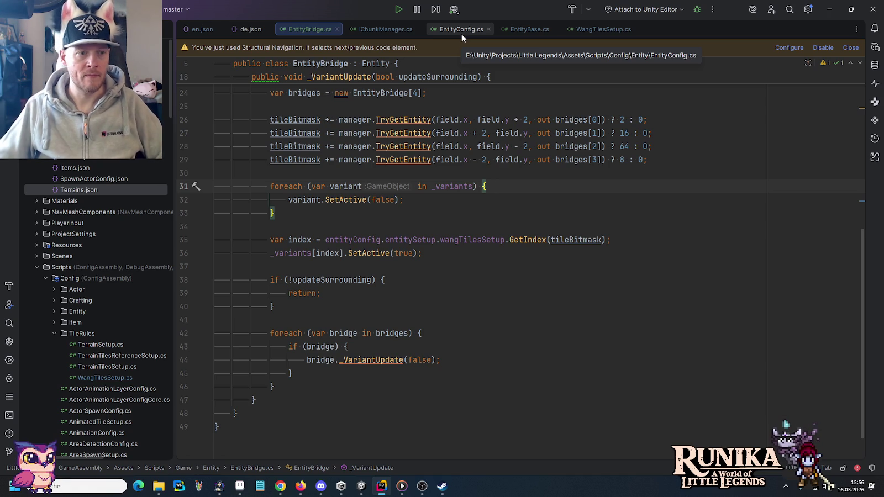
{"action": "scroll", "coordinate": [100, 309], "scroll_direction": "down", "scroll_amount": 4}
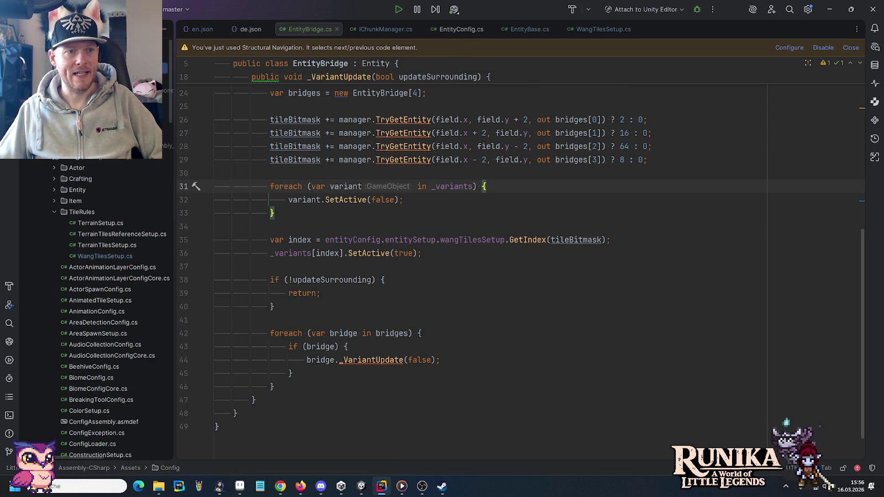
{"action": "left_click", "coordinate": [54, 211]}
{"action": "left_click", "coordinate": [54, 201]}
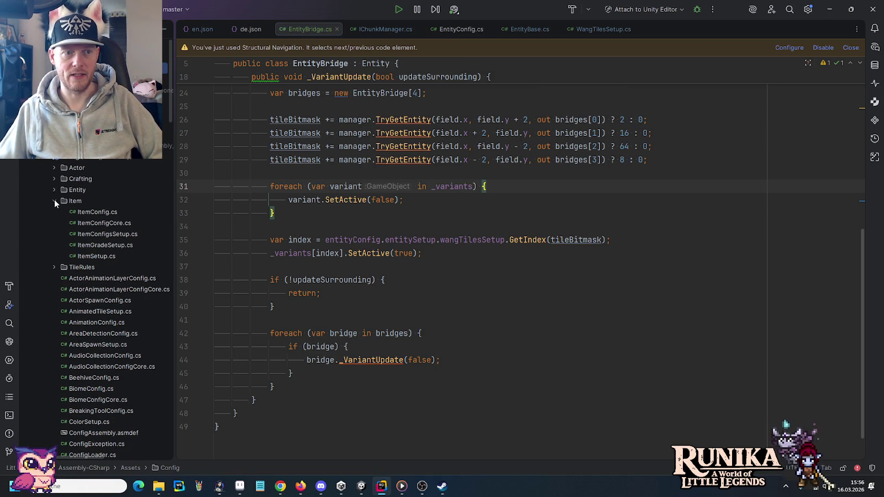
Step: Open ItemConfig.cs and read its fields such as displayName, stackSize, hunger and steamStat
{"action": "double_click", "coordinate": [84, 214]}
{"action": "scroll", "coordinate": [418, 219], "scroll_direction": "down", "scroll_amount": 4}
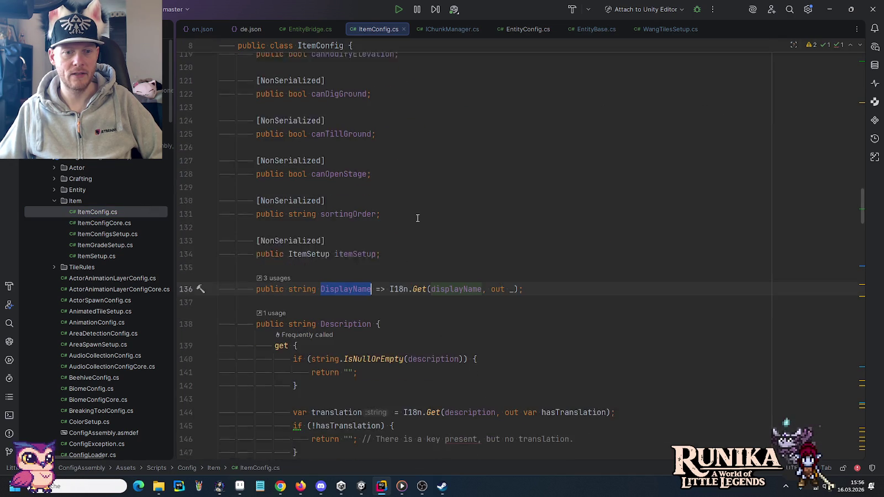
{"action": "scroll", "coordinate": [417, 218], "scroll_direction": "up", "scroll_amount": 10}
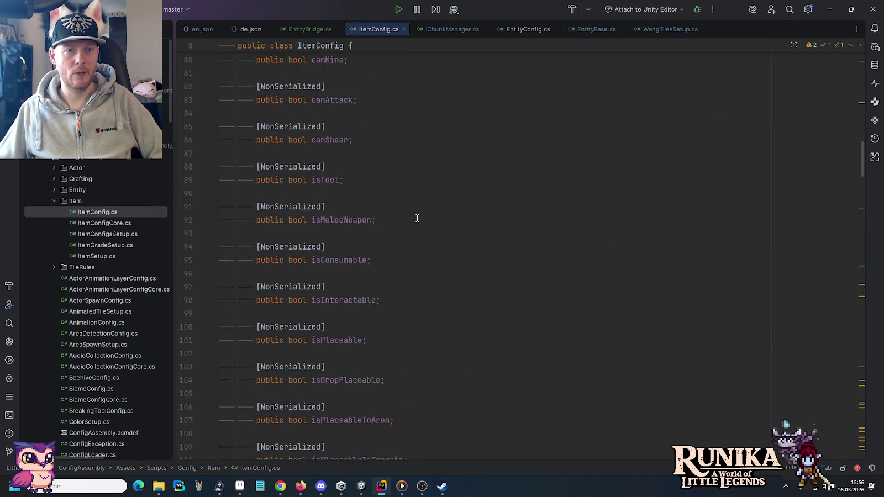
{"action": "scroll", "coordinate": [418, 219], "scroll_direction": "up", "scroll_amount": 5}
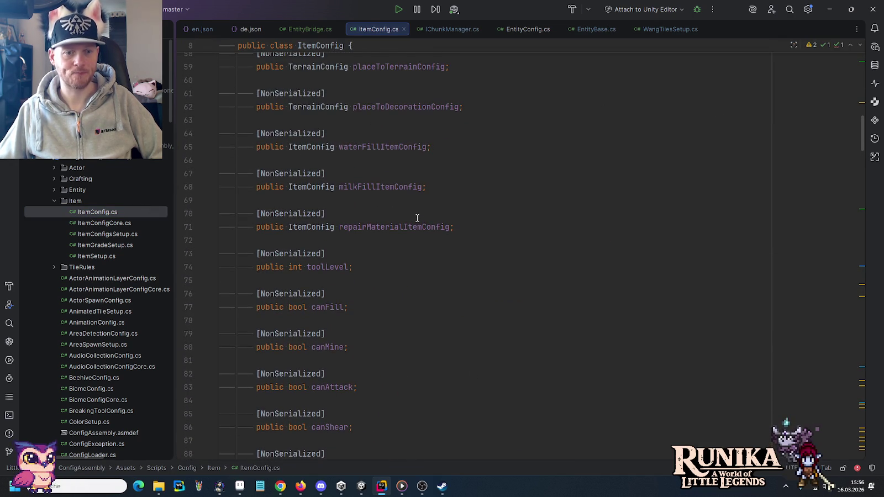
{"action": "scroll", "coordinate": [408, 219], "scroll_direction": "up", "scroll_amount": 3}
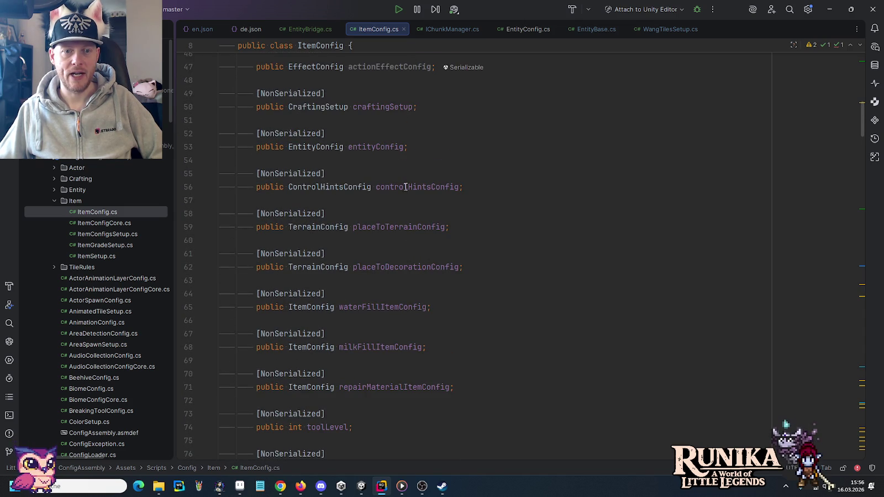
{"action": "scroll", "coordinate": [360, 223], "scroll_direction": "up", "scroll_amount": 4}
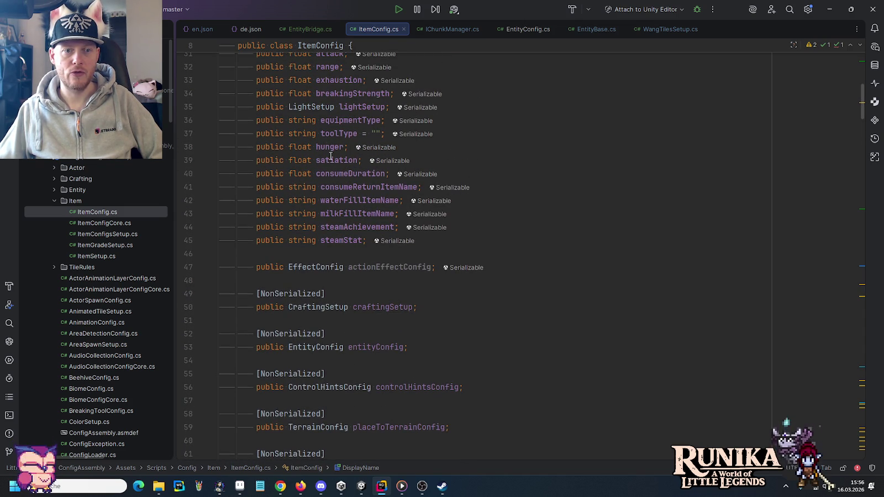
{"action": "scroll", "coordinate": [329, 138], "scroll_direction": "up", "scroll_amount": 1}
{"action": "scroll", "coordinate": [328, 138], "scroll_direction": "up", "scroll_amount": 2}
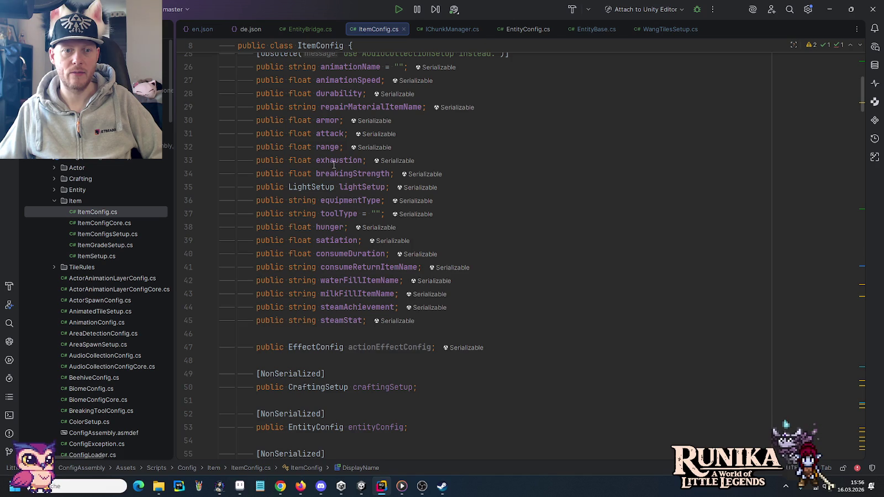
{"action": "scroll", "coordinate": [328, 152], "scroll_direction": "up", "scroll_amount": 3}
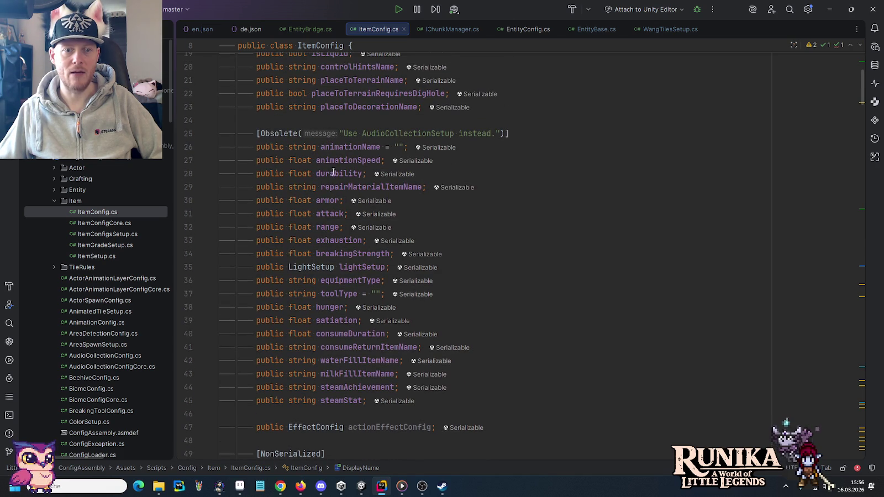
{"action": "scroll", "coordinate": [335, 161], "scroll_direction": "up", "scroll_amount": 4}
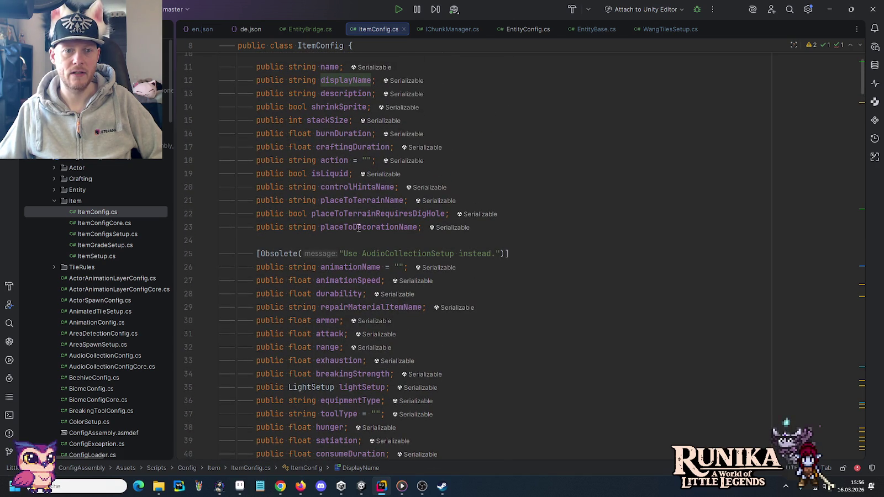
{"action": "scroll", "coordinate": [335, 193], "scroll_direction": "up", "scroll_amount": 2}
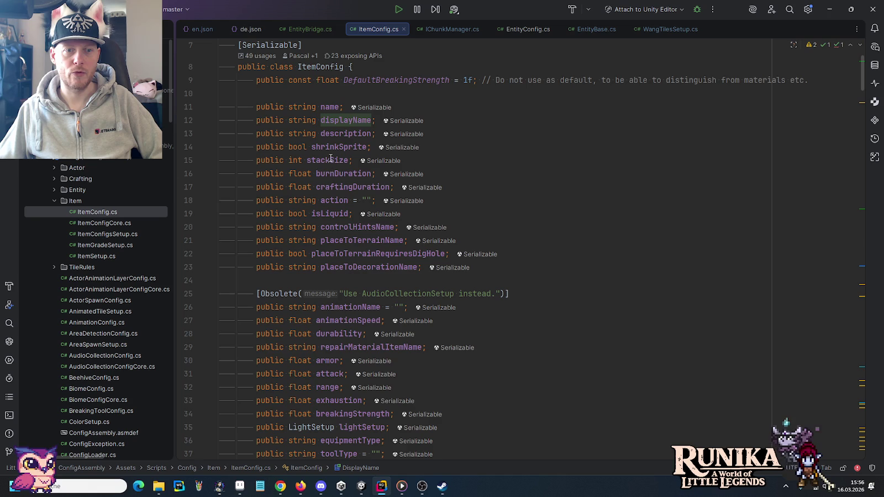
{"action": "scroll", "coordinate": [330, 145], "scroll_direction": "up", "scroll_amount": 2}
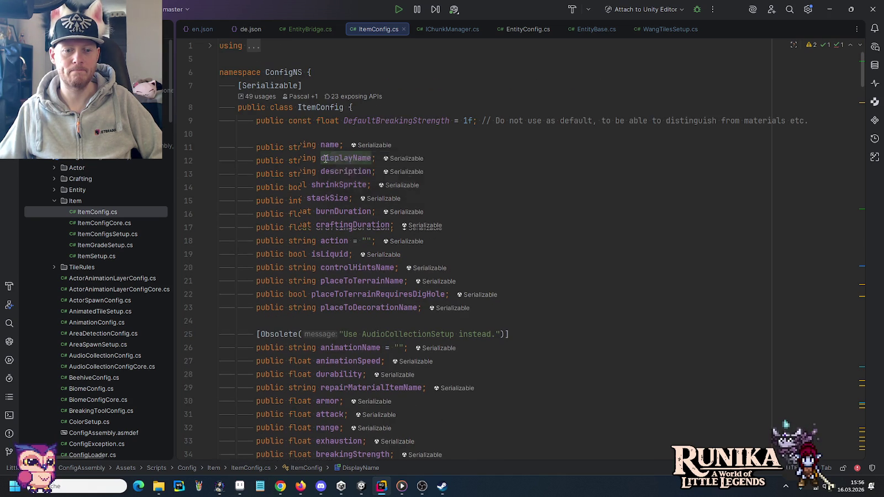
Step: Collapse the Item folder and expand Entity to list its config files
{"action": "scroll", "coordinate": [330, 146], "scroll_direction": "down", "scroll_amount": 5}
{"action": "scroll", "coordinate": [324, 167], "scroll_direction": "down", "scroll_amount": 4}
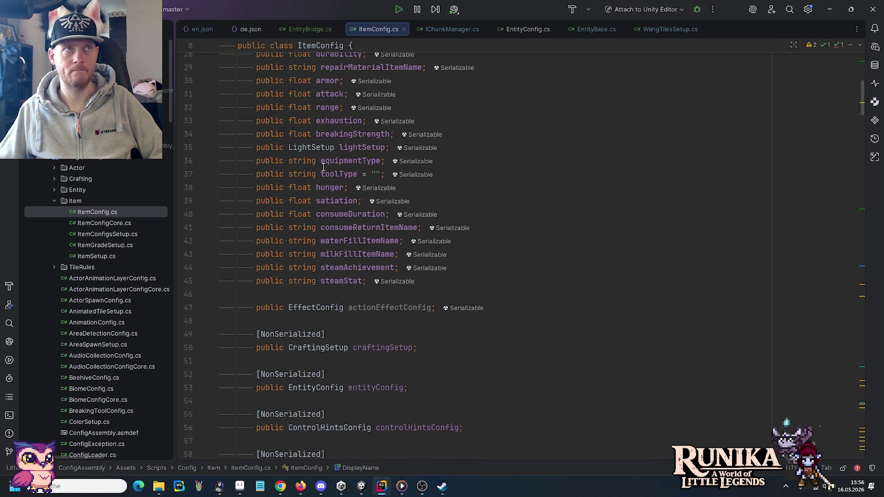
{"action": "left_click", "coordinate": [54, 201]}
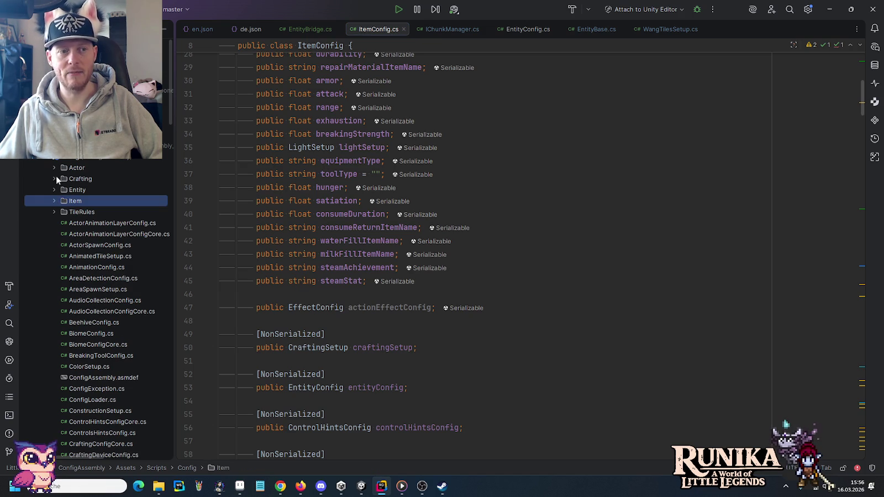
{"action": "left_click", "coordinate": [54, 189]}
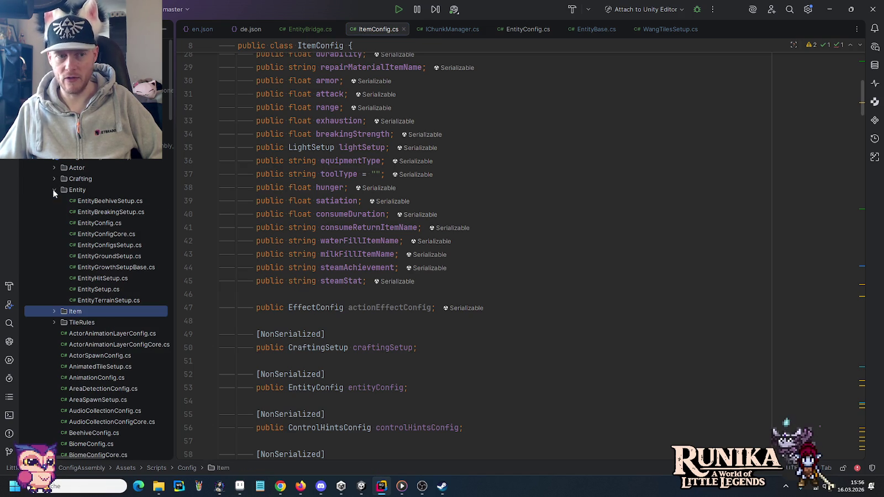
Step: Open EntityConfig.cs and scroll down through its entity field declarations
{"action": "double_click", "coordinate": [95, 224]}
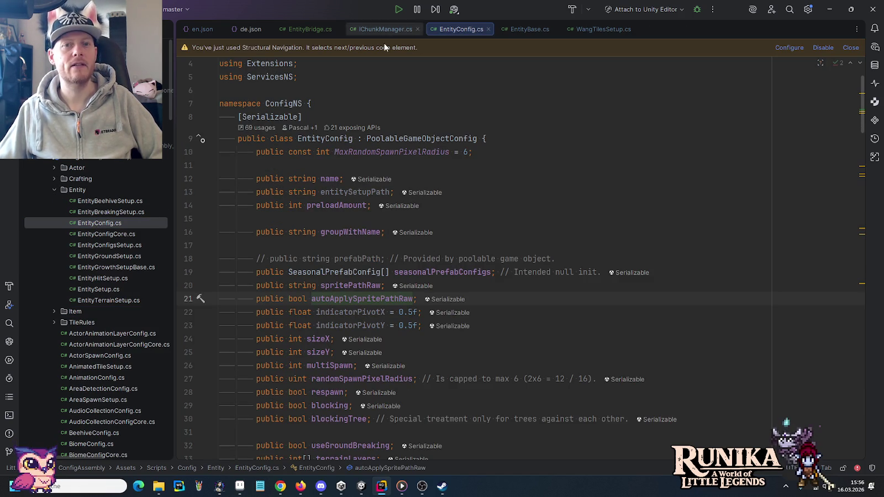
{"action": "scroll", "coordinate": [320, 200], "scroll_direction": "down", "scroll_amount": 4}
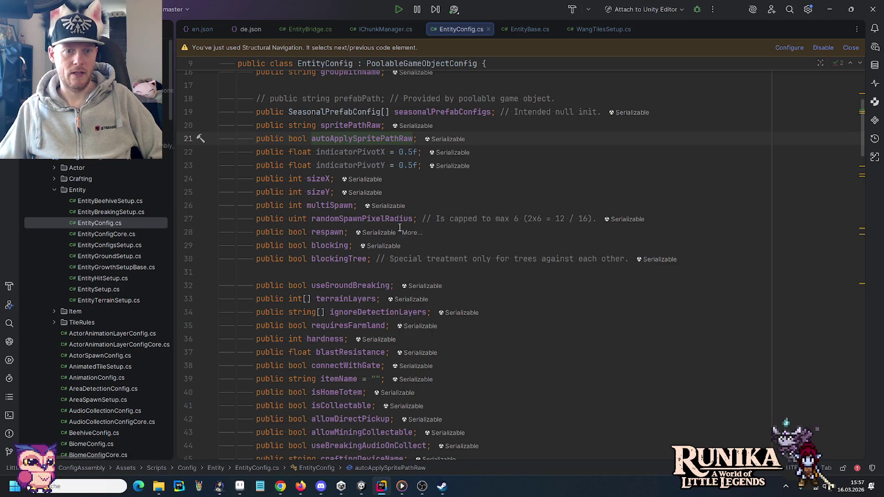
{"action": "scroll", "coordinate": [343, 227], "scroll_direction": "down", "scroll_amount": 3}
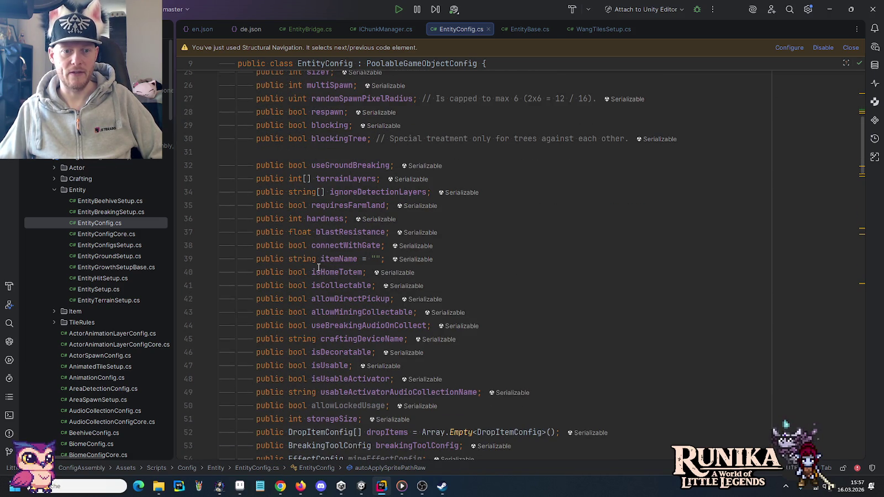
{"action": "scroll", "coordinate": [354, 275], "scroll_direction": "down", "scroll_amount": 1}
{"action": "scroll", "coordinate": [354, 274], "scroll_direction": "down", "scroll_amount": 3}
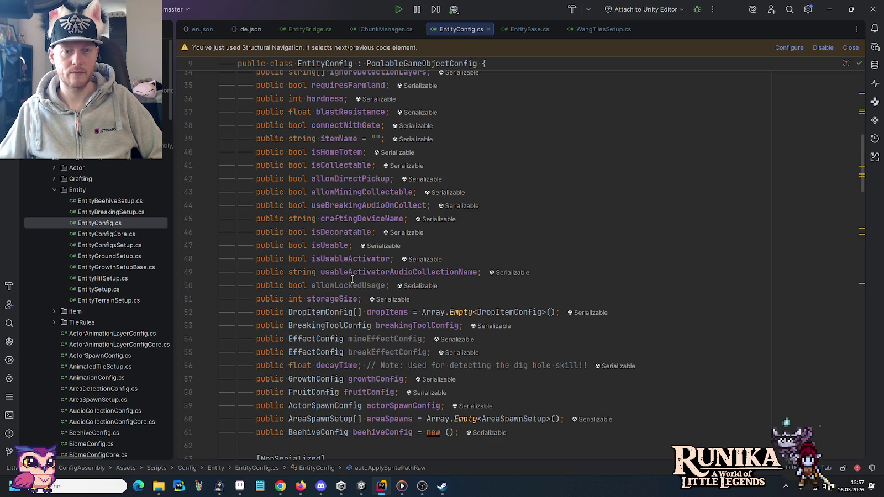
{"action": "scroll", "coordinate": [351, 277], "scroll_direction": "down", "scroll_amount": 3}
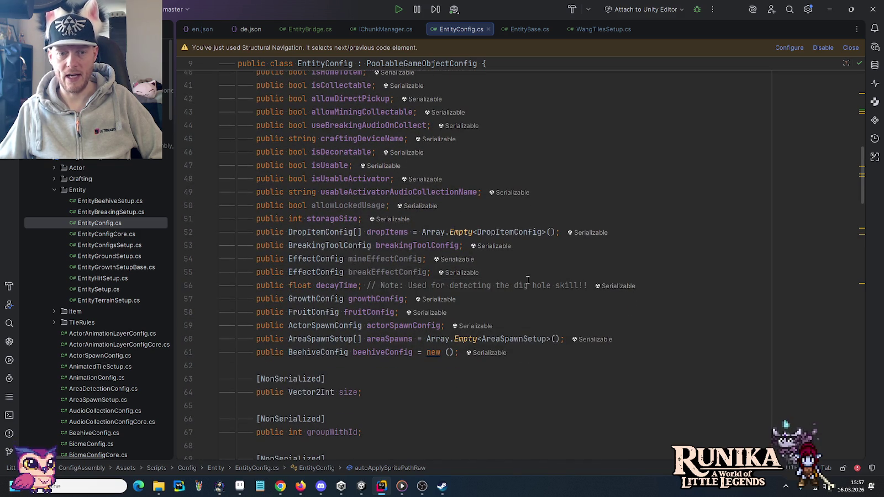
{"action": "scroll", "coordinate": [523, 283], "scroll_direction": "down", "scroll_amount": 5}
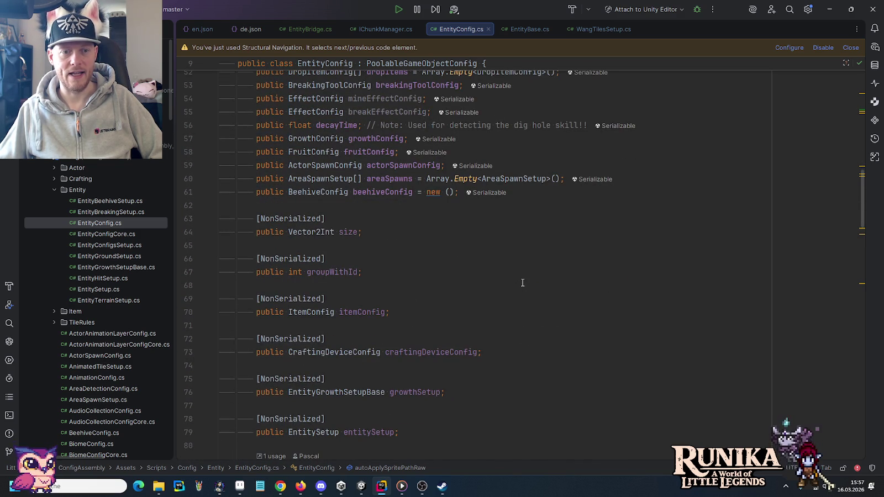
{"action": "key", "text": "shift"}
{"action": "key", "text": "shift"}
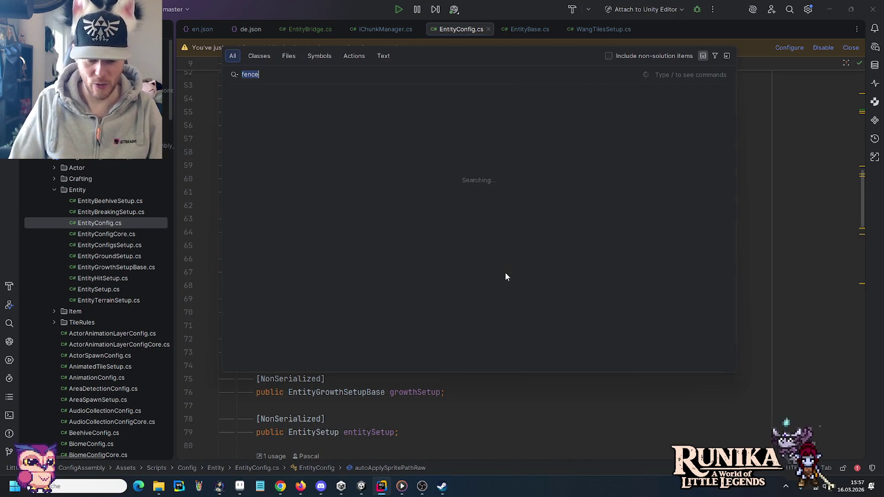
Step: Search 'tooltip2' to open ComponentToolTip2.cs and inspect lines 85 and 92 of its Show method
{"action": "type", "text": "tooltip2"}
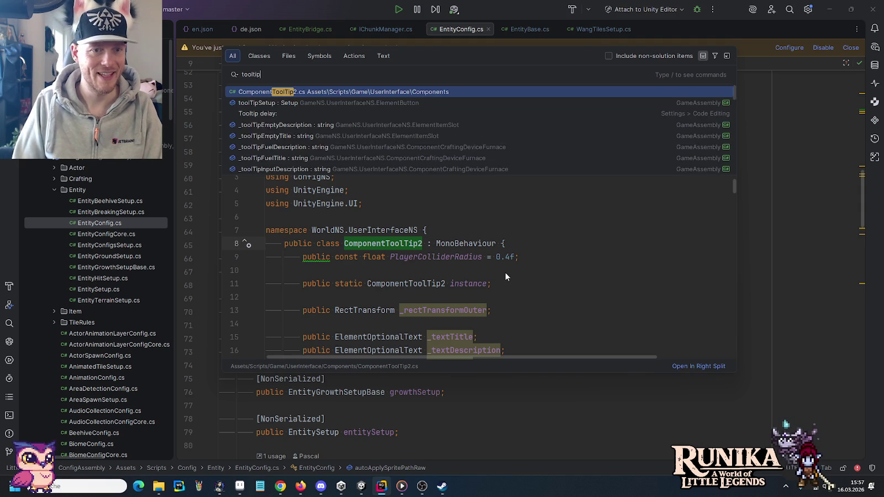
{"action": "key", "text": "Return"}
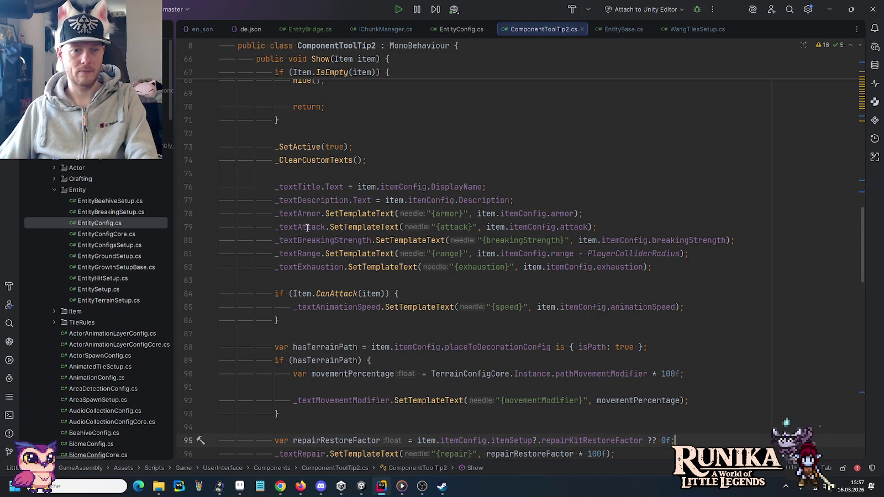
{"action": "left_click", "coordinate": [346, 306]}
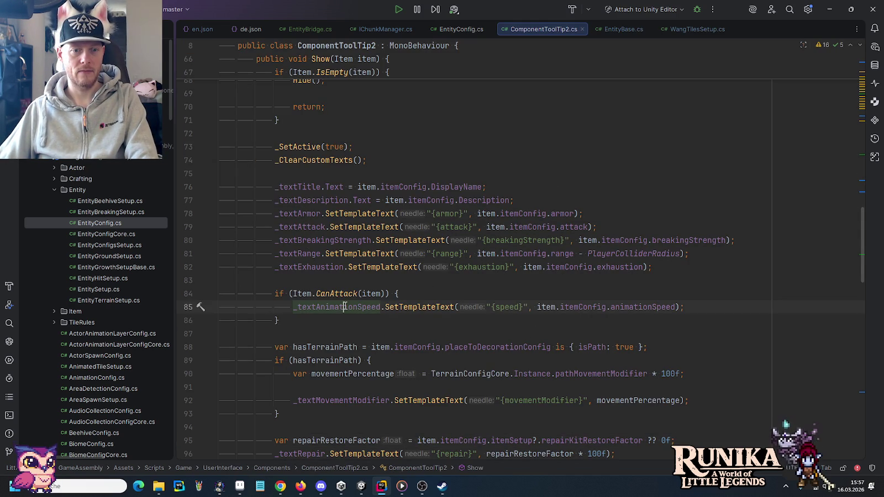
{"action": "scroll", "coordinate": [345, 306], "scroll_direction": "down", "scroll_amount": 3}
{"action": "left_click", "coordinate": [335, 277]}
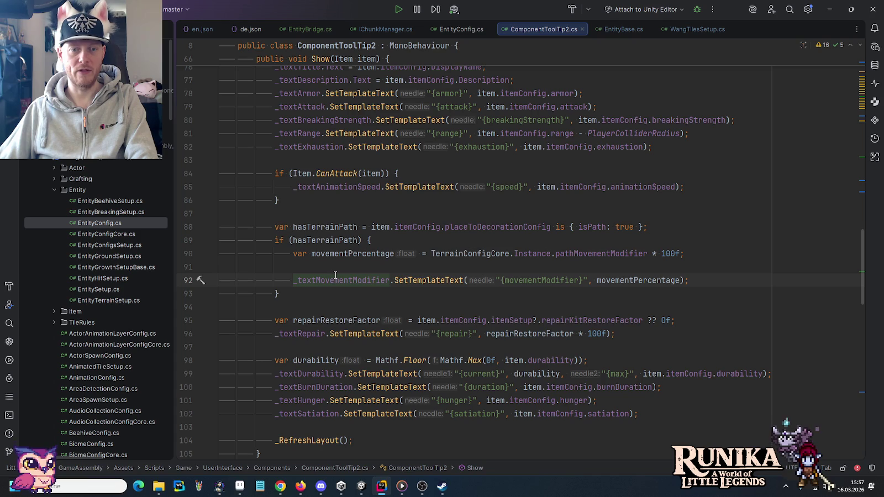
{"action": "mouse_move", "coordinate": [468, 254]}
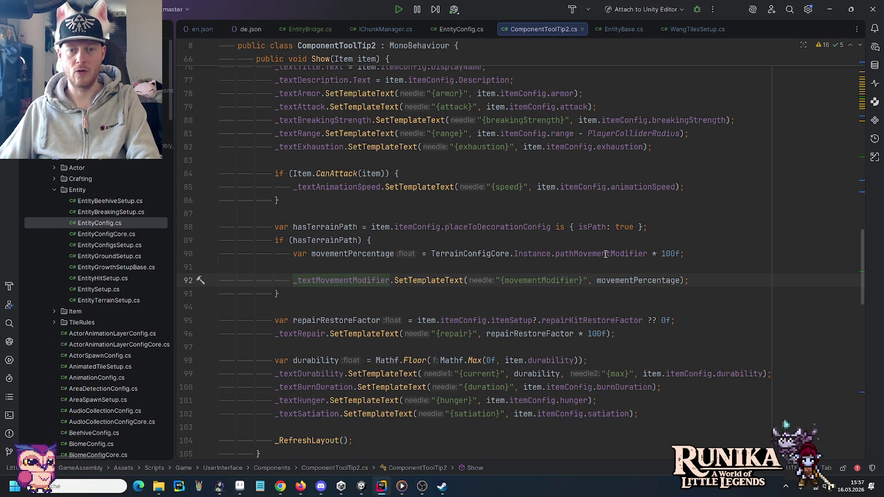
{"action": "mouse_move", "coordinate": [597, 252]}
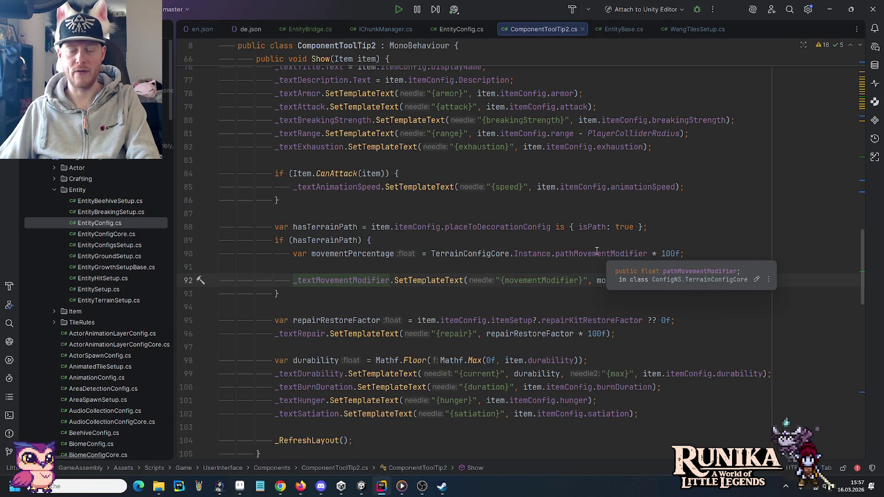
{"action": "left_click", "coordinate": [588, 252], "text": "ctrl"}
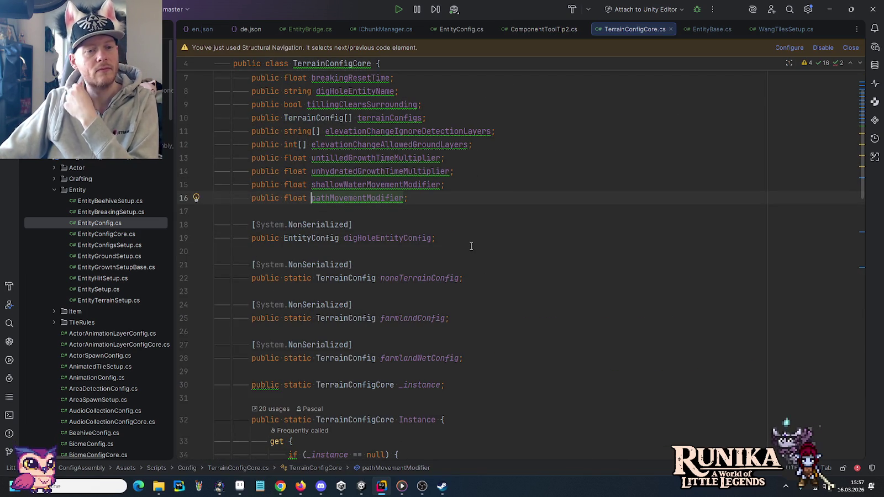
{"action": "scroll", "coordinate": [487, 245], "scroll_direction": "up", "scroll_amount": 2}
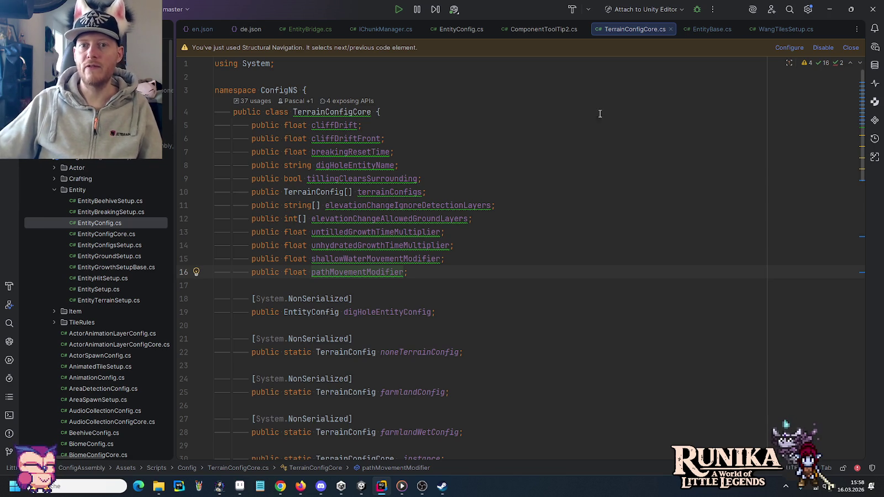
{"action": "left_click", "coordinate": [671, 30]}
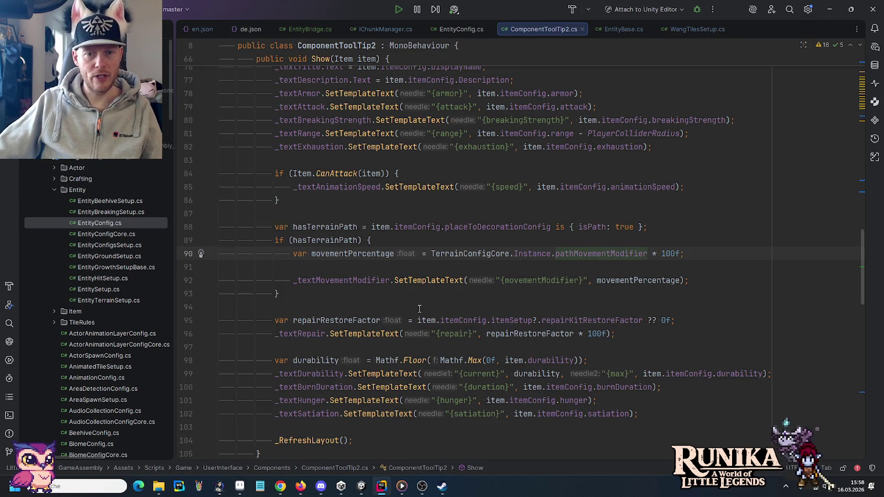
Step: Go from placeToDecorationConfig on line 88 back to EntityConfig.cs, then open EntitySetup.cs
{"action": "mouse_move", "coordinate": [467, 228]}
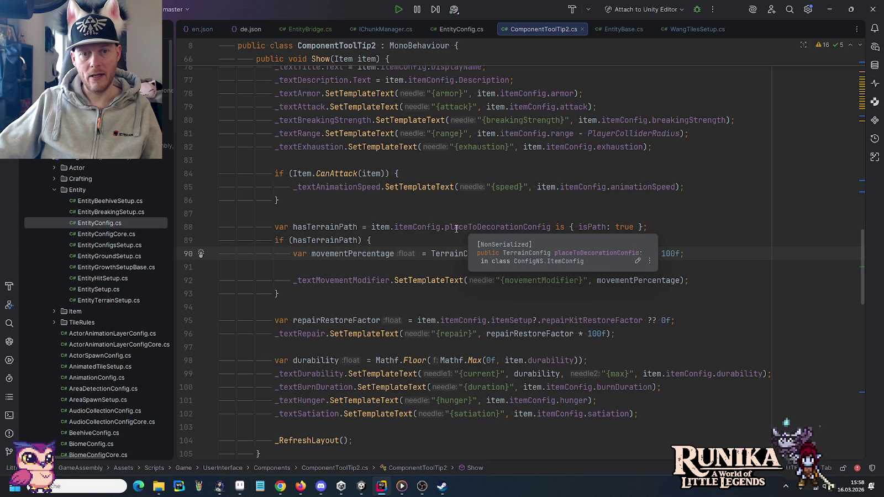
{"action": "left_click", "coordinate": [504, 227]}
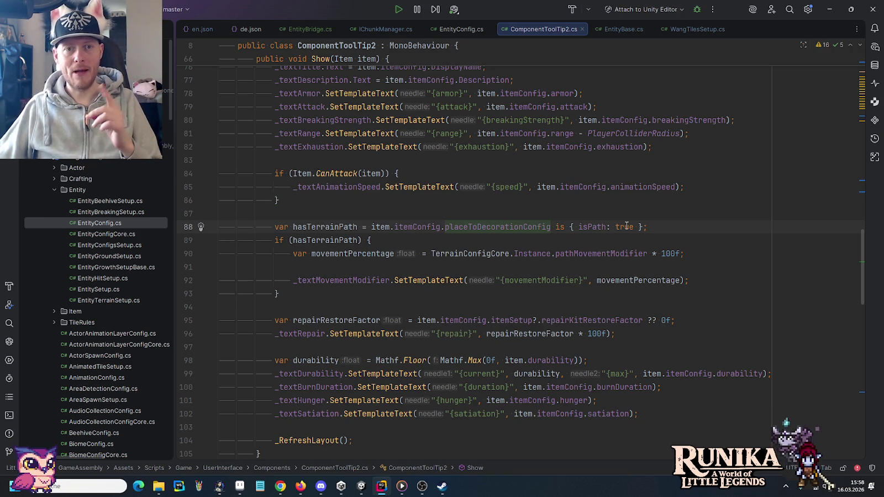
{"action": "key", "text": "Tab"}
{"action": "key", "text": "F12"}
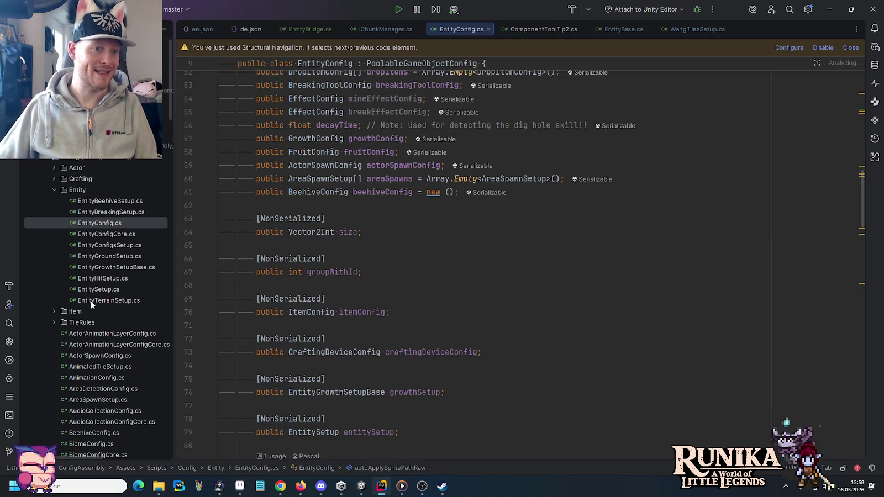
{"action": "double_click", "coordinate": [98, 290]}
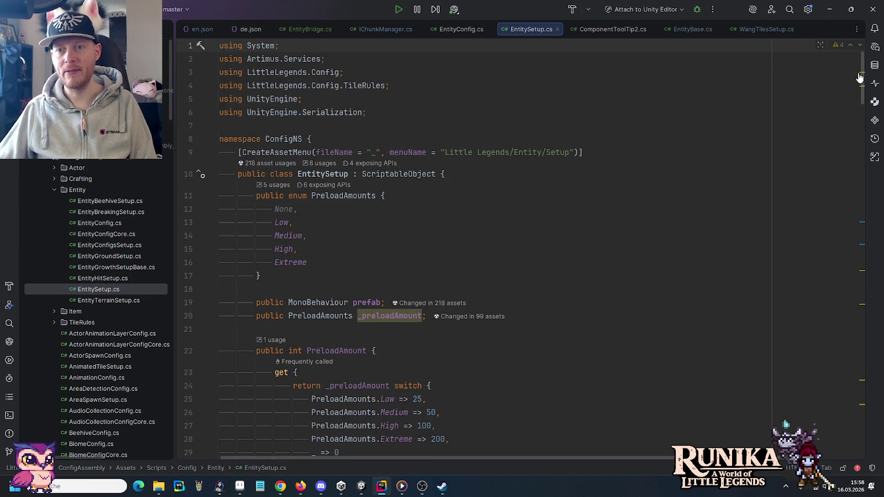
{"action": "left_click_drag", "start_coordinate": [862, 73], "coordinate": [861, 161]}
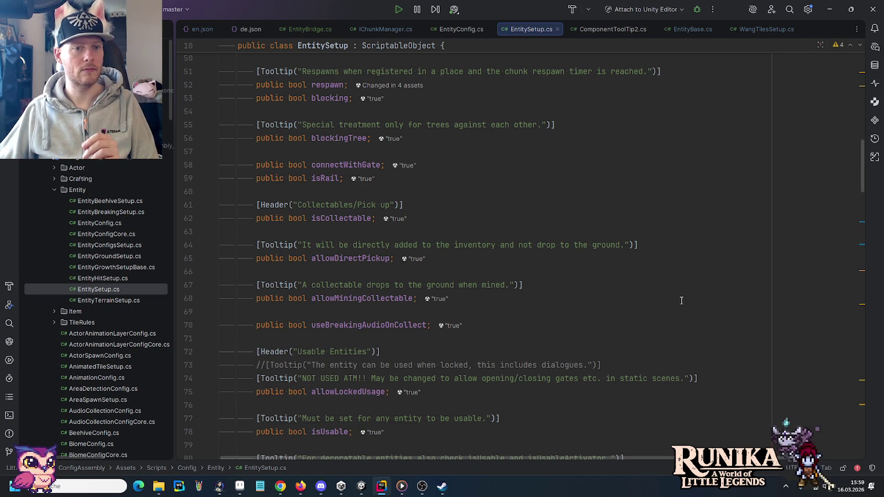
{"action": "scroll", "coordinate": [681, 301], "scroll_direction": "down", "scroll_amount": 1}
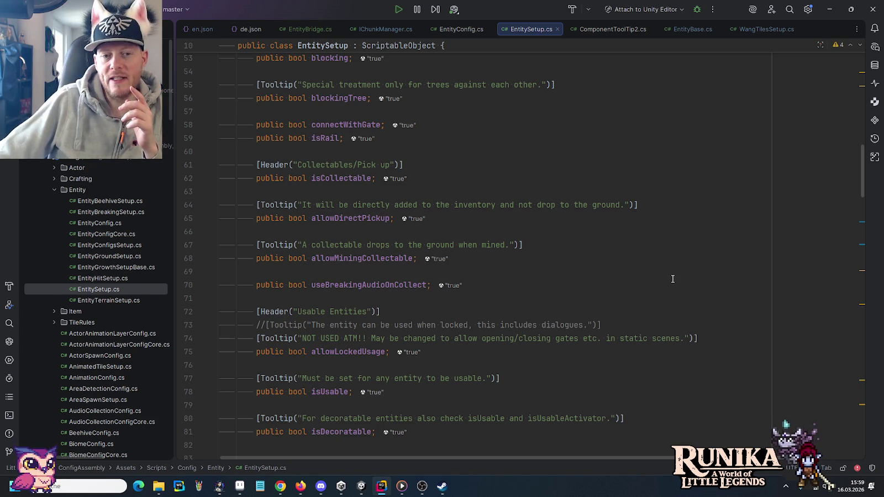
{"action": "left_click", "coordinate": [387, 31]}
{"action": "left_click", "coordinate": [598, 31]}
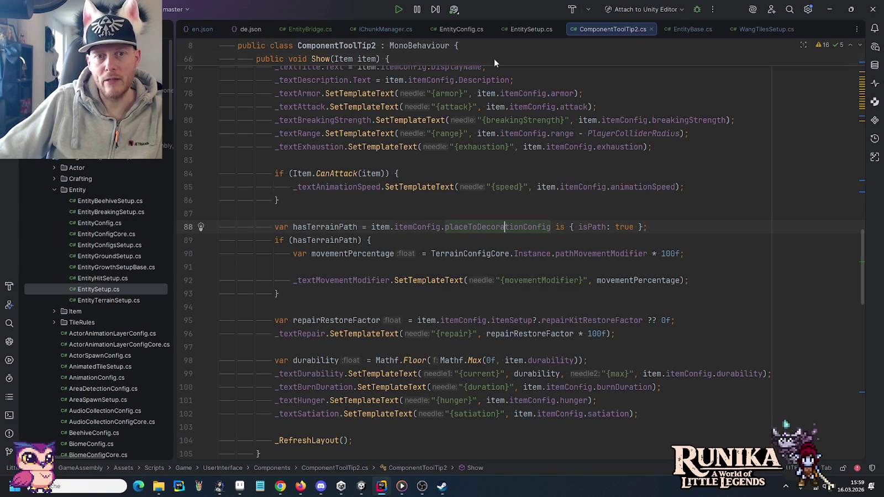
{"action": "left_click", "coordinate": [534, 27]}
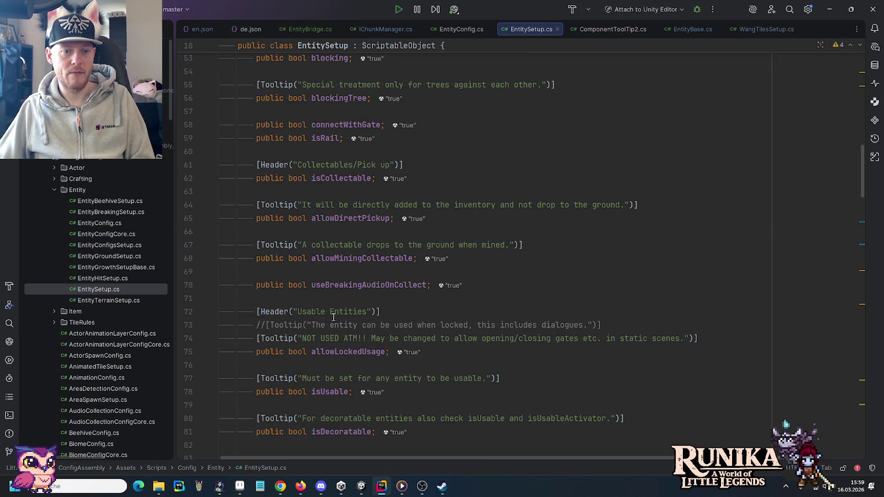
{"action": "scroll", "coordinate": [363, 314], "scroll_direction": "down", "scroll_amount": 5}
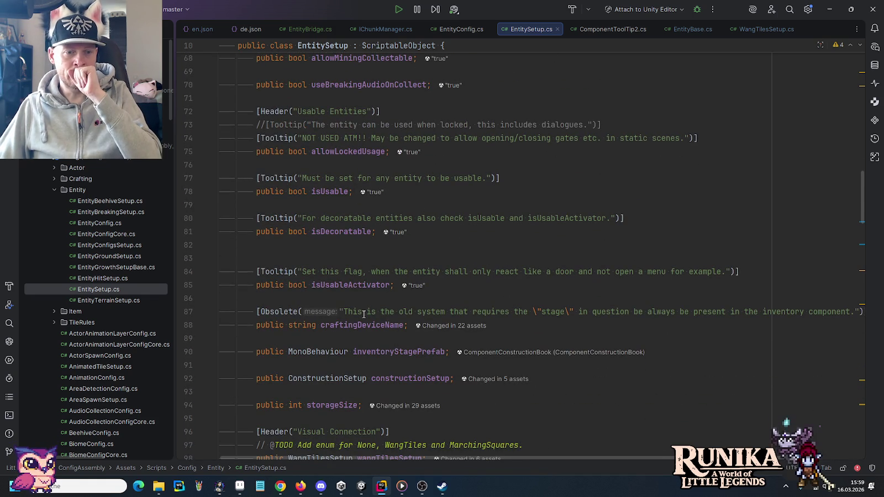
{"action": "scroll", "coordinate": [363, 314], "scroll_direction": "down", "scroll_amount": 4}
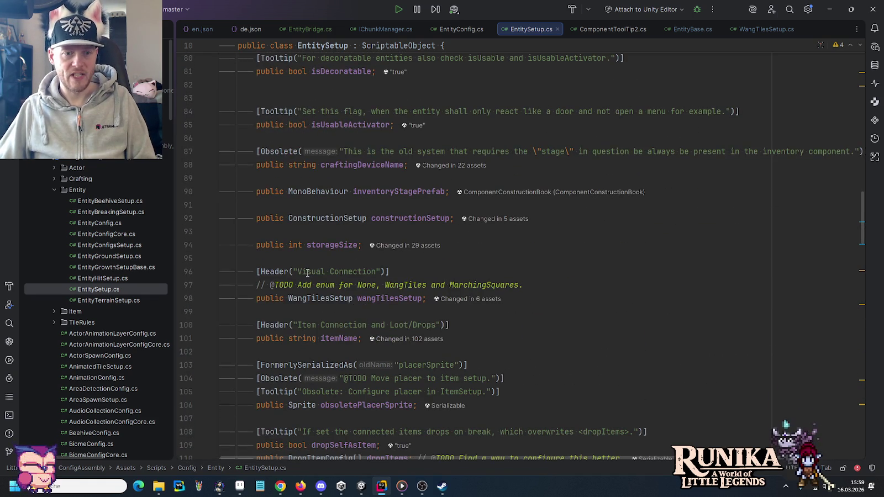
{"action": "scroll", "coordinate": [372, 274], "scroll_direction": "down", "scroll_amount": 6}
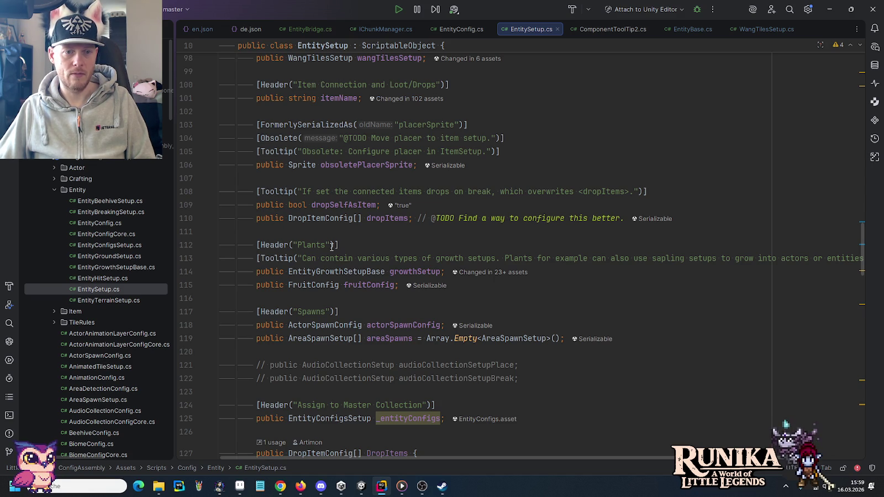
{"action": "scroll", "coordinate": [297, 312], "scroll_direction": "down", "scroll_amount": 5}
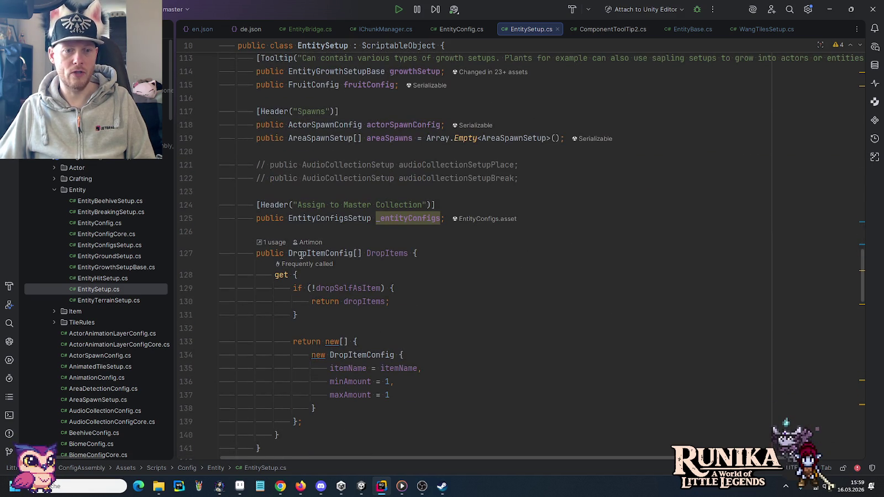
{"action": "scroll", "coordinate": [384, 234], "scroll_direction": "up", "scroll_amount": 18}
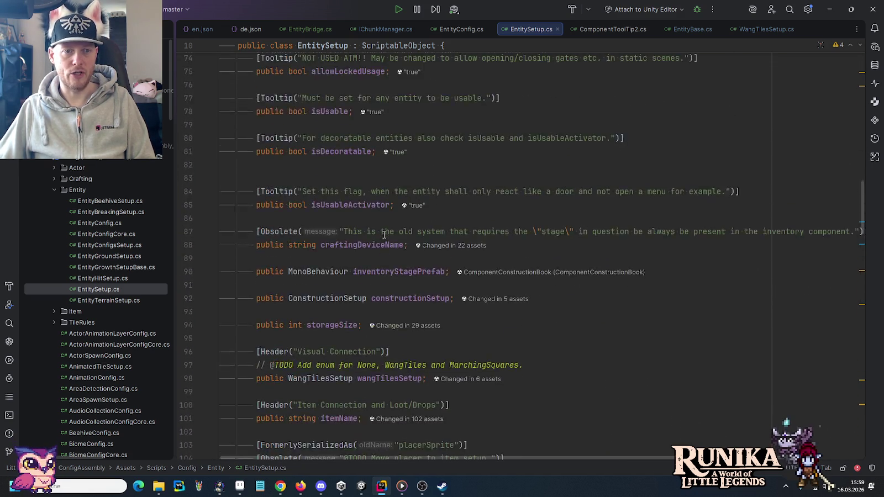
{"action": "scroll", "coordinate": [384, 235], "scroll_direction": "up", "scroll_amount": 7}
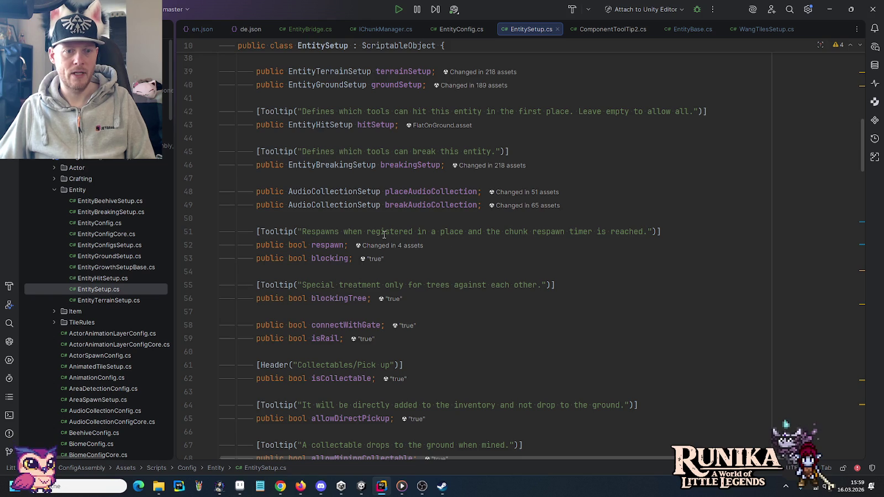
{"action": "scroll", "coordinate": [313, 264], "scroll_direction": "up", "scroll_amount": 2}
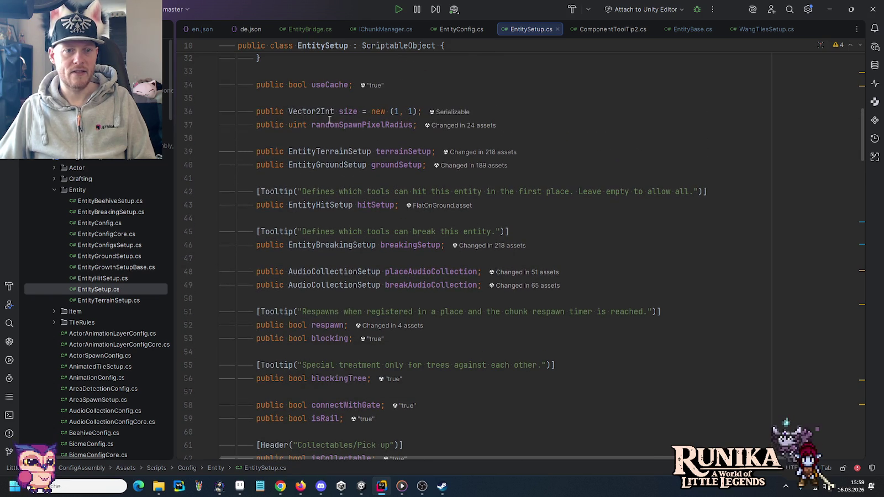
{"action": "scroll", "coordinate": [319, 304], "scroll_direction": "up", "scroll_amount": 2}
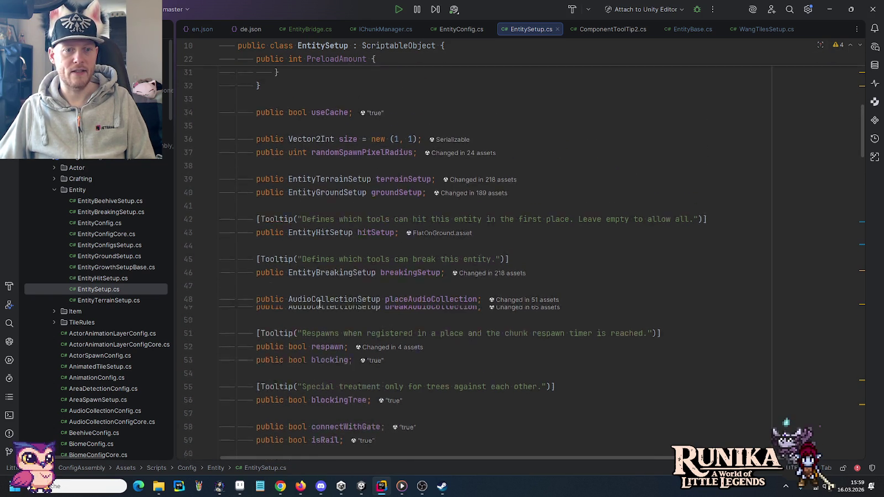
{"action": "scroll", "coordinate": [320, 304], "scroll_direction": "down", "scroll_amount": 9}
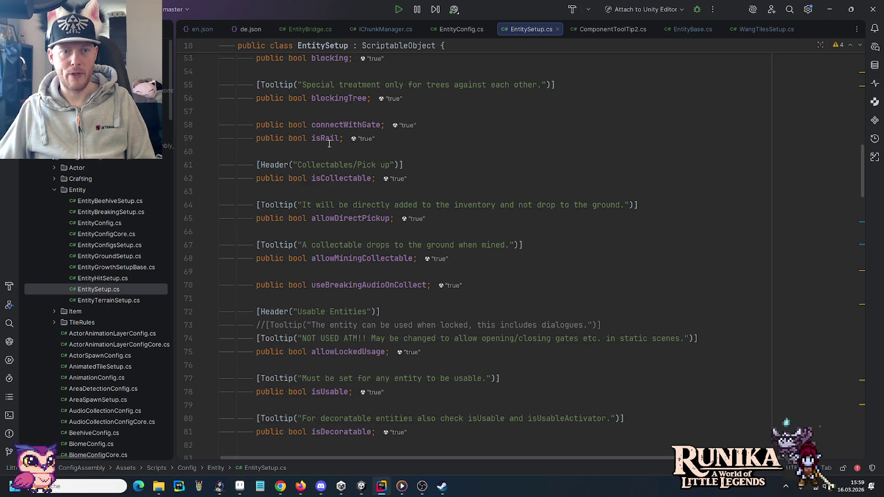
{"action": "left_click", "coordinate": [460, 138]}
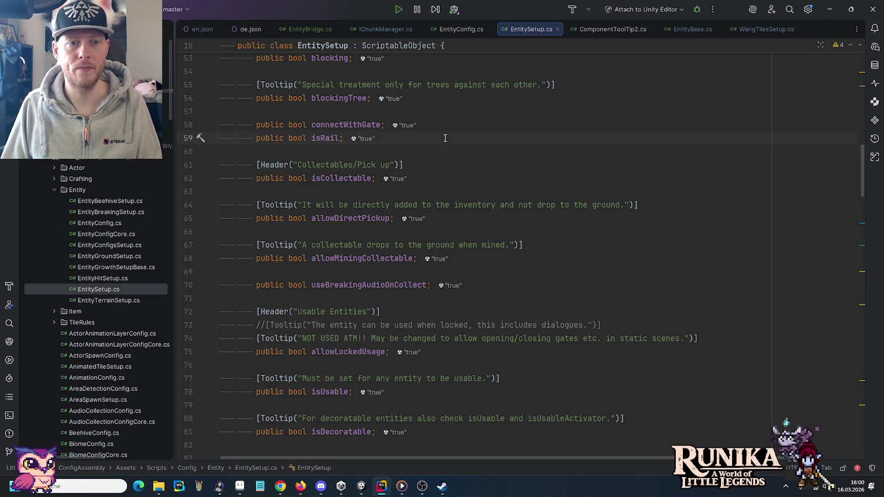
Step: Declare 'public bool providesGround;' below isRail in EntitySetup.cs and search the solution for providesGround
{"action": "key", "text": "Return"}
{"action": "type", "text": "public b"}
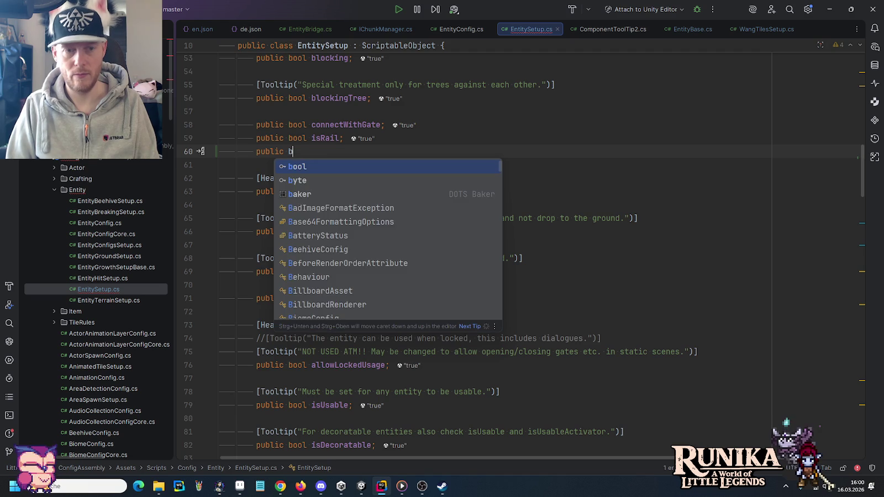
{"action": "type", "text": "ool "}
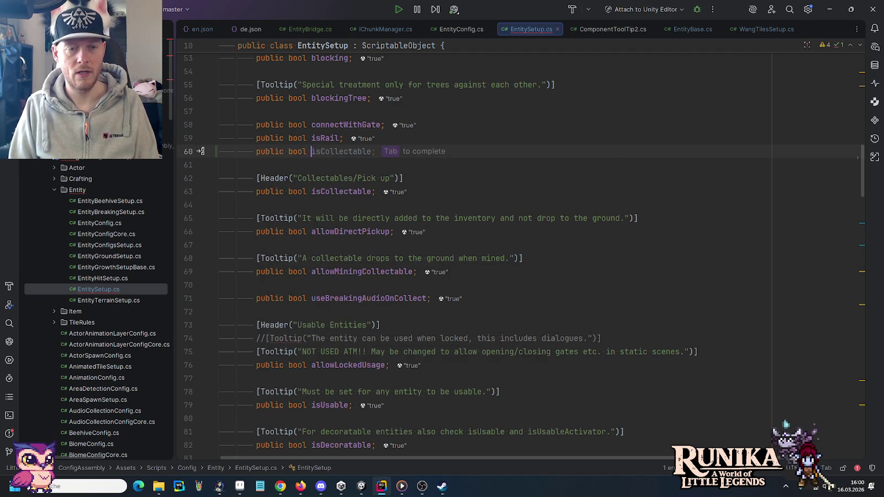
{"action": "type", "text": "pr"}
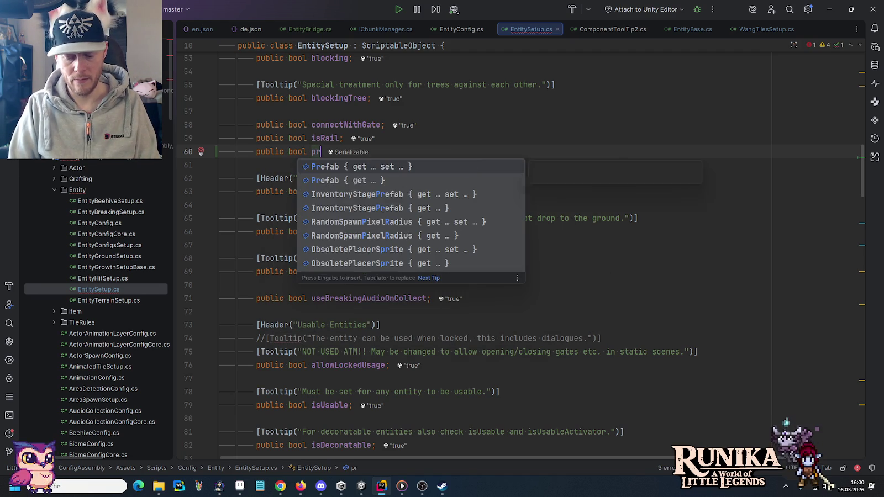
{"action": "type", "text": "ovides"}
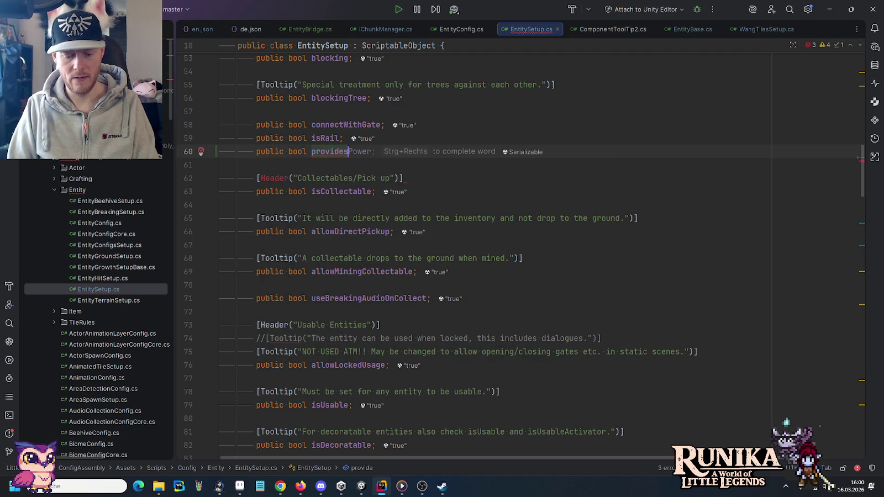
{"action": "type", "text": "Ground;"}
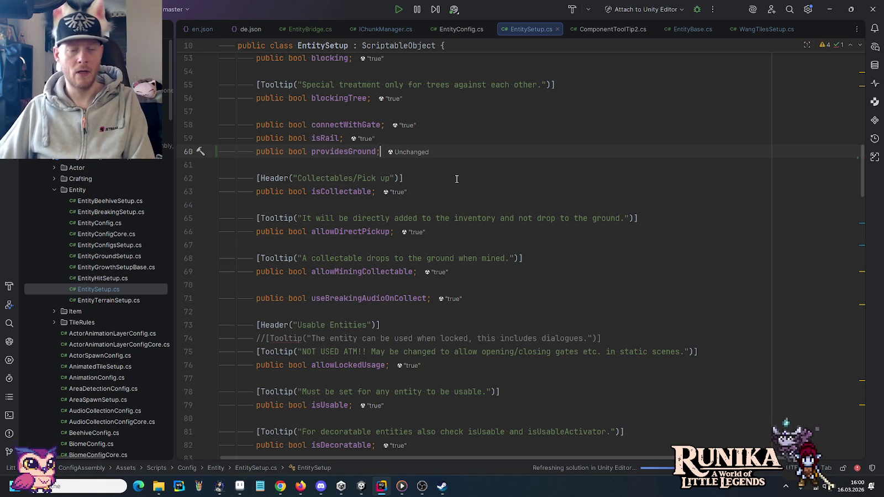
{"action": "double_click", "coordinate": [348, 152]}
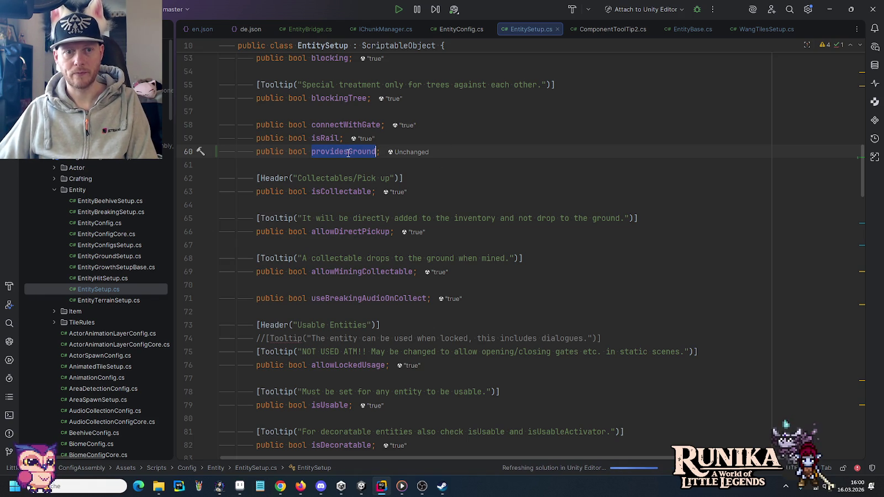
{"action": "key", "text": "shift"}
{"action": "key", "text": "shift"}
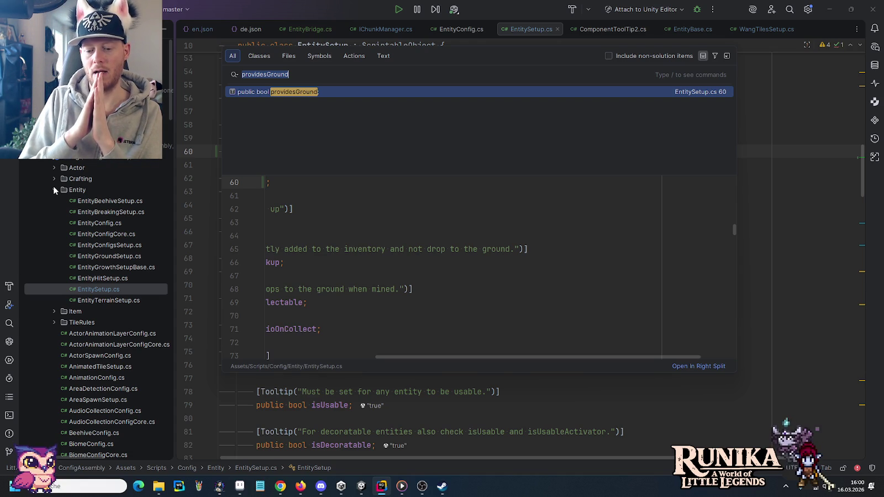
Step: Search the Scripts folder for 'Environ' with Find in Files, yielding 69 matches across 19 files
{"action": "type", "text": "E"}
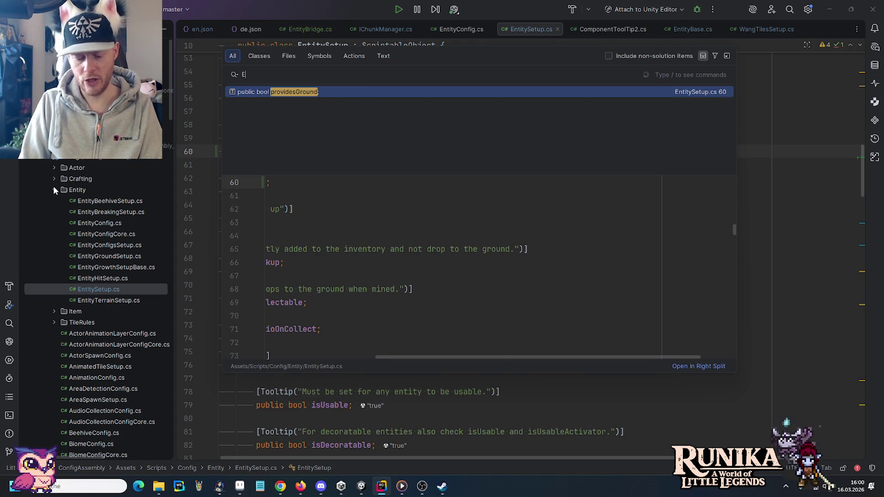
{"action": "type", "text": "nvDet"}
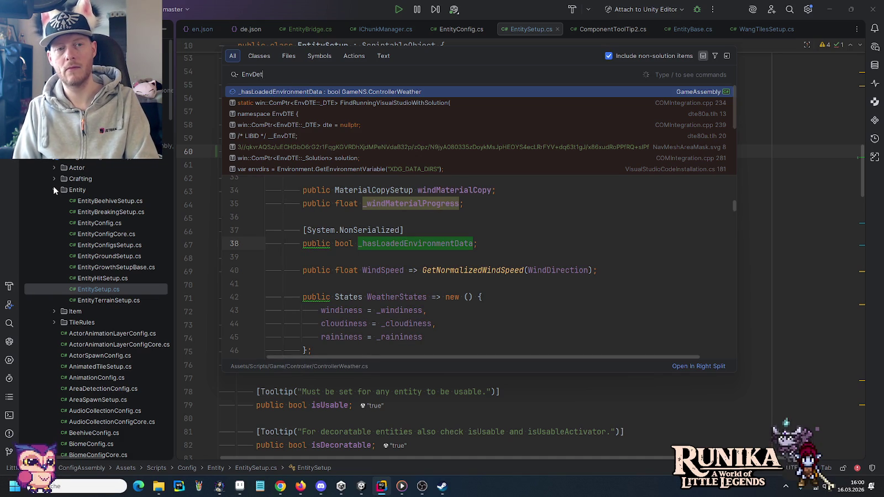
{"action": "key", "text": "BackSpace"}
{"action": "key", "text": "BackSpace"}
{"action": "key", "text": "BackSpace"}
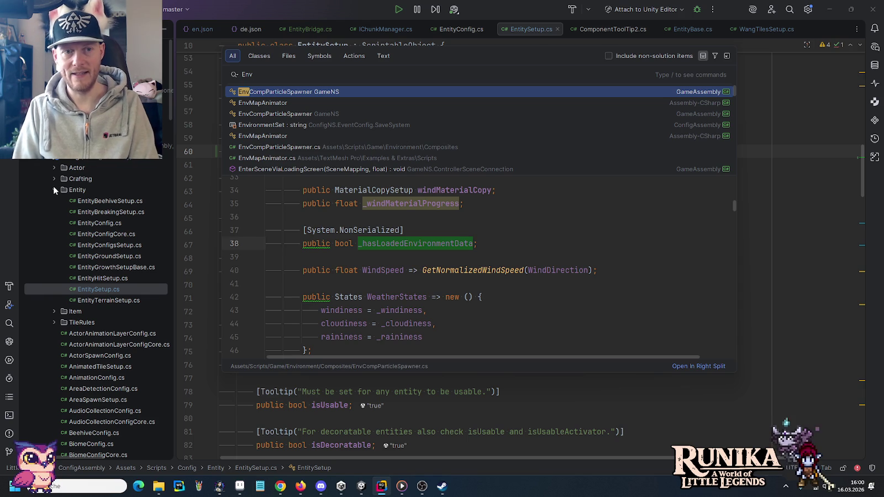
{"action": "type", "text": "i"}
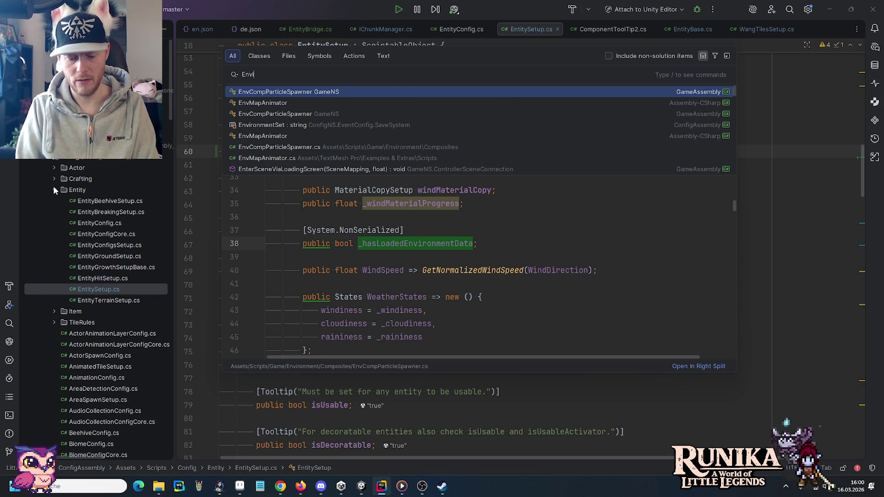
{"action": "type", "text": "ron"}
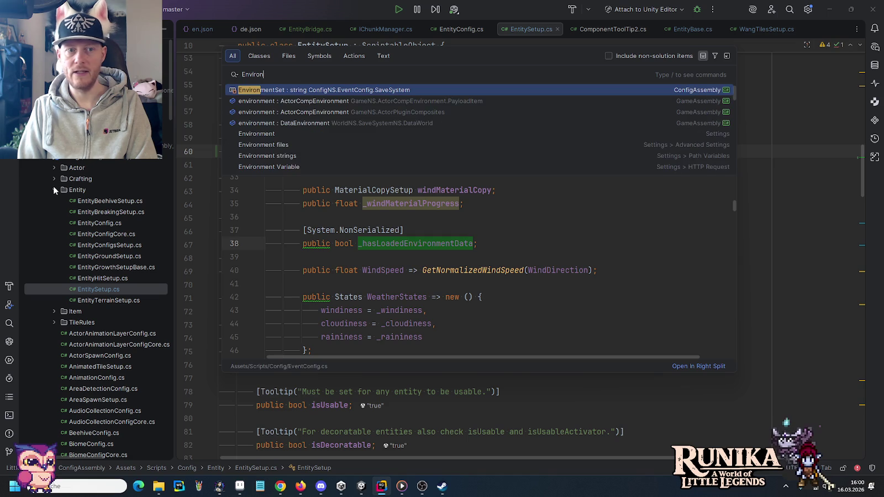
{"action": "right_click", "coordinate": [69, 119]}
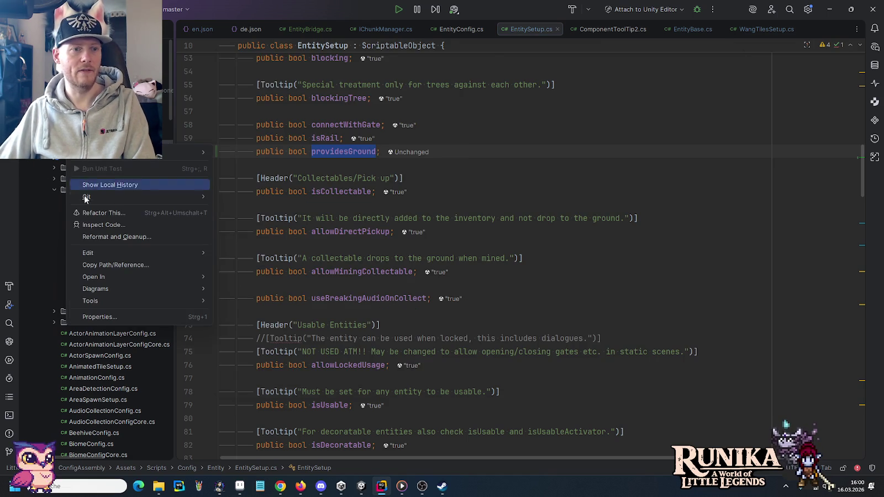
{"action": "mouse_move", "coordinate": [89, 253]}
{"action": "left_click", "coordinate": [271, 317]}
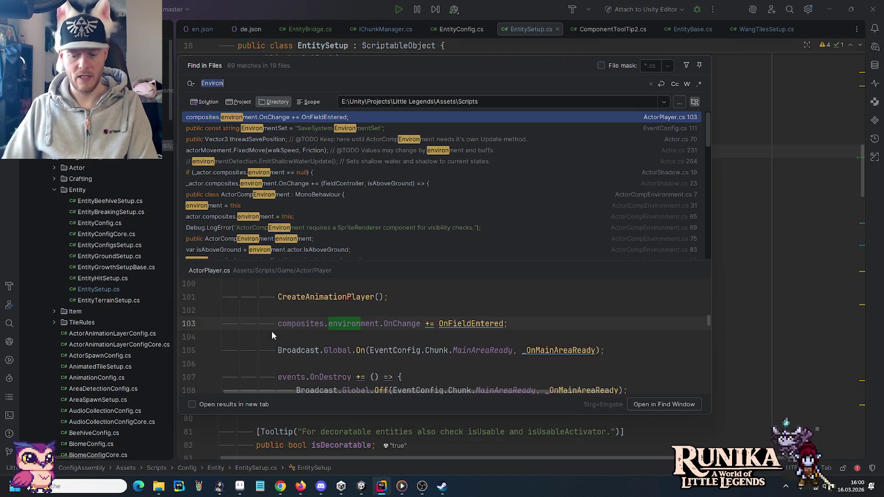
Step: Filter Find in Files by 'isinshallo' and open the first ActorCompEnvironment.cs match at SetIsInShallowWater
{"action": "type", "text": "isinshallo"}
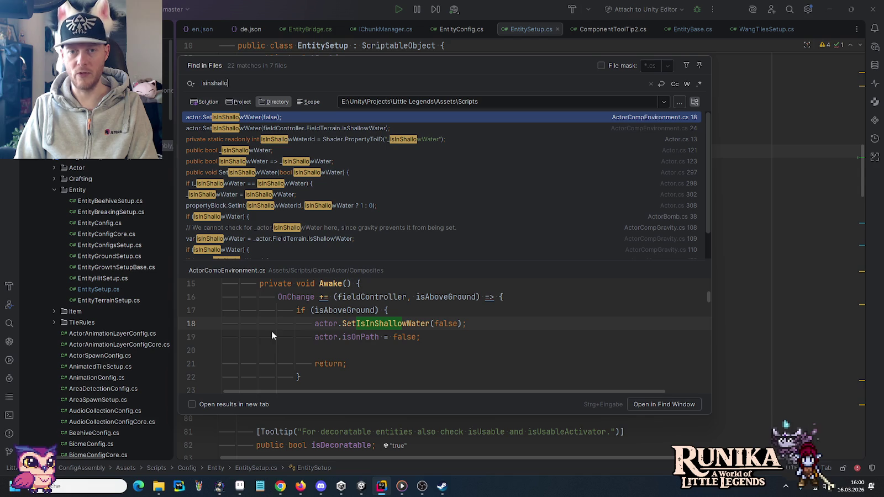
{"action": "key", "text": "Return"}
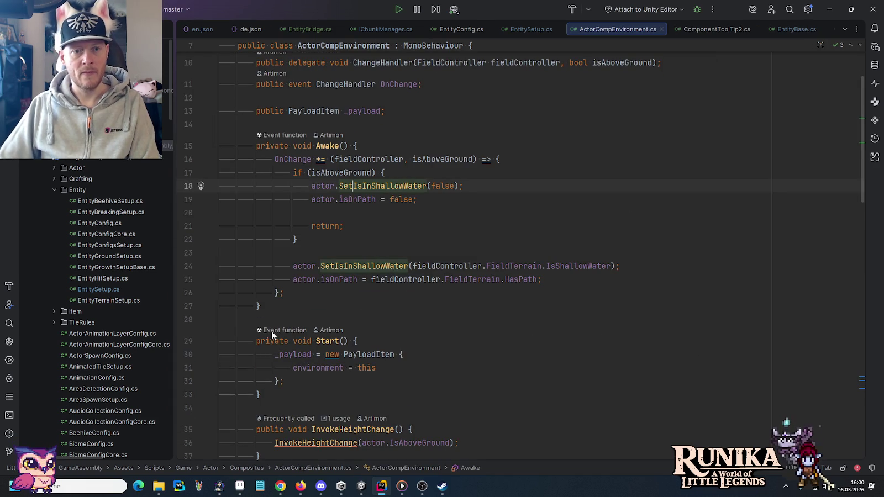
{"action": "left_click", "coordinate": [339, 199]}
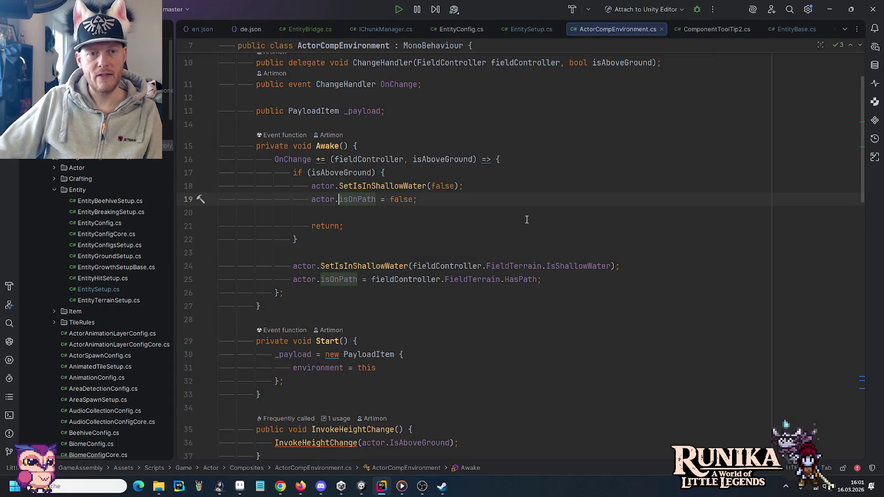
{"action": "left_click", "coordinate": [333, 172]}
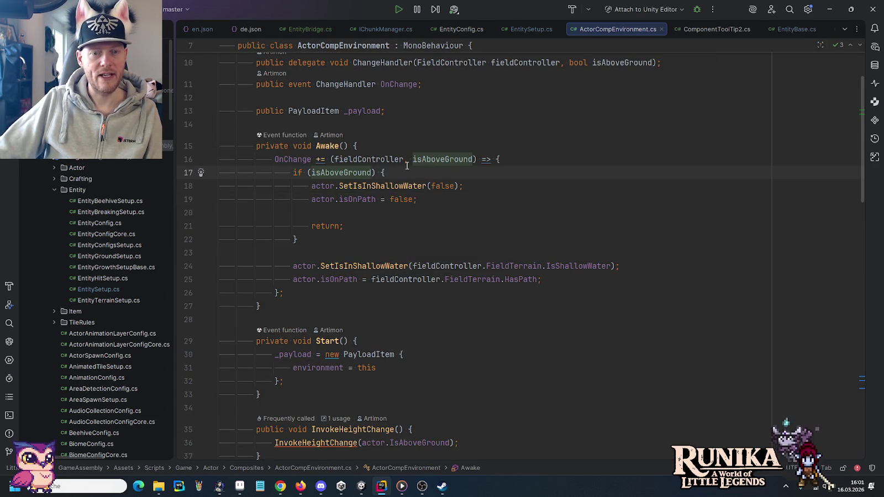
{"action": "left_click", "coordinate": [436, 158]}
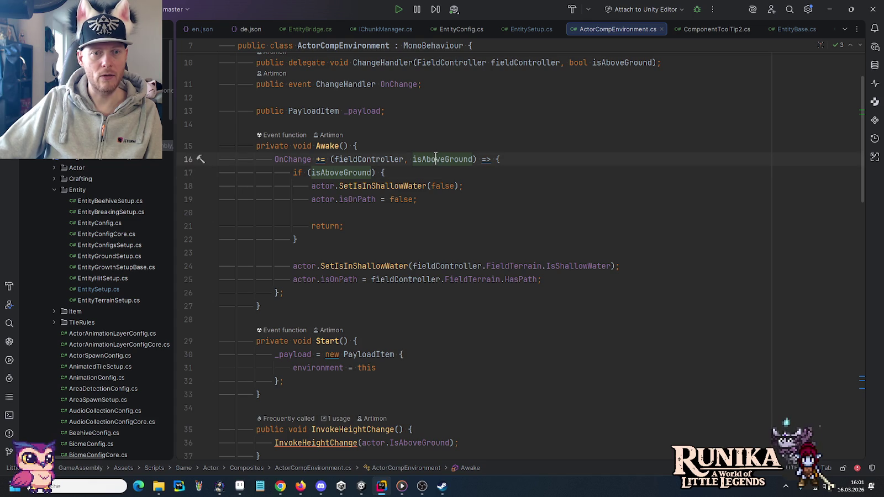
{"action": "left_click", "coordinate": [348, 159]}
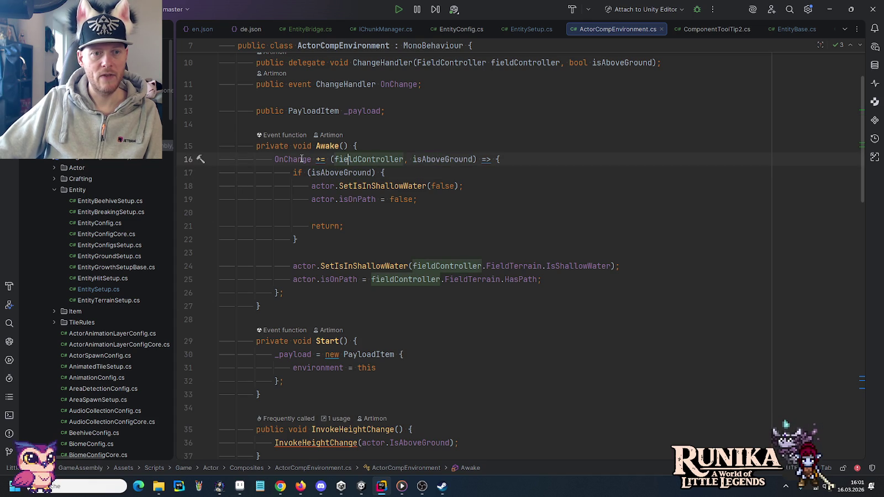